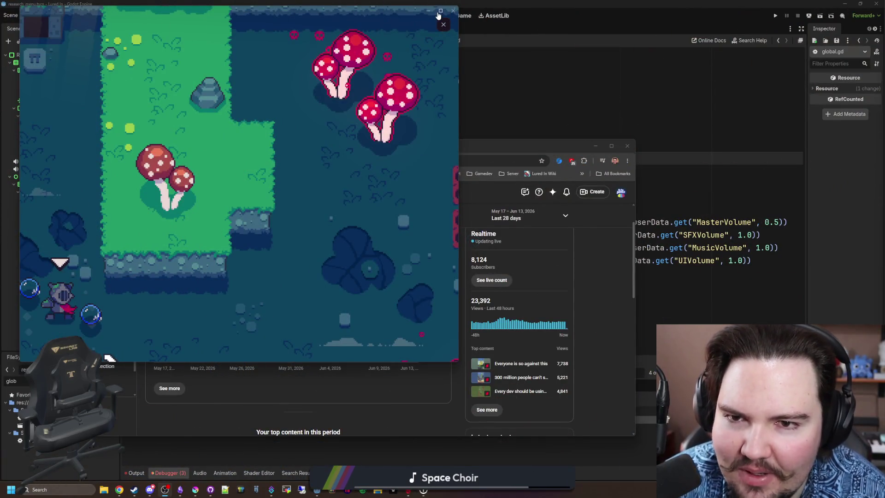
# Step: Maximize the game window and close the posted game videos to return to #art
pyautogui.click(441, 10)
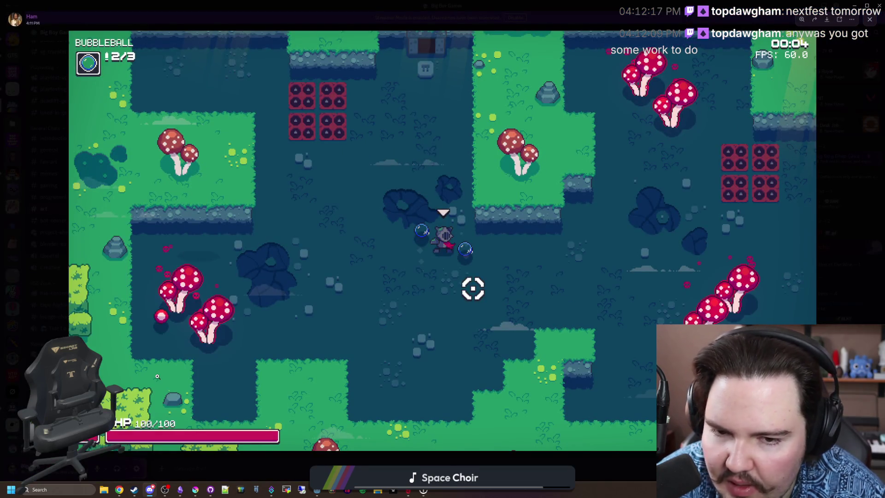
pyautogui.press('Escape')
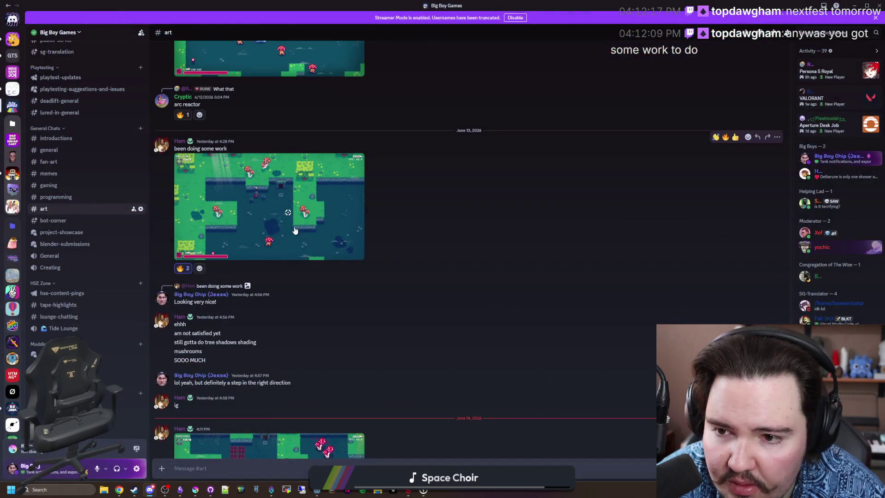
pyautogui.click(294, 227)
pyautogui.press('Escape')
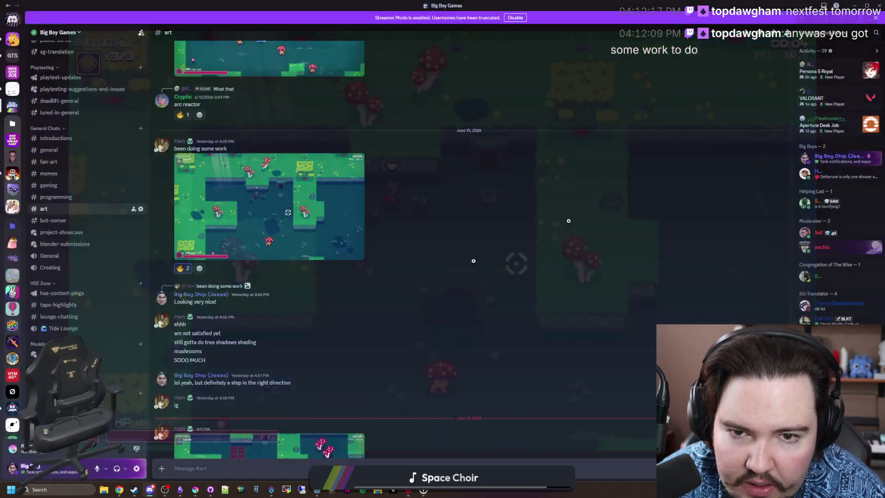
pyautogui.scroll(-2, 269, 398)
# Step: Open the latest game screenshot in #art full-size and zoom in and out of it
pyautogui.click(269, 413)
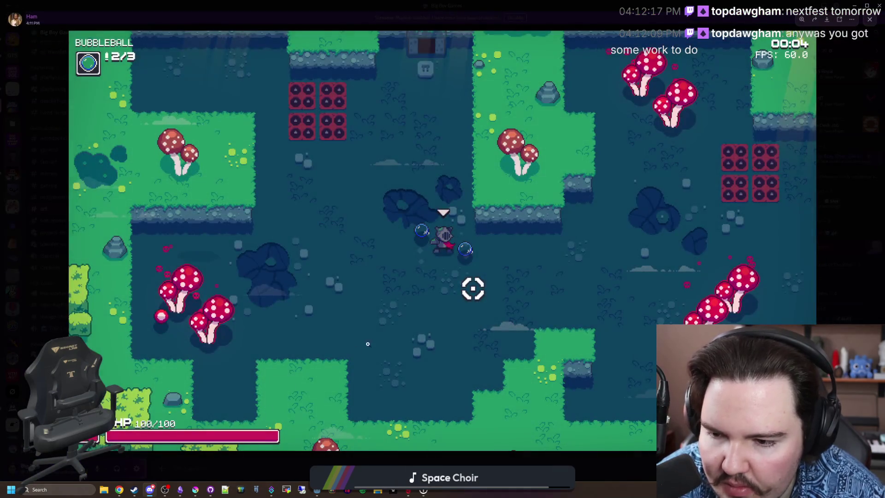
pyautogui.click(777, 296)
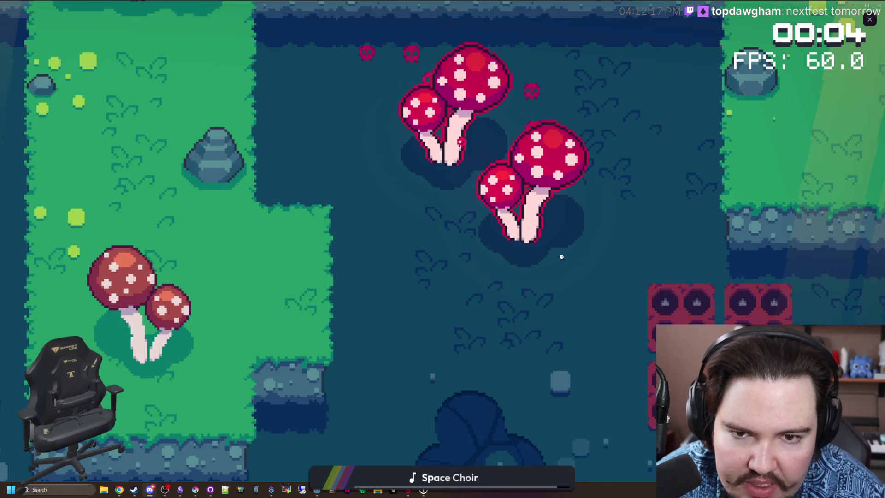
pyautogui.click(536, 247)
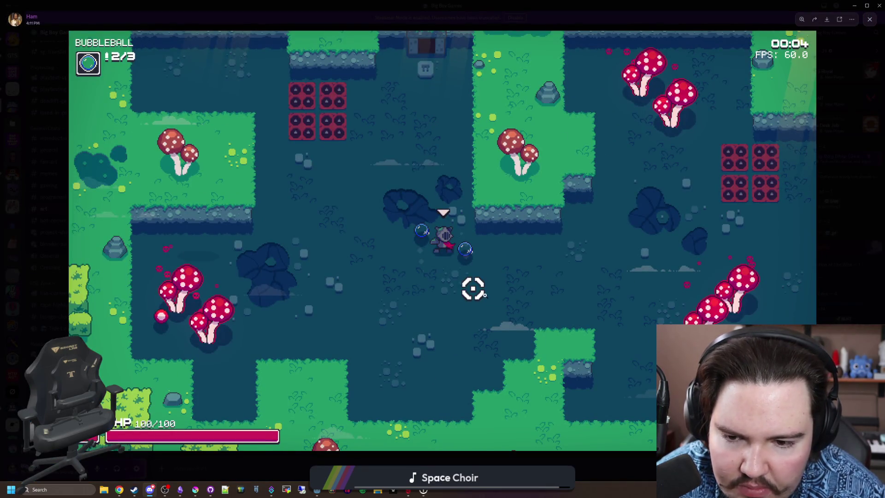
pyautogui.click(248, 179)
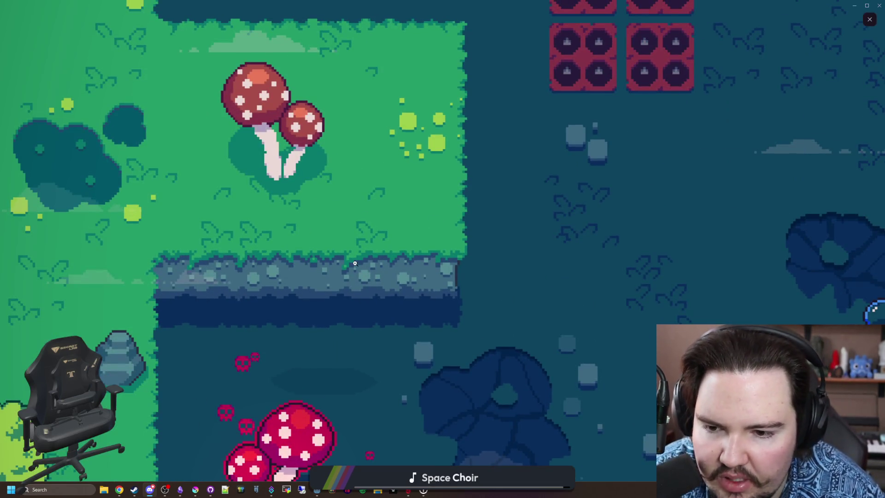
pyautogui.click(355, 263)
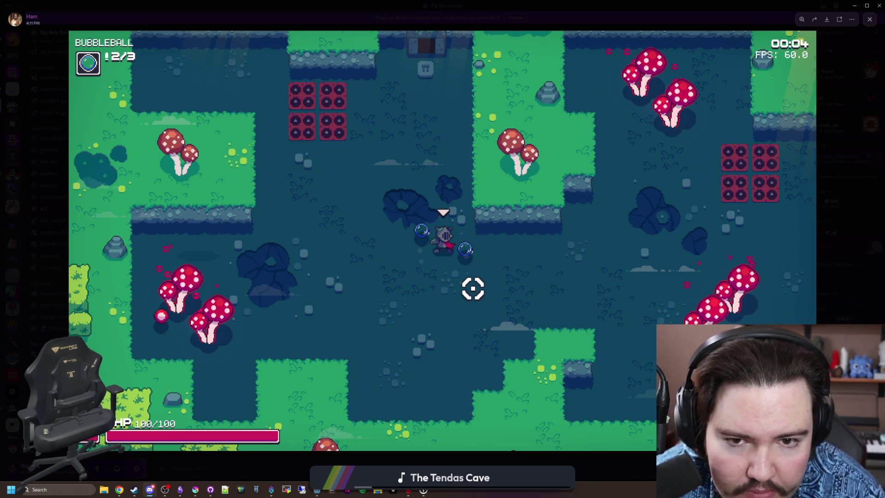
# Step: Zoom in and out on parts of the screenshot, including the lower-left mushrooms
pyautogui.click(558, 99)
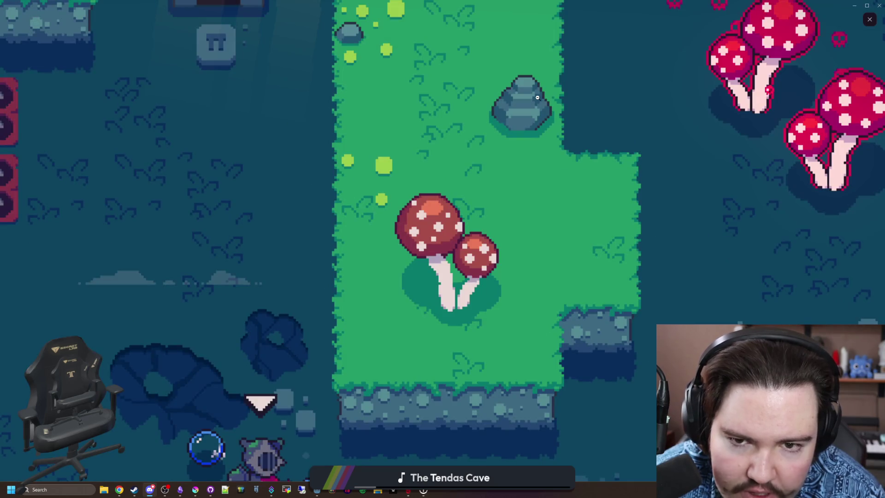
pyautogui.click(537, 97)
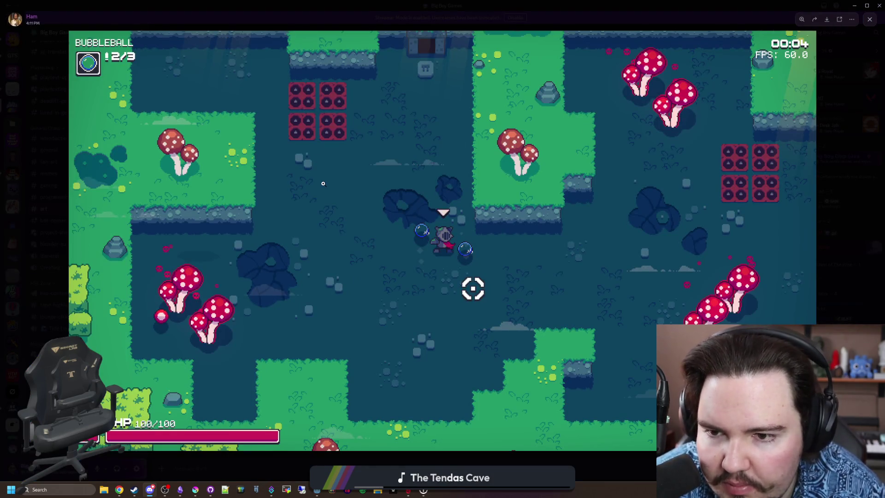
pyautogui.click(319, 118)
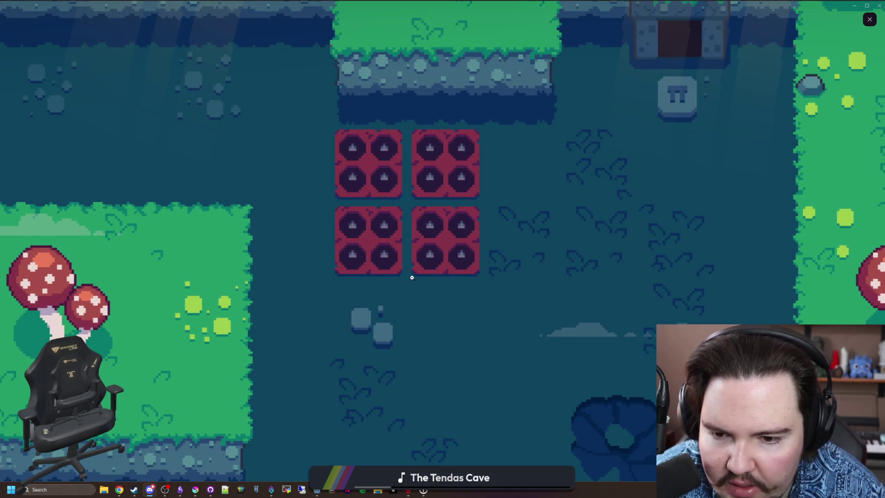
pyautogui.click(381, 222)
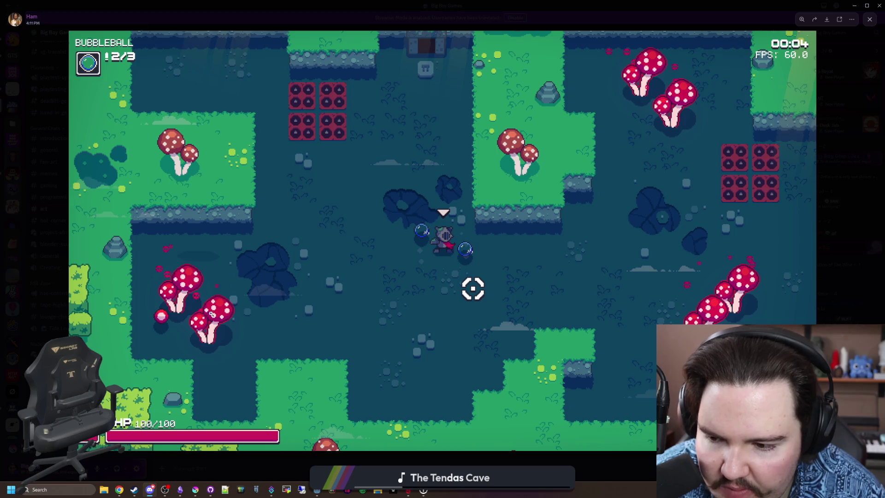
pyautogui.click(208, 319)
pyautogui.click(452, 283)
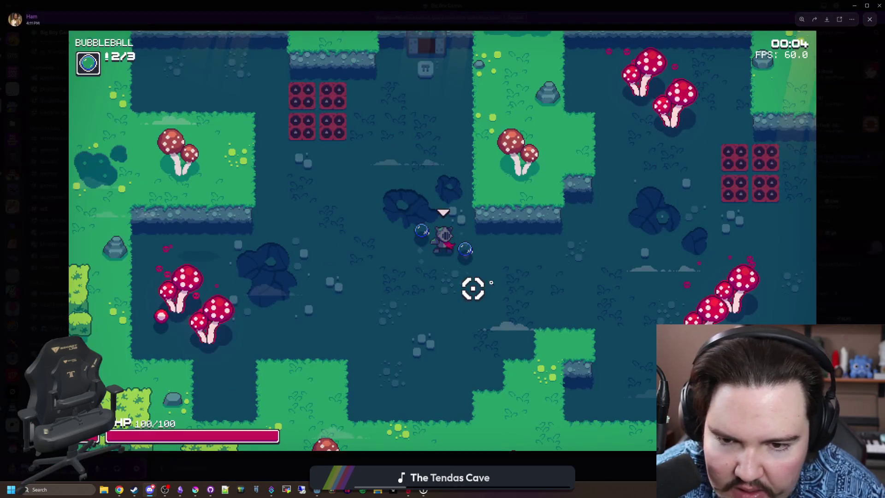
# Step: Zoom into the right-hand part of the screenshot, then close the viewer and minimize Discord
pyautogui.click(764, 264)
pyautogui.click(530, 284)
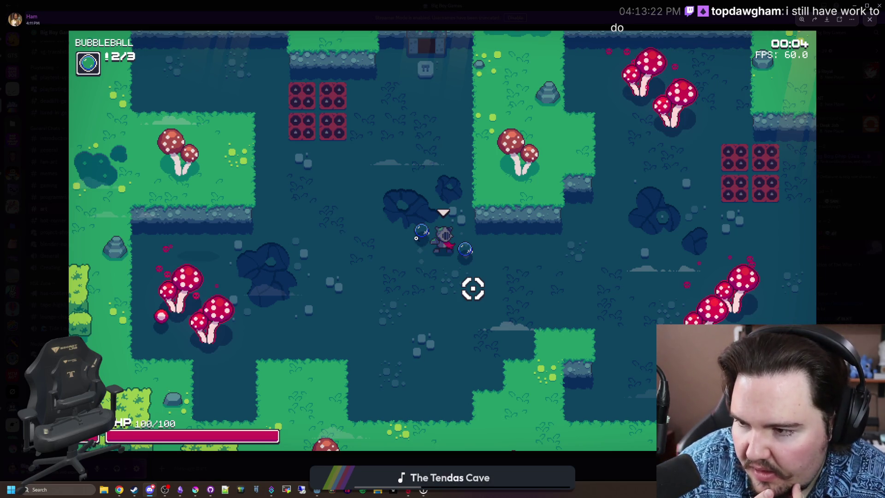
pyautogui.click(853, 257)
pyautogui.click(857, 5)
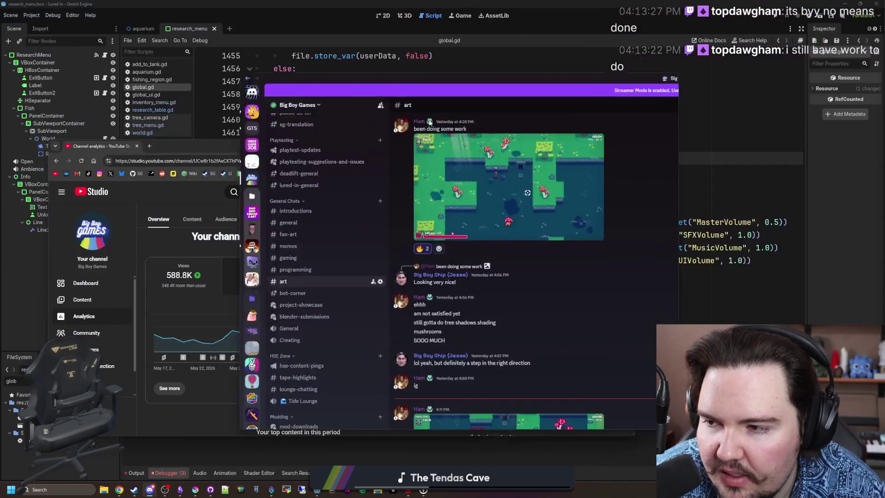
# Step: Move the browser window aside and look at the Trends and Revenue analytics
pyautogui.moveTo(386, 152); pyautogui.dragTo(443, 134)
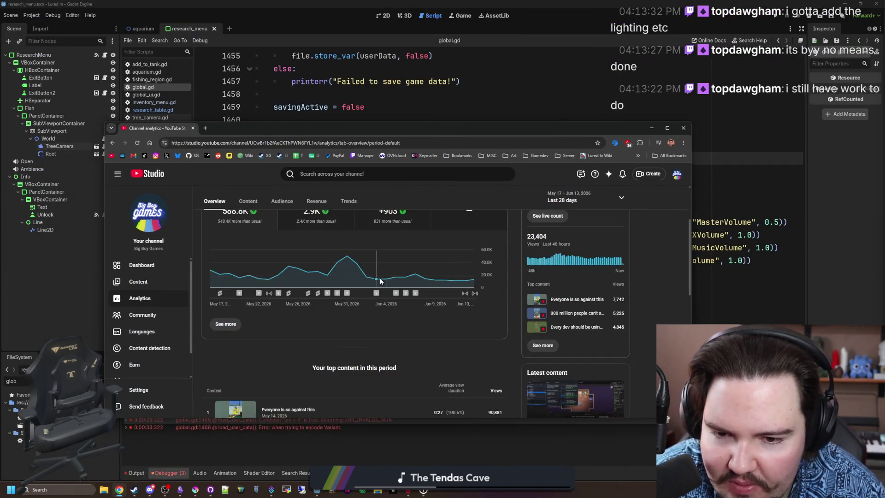
pyautogui.scroll(-3, 383, 277)
pyautogui.scroll(-3, 388, 272)
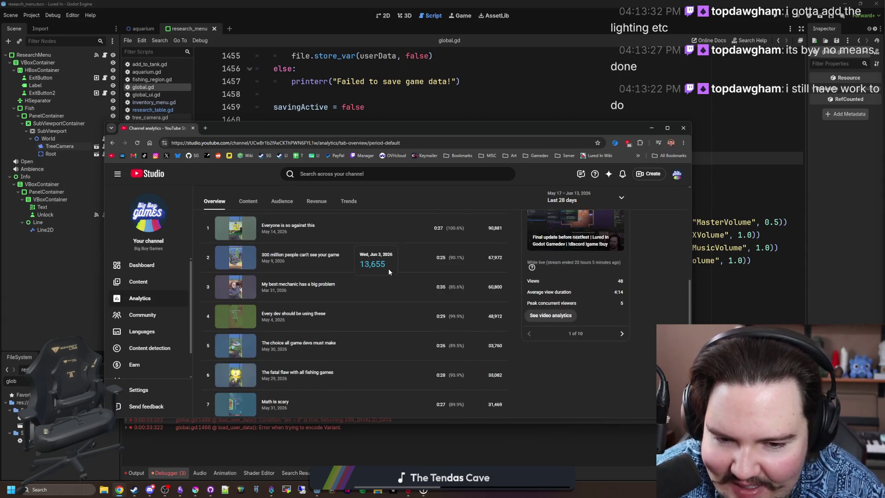
pyautogui.scroll(6, 388, 272)
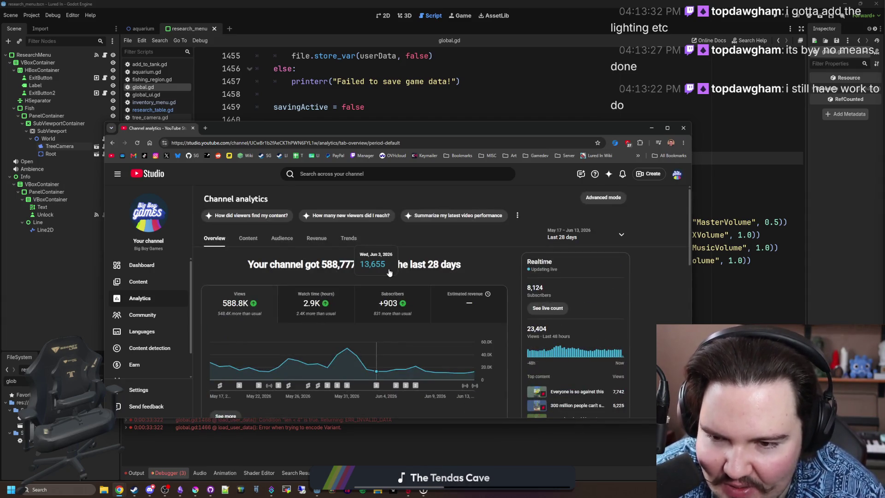
pyautogui.click(349, 238)
pyautogui.click(317, 239)
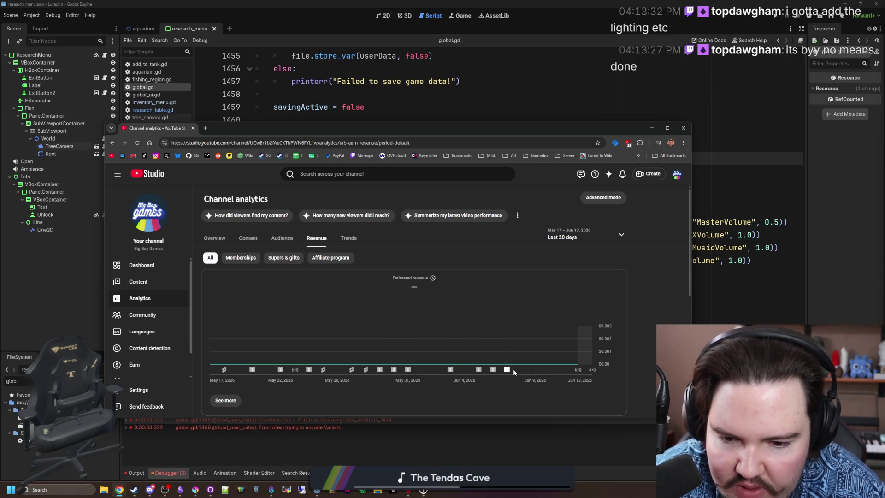
# Step: Check Audience and Overview, then settle on Content analytics showing 926 views and 43.7K impressions
pyautogui.moveTo(507, 370)
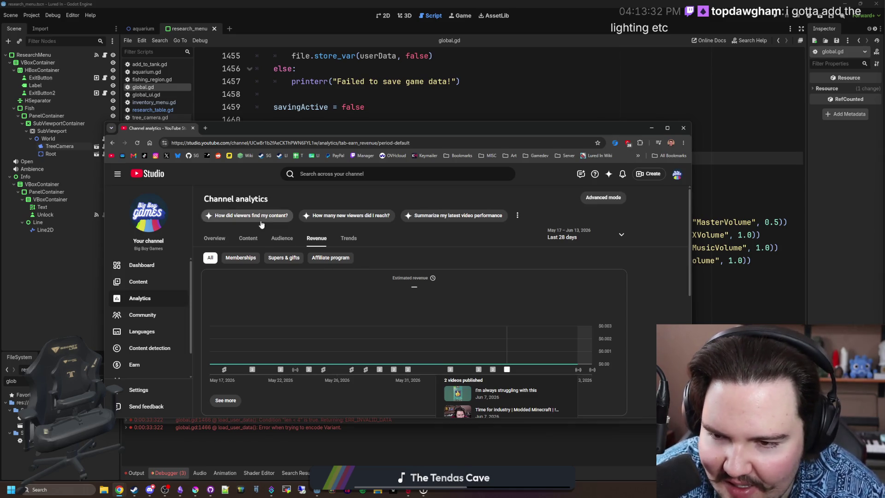
pyautogui.click(277, 240)
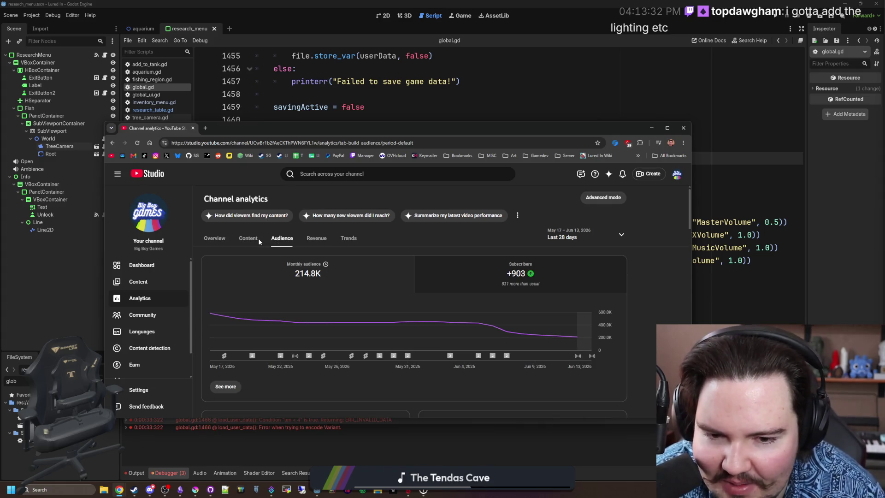
pyautogui.click(257, 241)
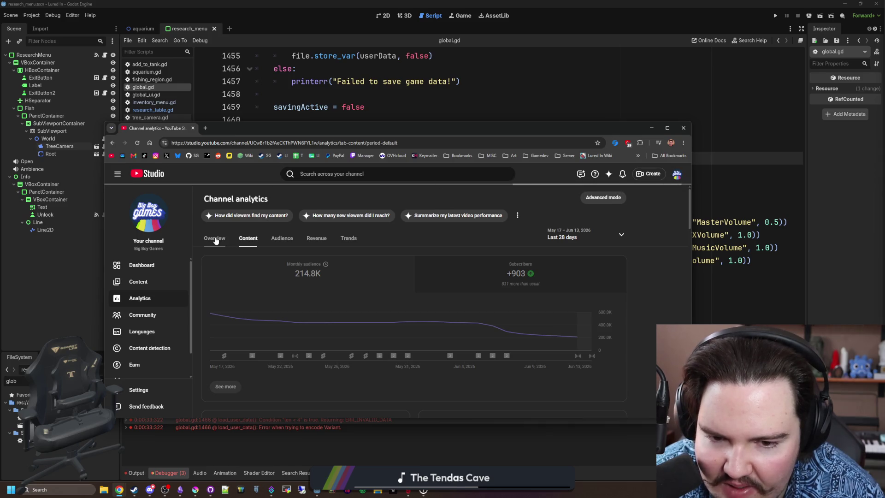
pyautogui.click(215, 238)
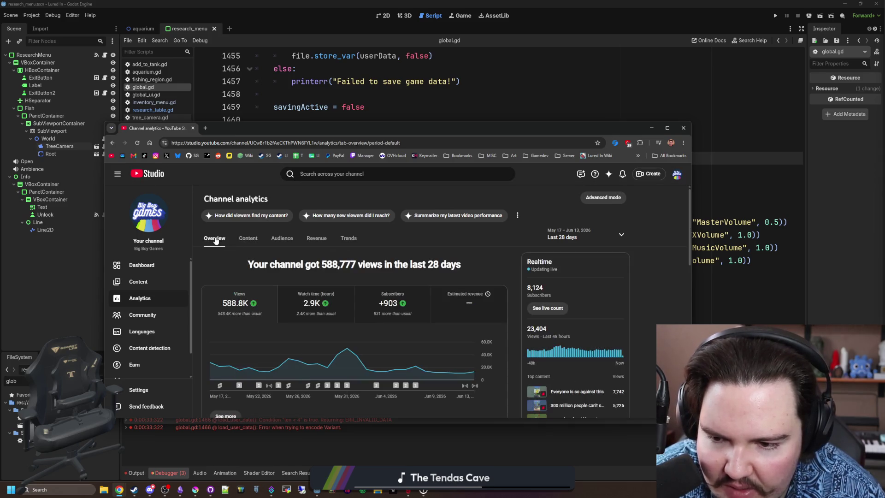
pyautogui.click(249, 240)
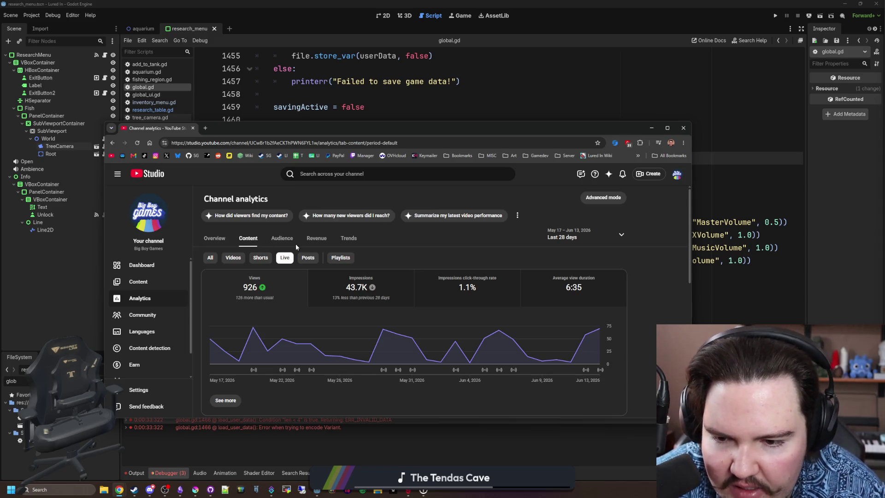
# Step: Page through the live-stream concurrent viewers and toggle between Peak and Average
pyautogui.scroll(-4, 296, 246)
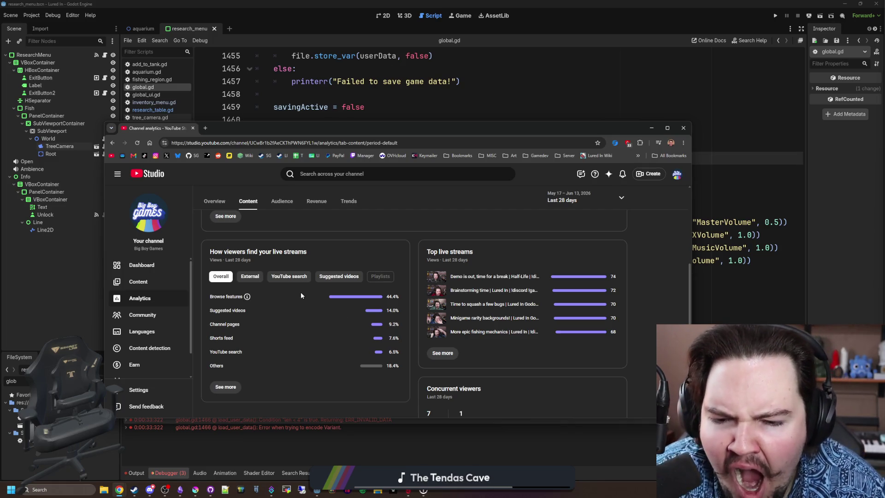
pyautogui.scroll(-3, 302, 295)
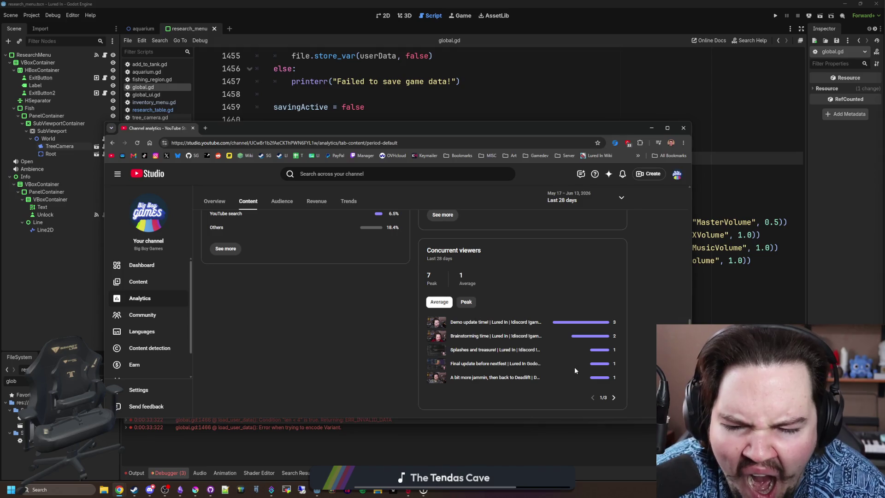
pyautogui.scroll(2, 235, 251)
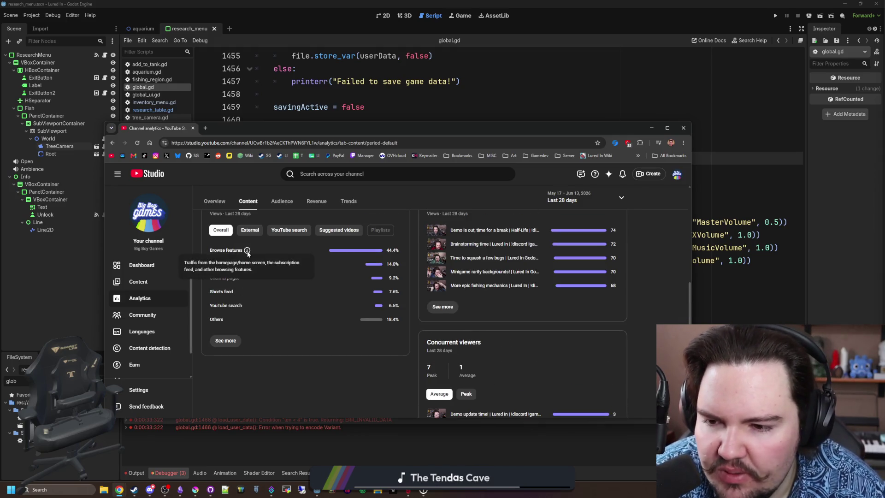
pyautogui.scroll(-2, 606, 322)
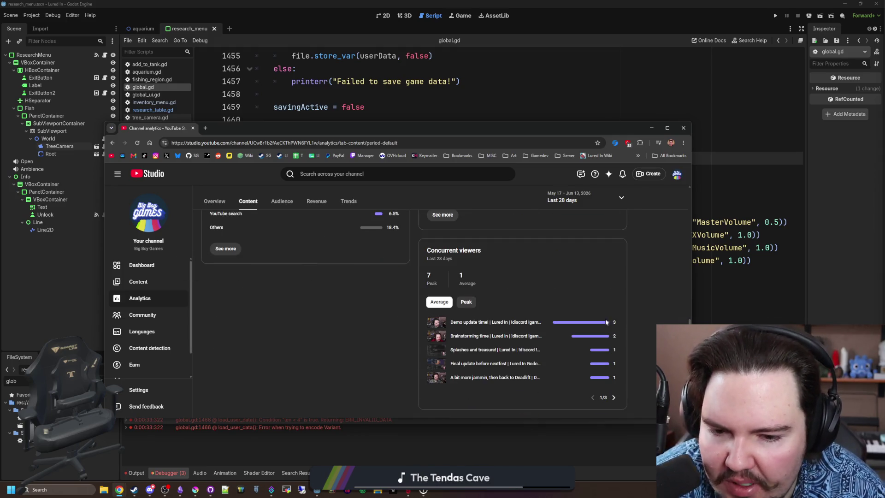
pyautogui.click(616, 397)
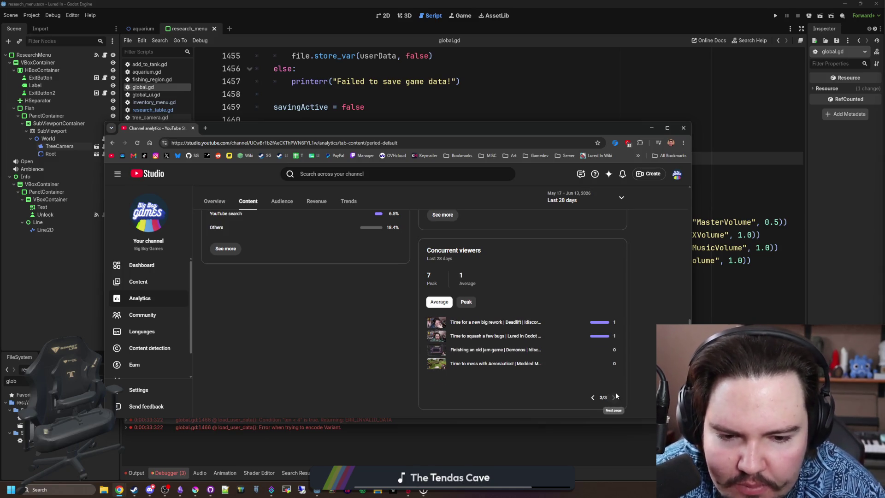
pyautogui.click(592, 398)
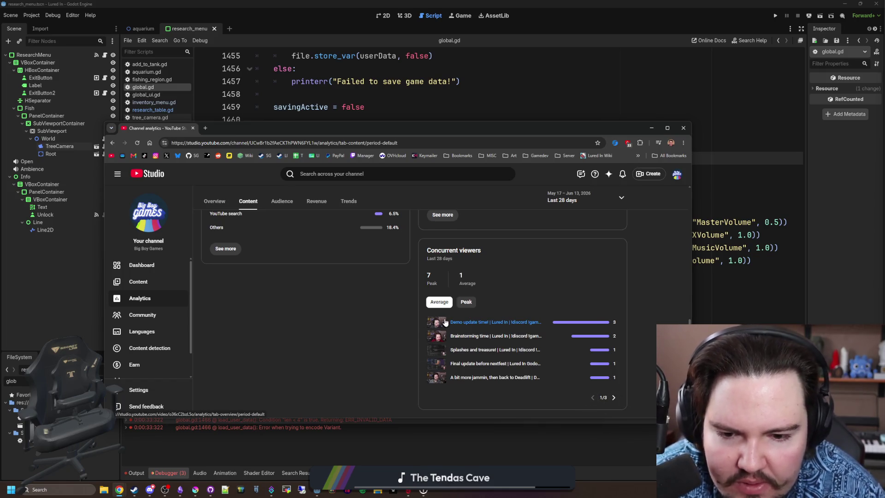
pyautogui.click(466, 302)
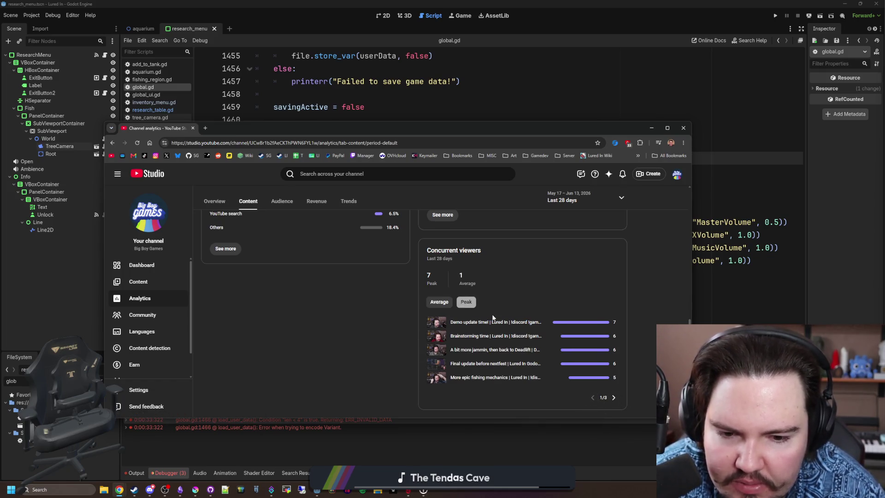
pyautogui.click(439, 303)
# Step: View the channel's revenue analytics, then open the Earn on YouTube monetization page
pyautogui.scroll(5, 362, 321)
pyautogui.scroll(3, 362, 321)
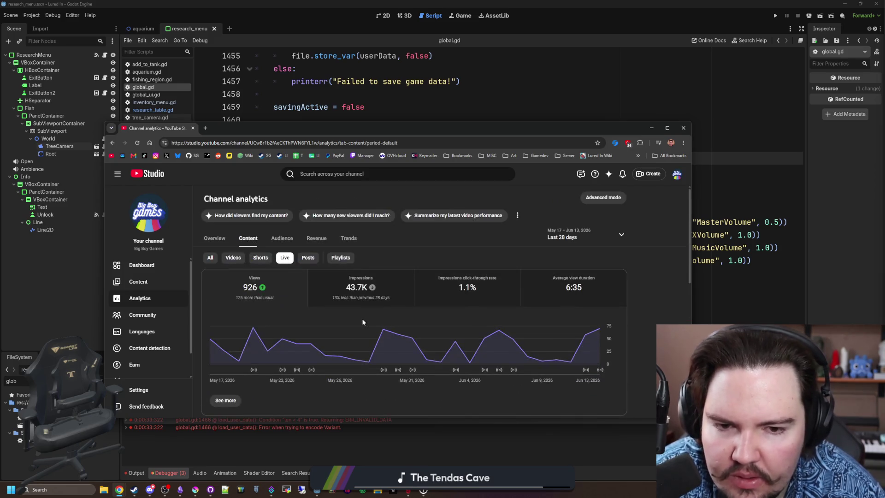
pyautogui.click(316, 240)
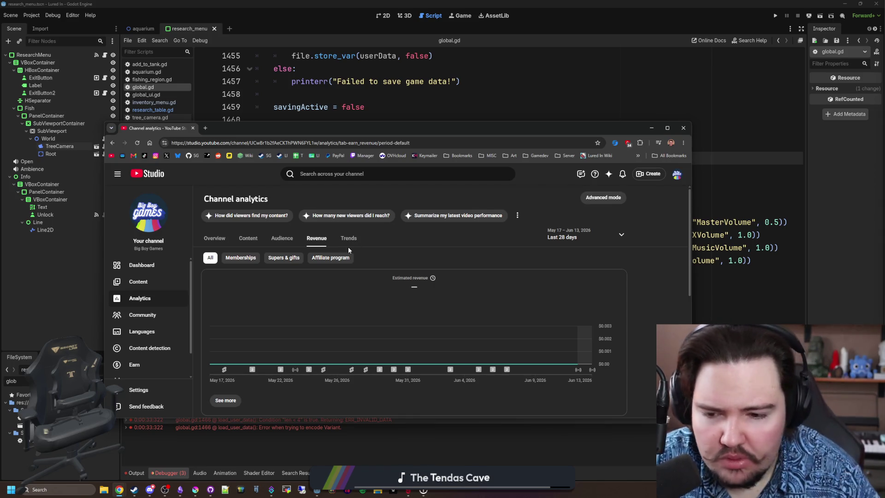
pyautogui.click(151, 360)
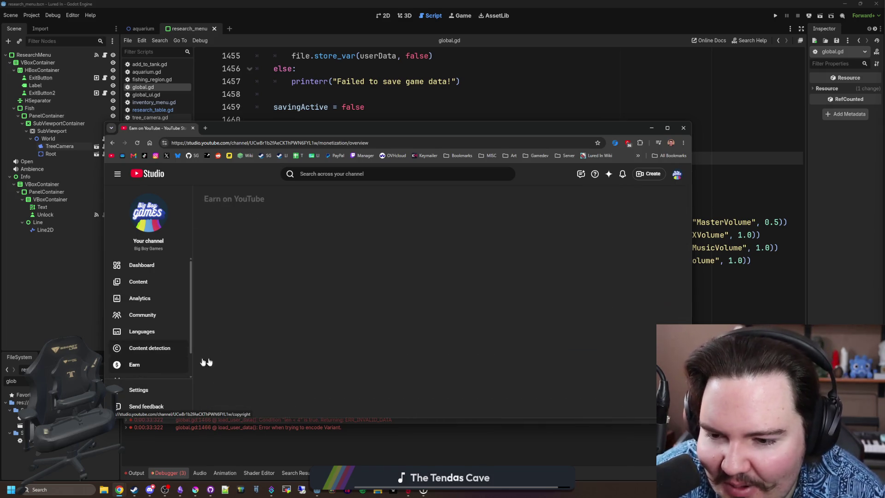
pyautogui.scroll(-5, 241, 354)
pyautogui.scroll(-10, 240, 354)
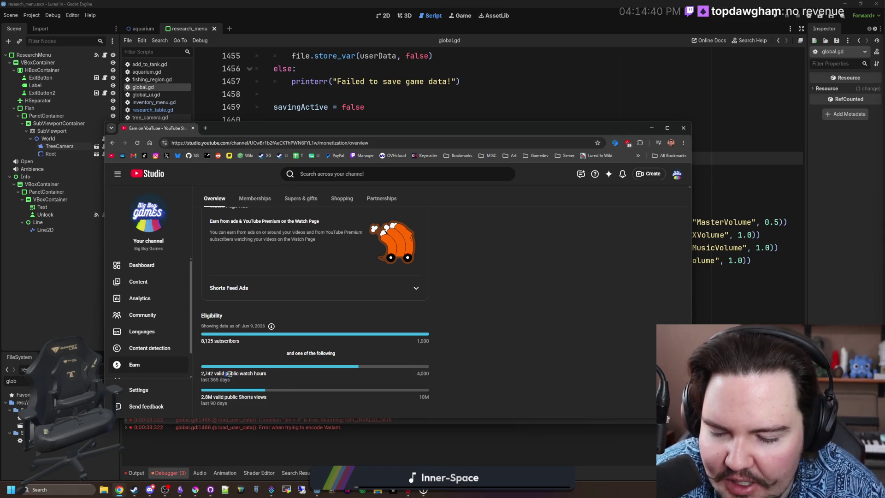
pyautogui.moveTo(231, 379)
pyautogui.mouseDown()
pyautogui.moveTo(240, 374)
pyautogui.moveTo(207, 379)
pyautogui.mouseUp()
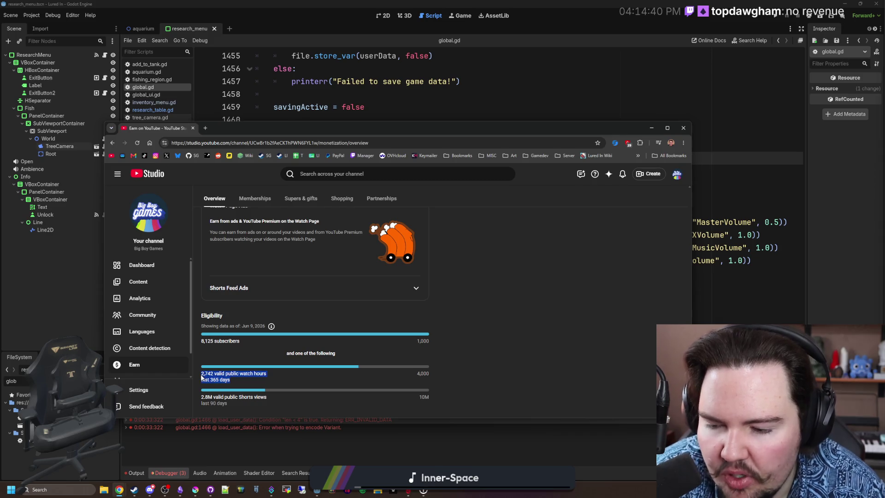
pyautogui.click(202, 378)
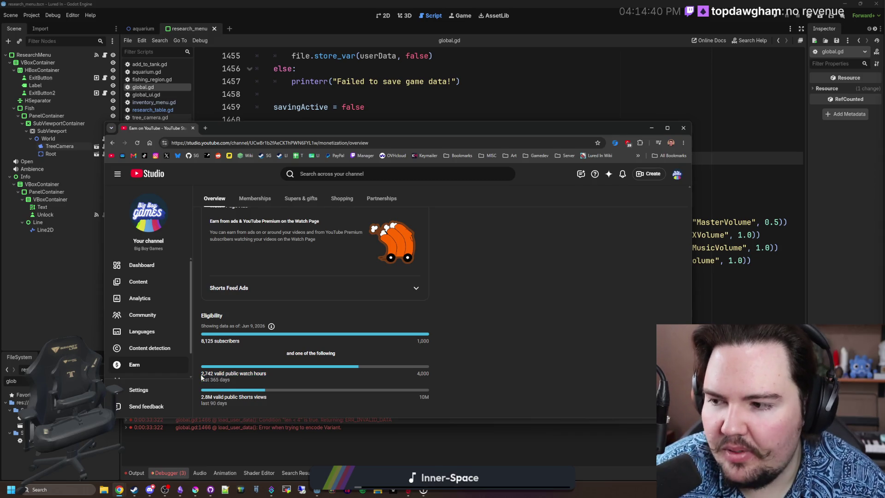
pyautogui.moveTo(202, 398); pyautogui.dragTo(267, 397)
pyautogui.click(206, 405)
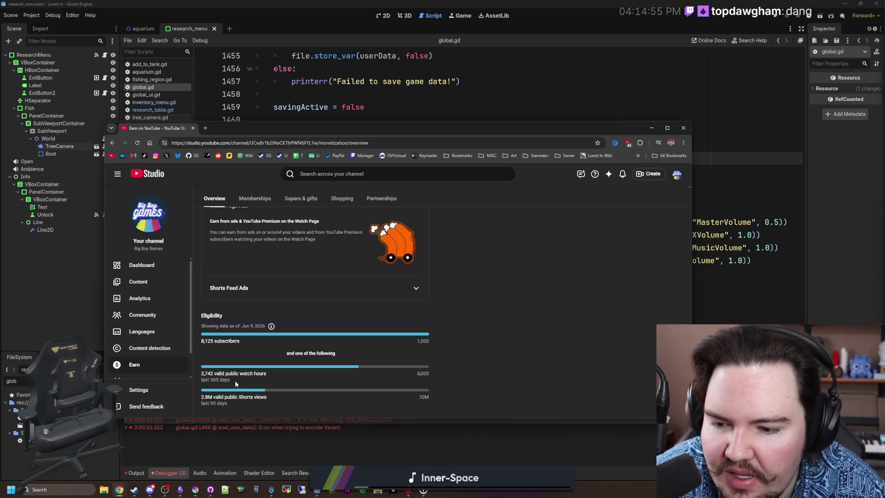
pyautogui.moveTo(230, 381)
pyautogui.mouseDown()
pyautogui.moveTo(192, 376)
pyautogui.moveTo(200, 377)
pyautogui.mouseUp()
pyautogui.click(205, 374)
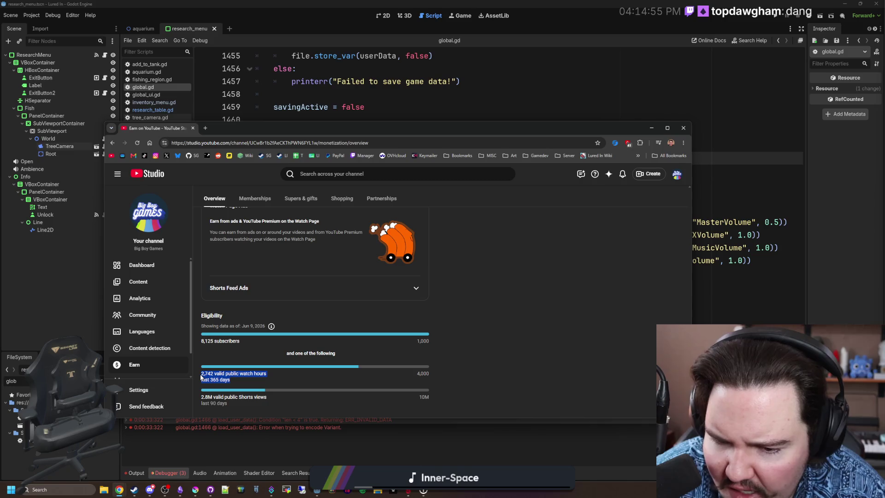
pyautogui.click(211, 379)
pyautogui.doubleClick(213, 379)
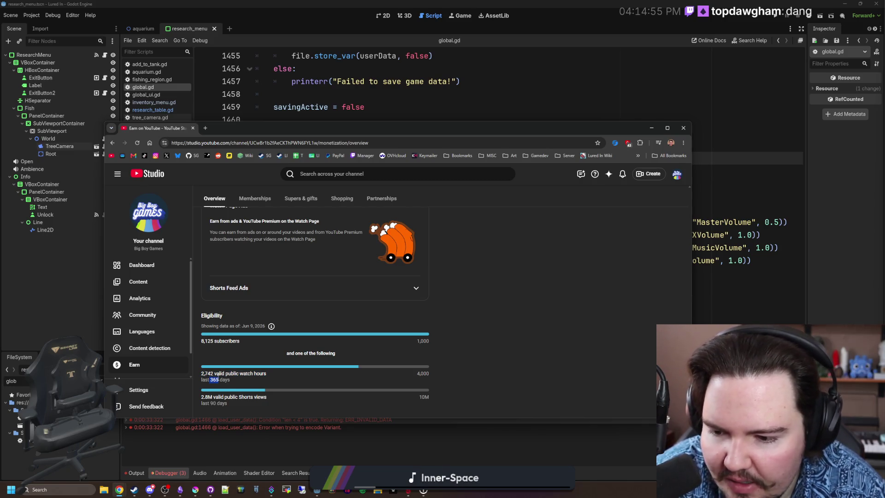
pyautogui.click(217, 379)
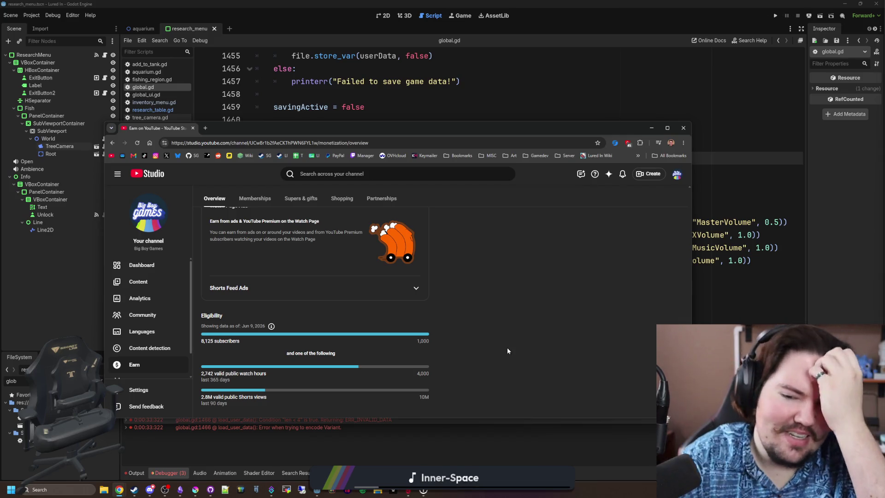
pyautogui.scroll(10, 417, 281)
pyautogui.scroll(4, 416, 247)
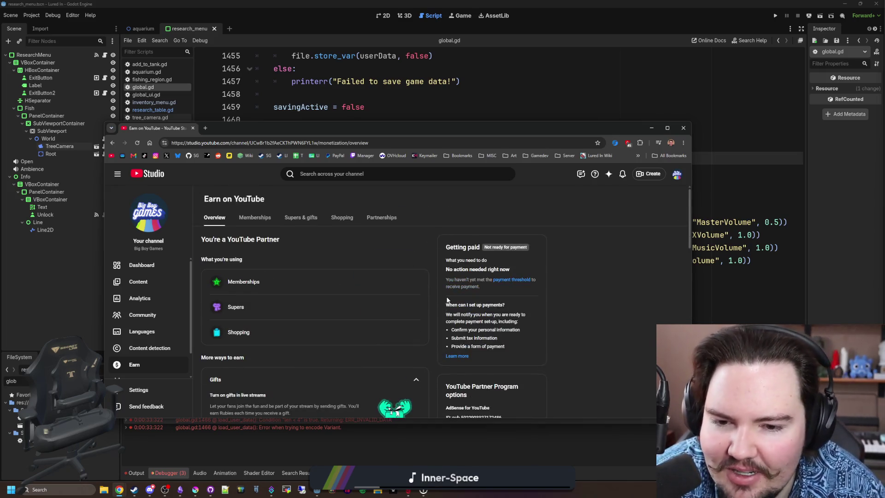
pyautogui.scroll(-5, 429, 295)
pyautogui.scroll(-3, 430, 286)
pyautogui.scroll(8, 431, 284)
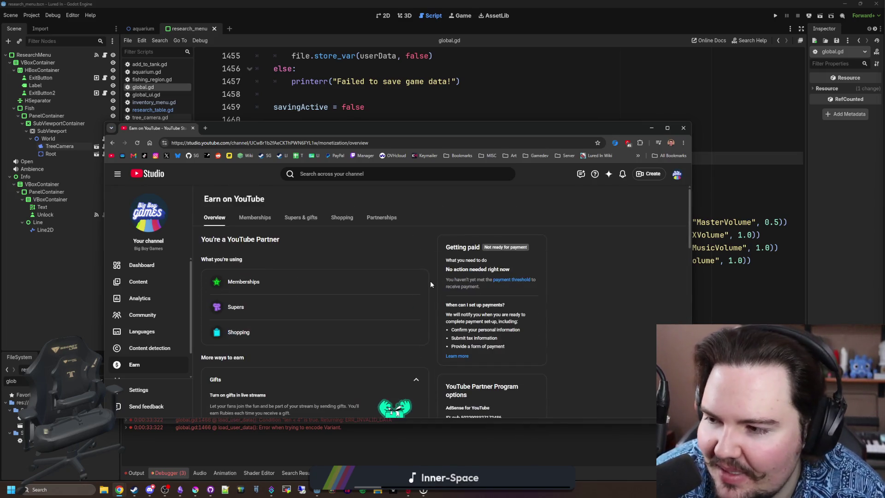
pyautogui.click(160, 269)
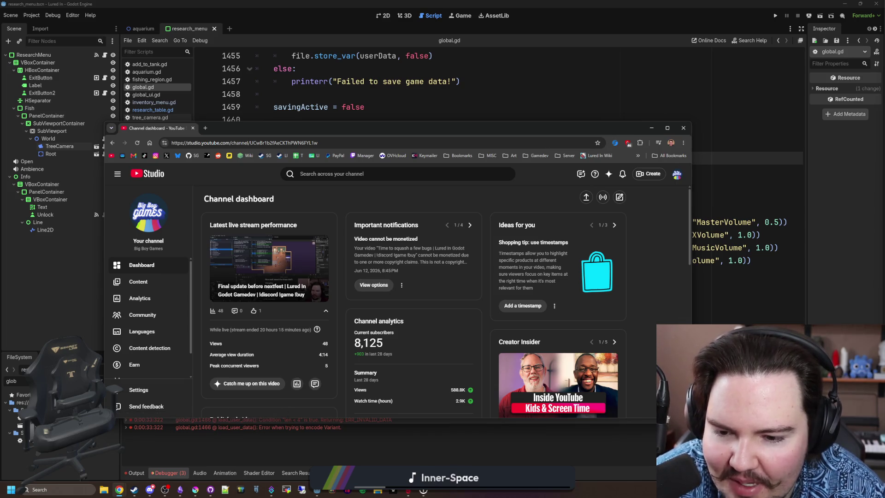
pyautogui.scroll(-4, 358, 345)
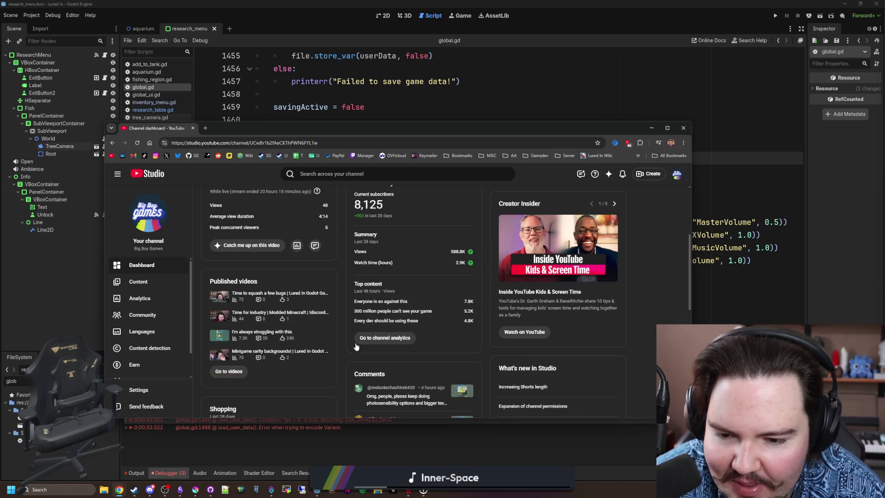
pyautogui.scroll(4, 356, 346)
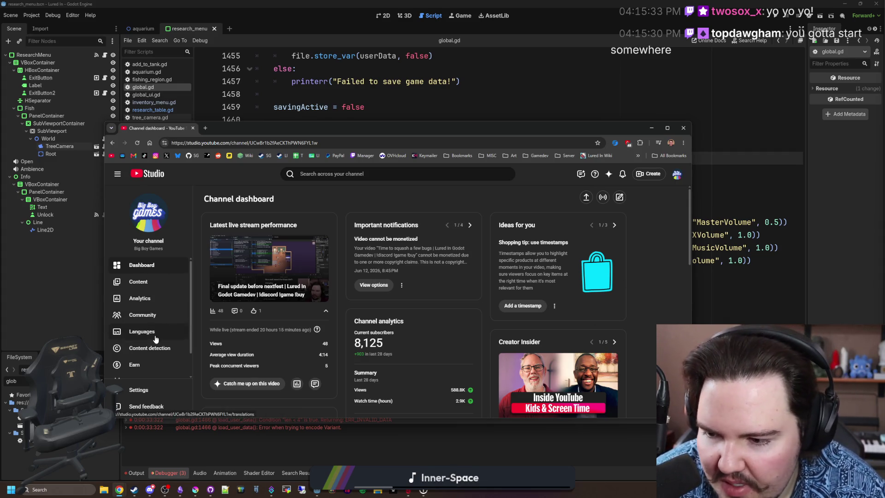
pyautogui.click(134, 364)
pyautogui.scroll(-3, 239, 267)
pyautogui.scroll(3, 240, 268)
pyautogui.click(272, 294)
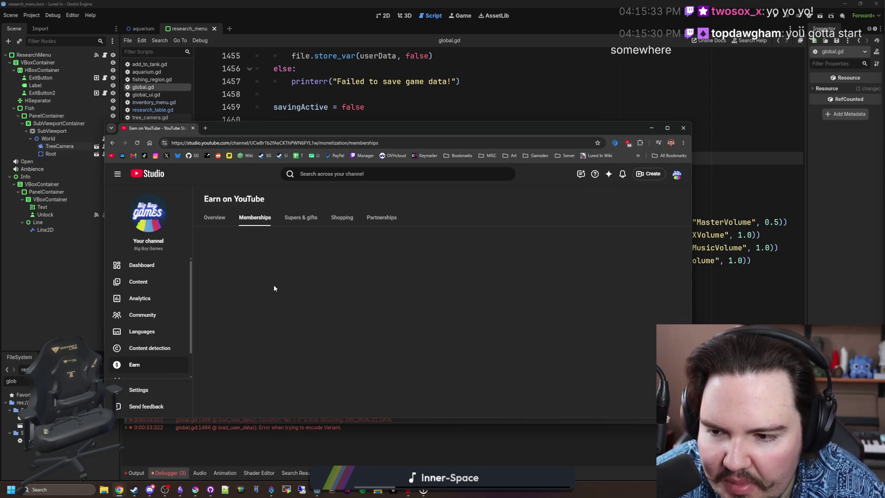
pyautogui.scroll(-4, 273, 284)
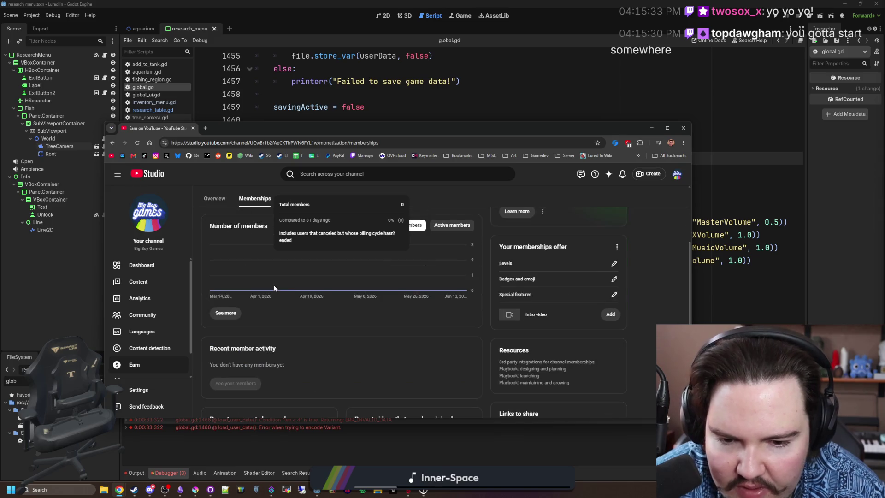
pyautogui.scroll(4, 273, 284)
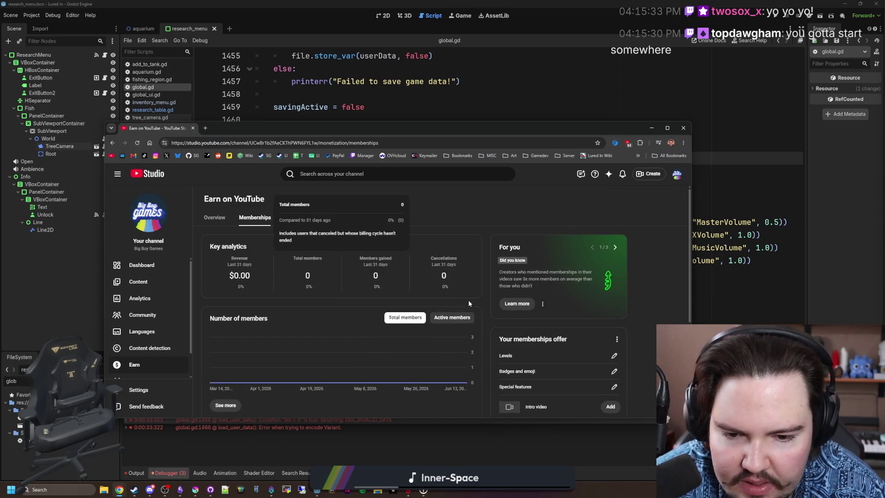
pyautogui.scroll(-1, 530, 355)
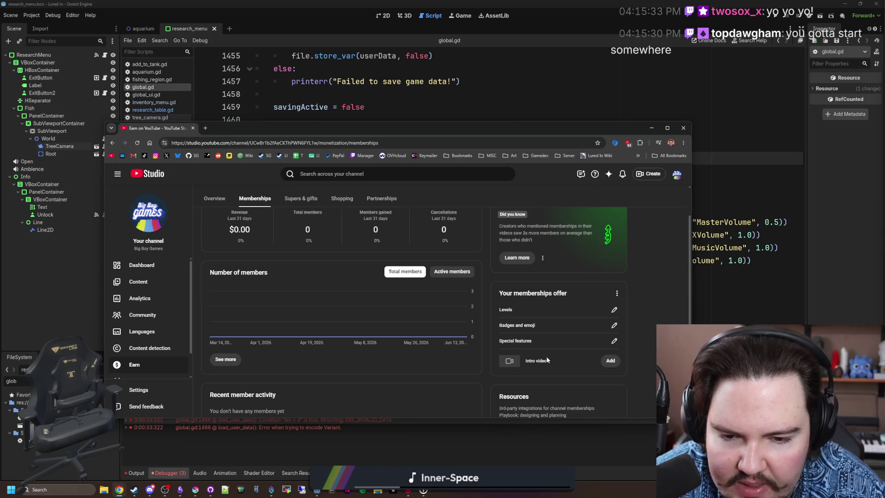
pyautogui.scroll(1, 534, 354)
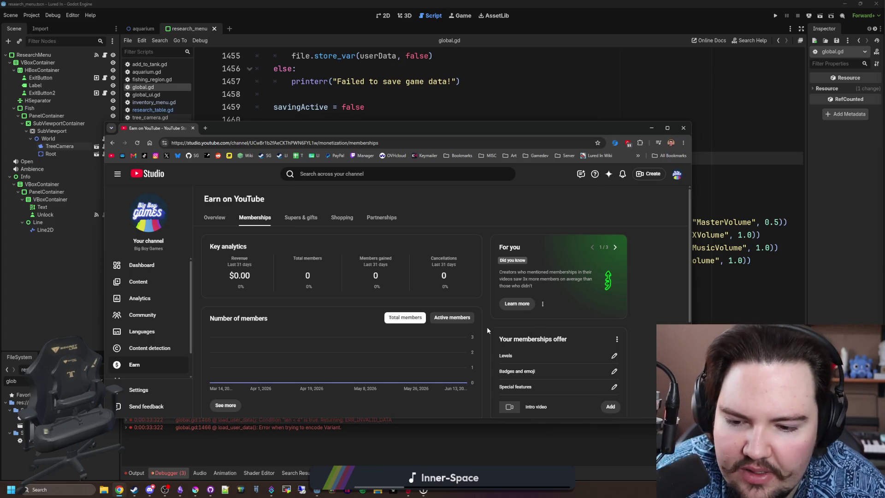
pyautogui.scroll(-2, 489, 330)
pyautogui.scroll(-2, 278, 302)
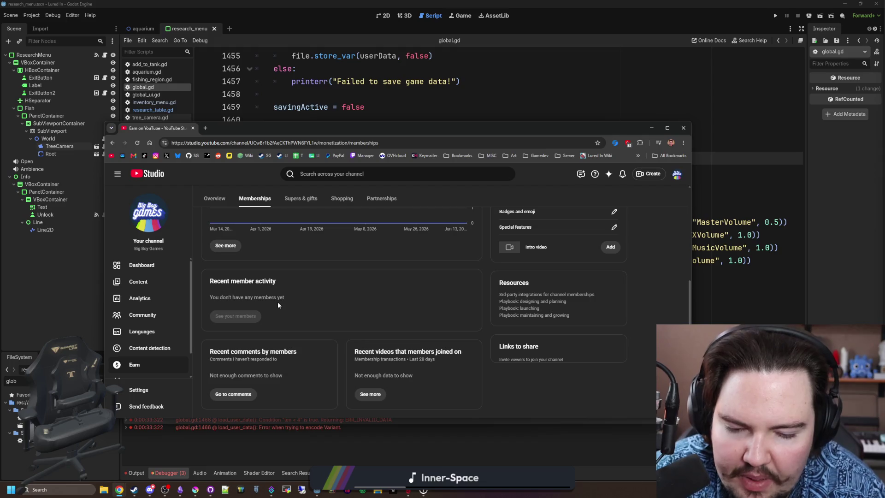
pyautogui.scroll(4, 421, 261)
pyautogui.hotkey('alt', 'Left')
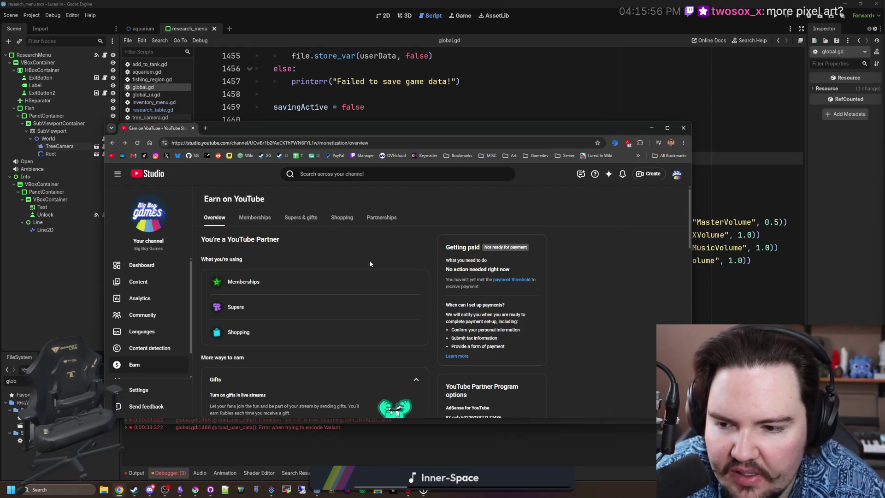
pyautogui.scroll(-10, 307, 281)
pyautogui.scroll(-5, 308, 277)
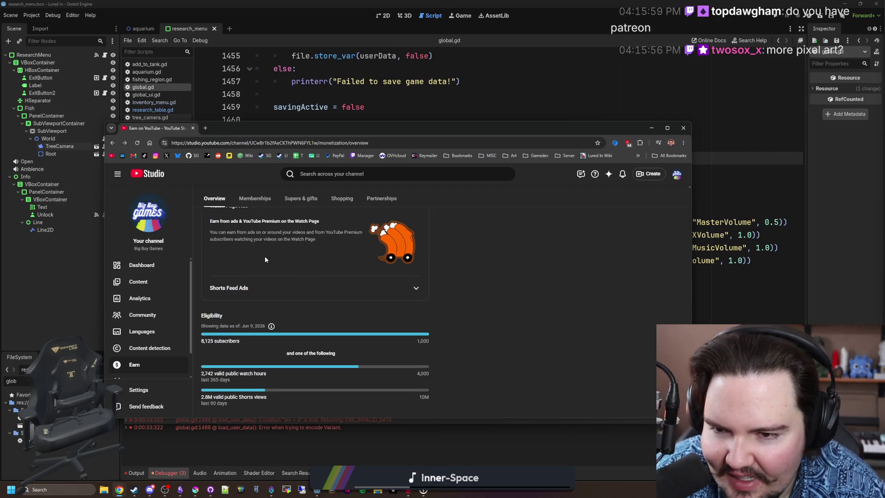
pyautogui.scroll(15, 265, 258)
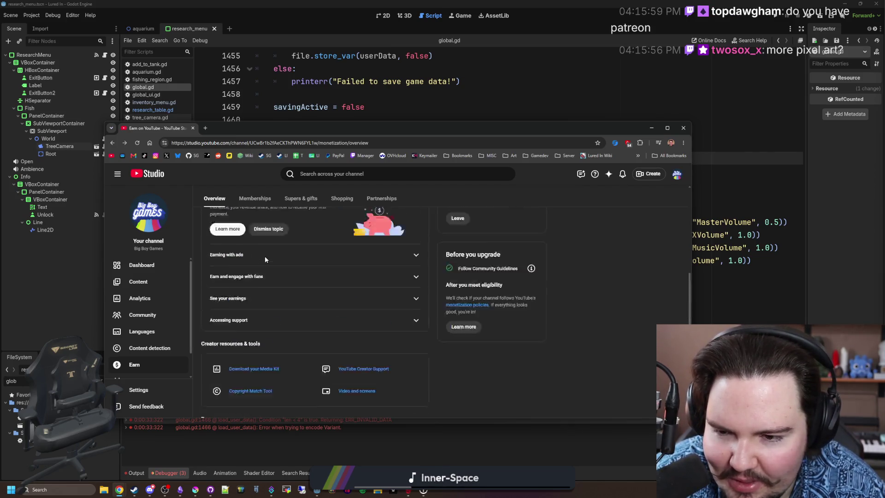
pyautogui.click(139, 348)
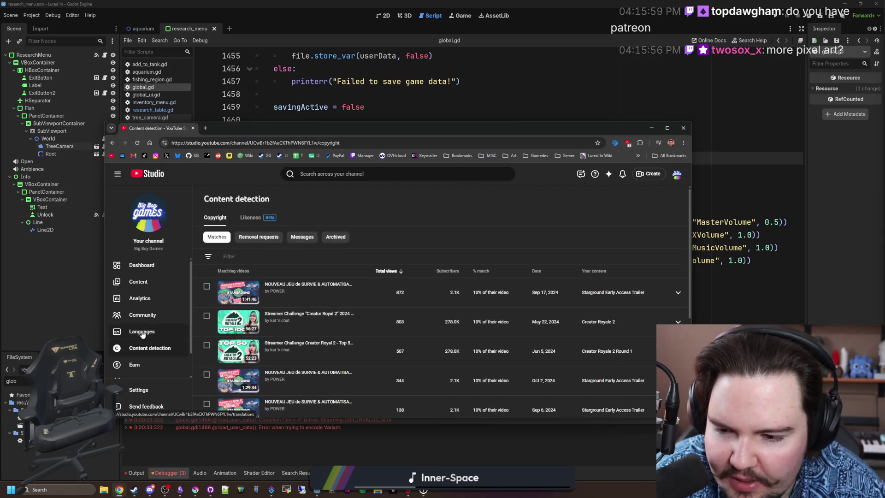
# Step: Open channel analytics and view the Content, Audience and Revenue breakdowns
pyautogui.click(145, 299)
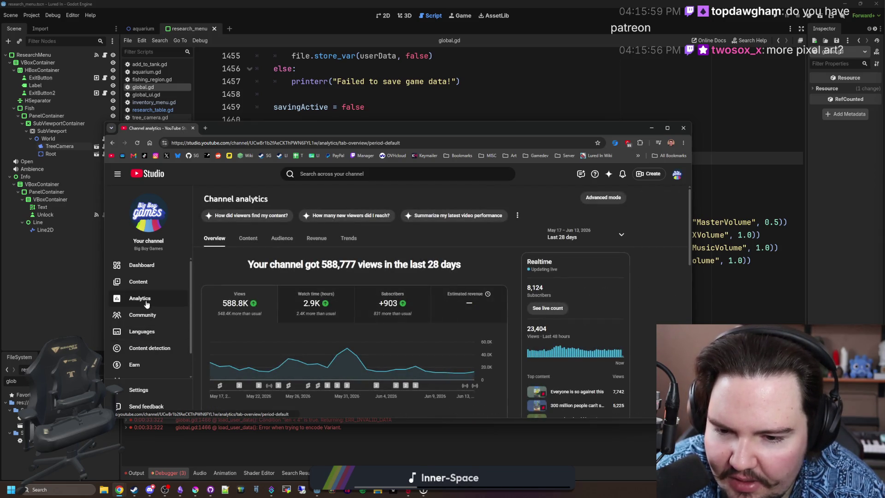
pyautogui.click(251, 240)
pyautogui.click(281, 238)
pyautogui.click(317, 238)
# Step: Check Trends and Overview, then show the Shorts tab of the channel's content list
pyautogui.click(346, 237)
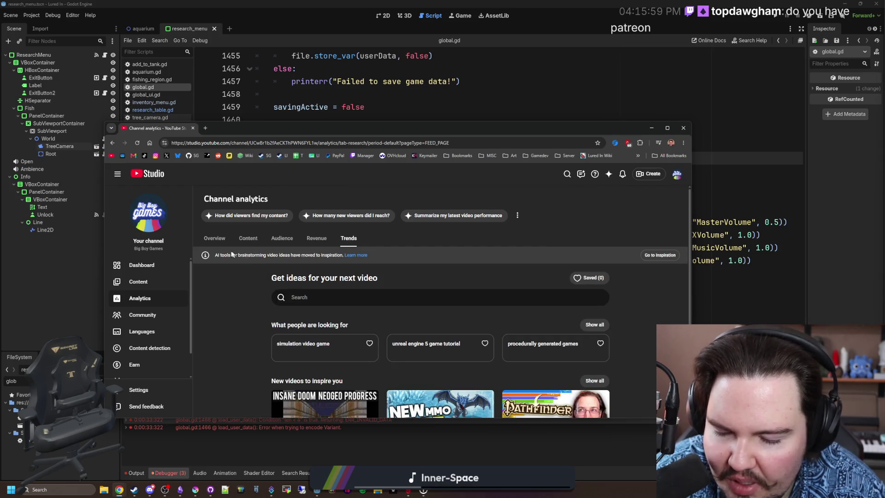
pyautogui.click(214, 238)
pyautogui.click(137, 283)
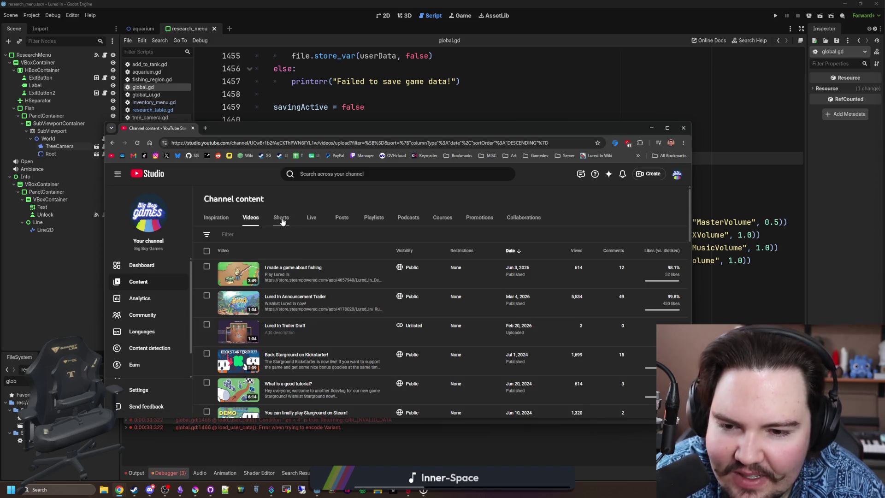
pyautogui.click(282, 219)
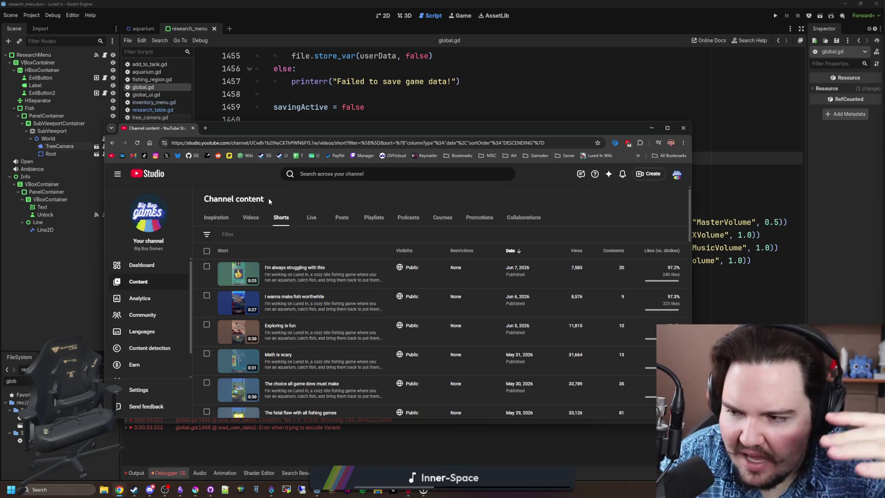
# Step: Search 'seus shaders' in a new tab and open the Sonic Ether Patreon page maximized
pyautogui.click(206, 128)
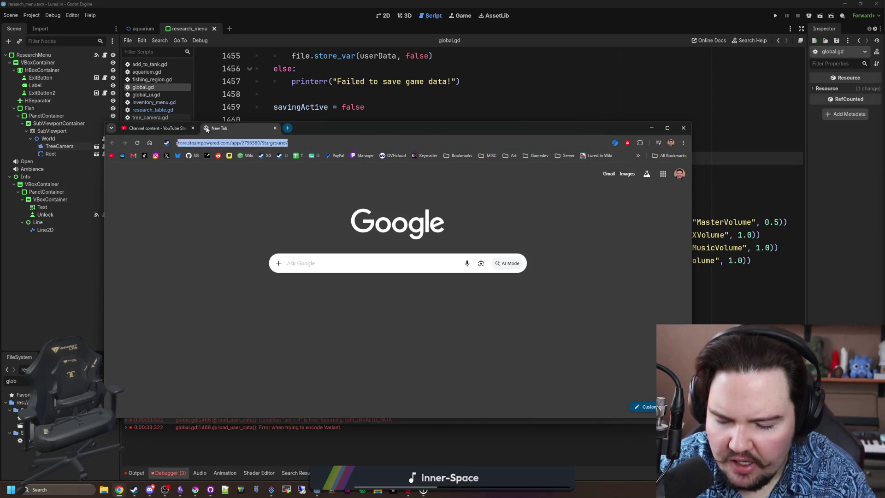
pyautogui.write('seus shaders')
pyautogui.press('Return')
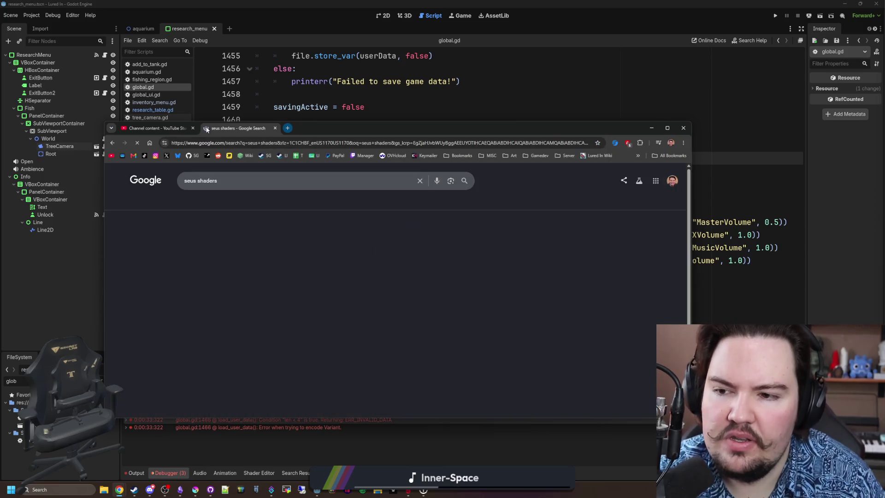
pyautogui.scroll(-5, 248, 247)
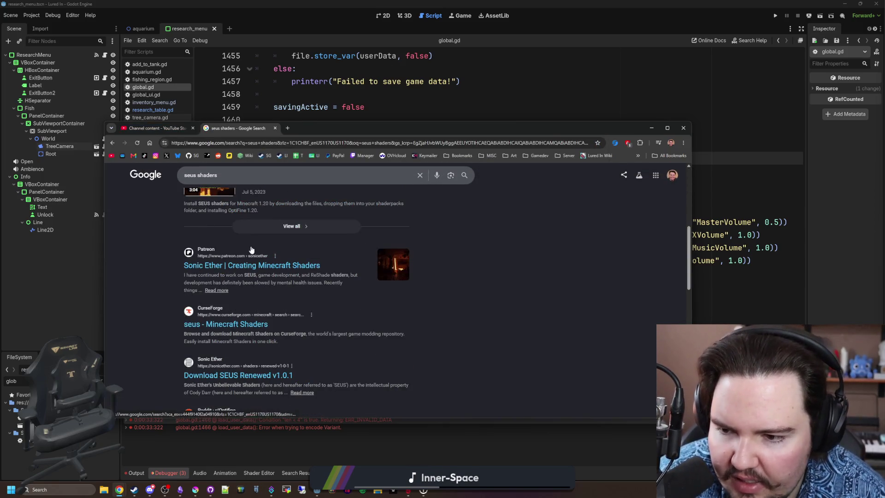
pyautogui.click(256, 266)
pyautogui.doubleClick(441, 124)
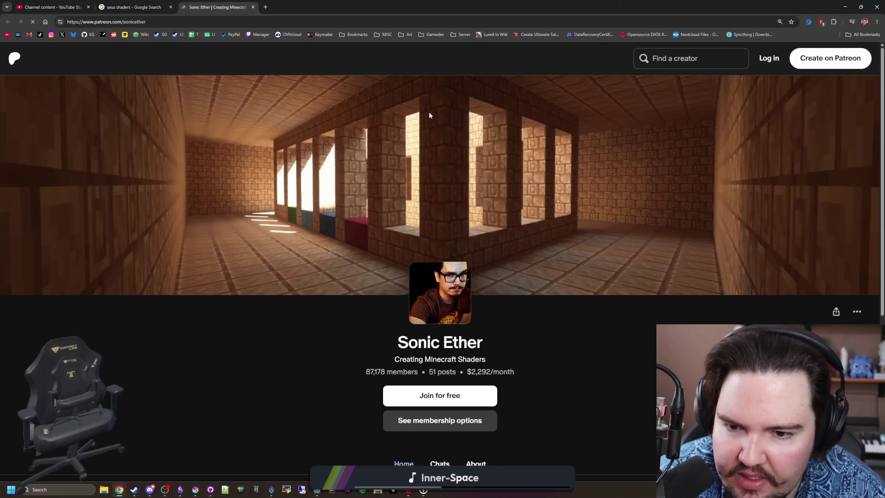
# Step: Show the membership options and browse the Stone and Diamond tier perks
pyautogui.scroll(-2, 498, 266)
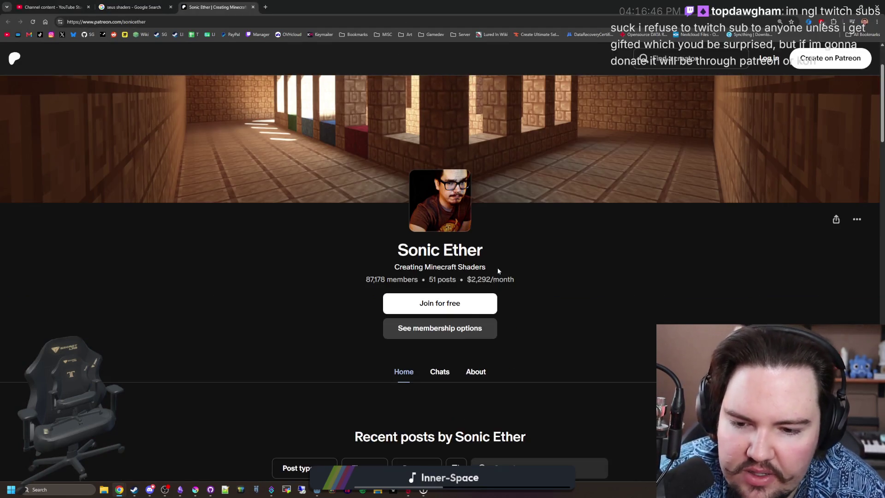
pyautogui.scroll(-3, 497, 276)
pyautogui.click(463, 193)
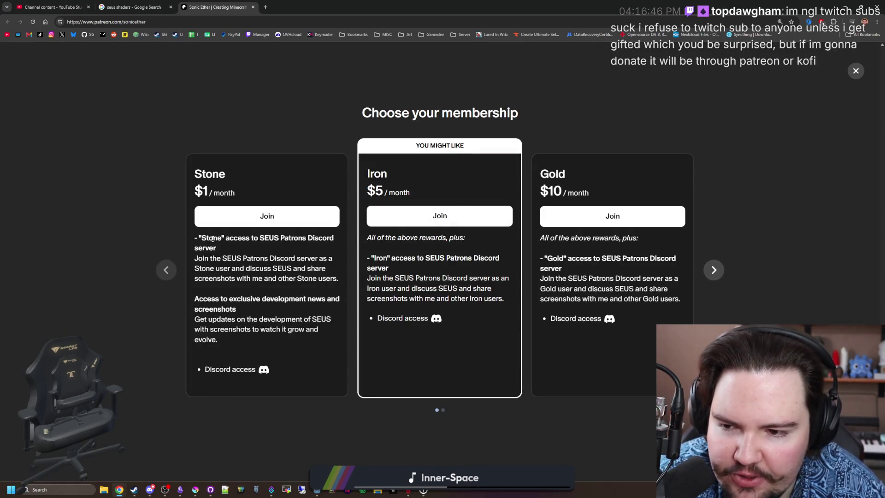
pyautogui.moveTo(212, 243)
pyautogui.mouseDown()
pyautogui.moveTo(318, 324)
pyautogui.moveTo(311, 332)
pyautogui.mouseUp()
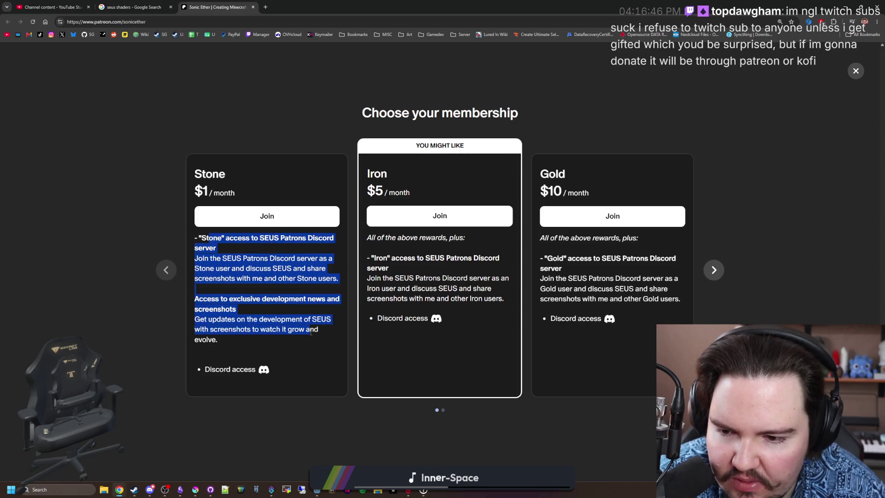
pyautogui.click(310, 332)
pyautogui.click(714, 270)
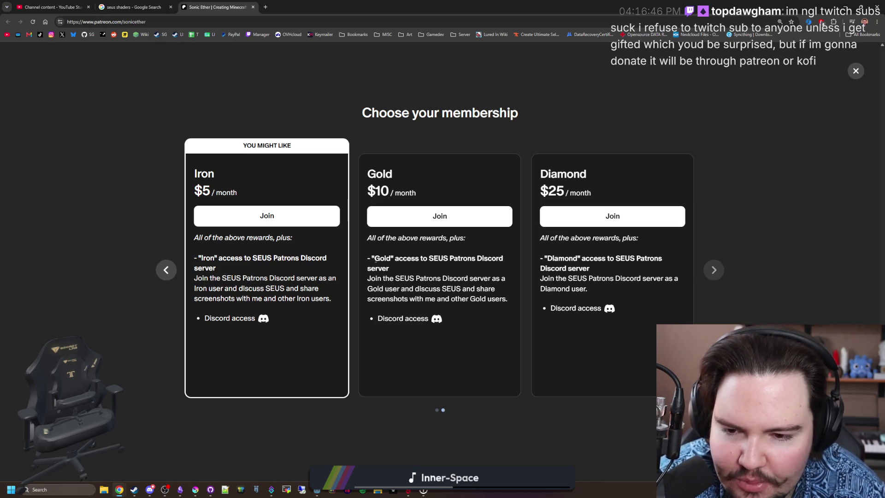
pyautogui.click(165, 270)
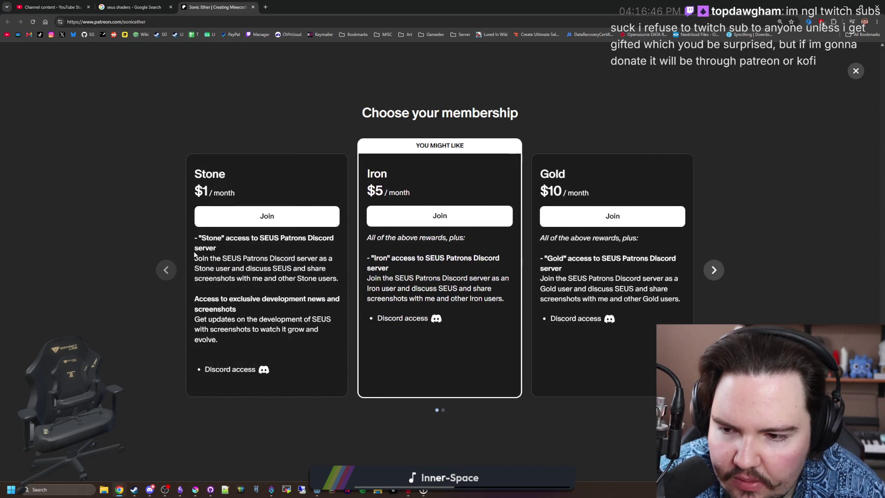
pyautogui.moveTo(204, 299)
pyautogui.mouseDown()
pyautogui.moveTo(261, 301)
pyautogui.moveTo(237, 310)
pyautogui.moveTo(323, 331)
pyautogui.moveTo(299, 343)
pyautogui.mouseUp()
pyautogui.click(299, 342)
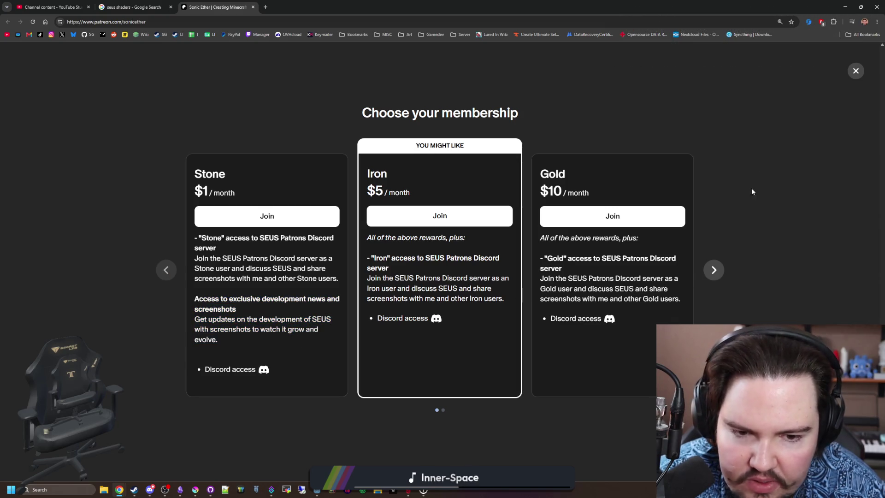
# Step: Close the membership options, look over the creator page, then switch back to Discord
pyautogui.click(853, 72)
pyautogui.scroll(-3, 420, 258)
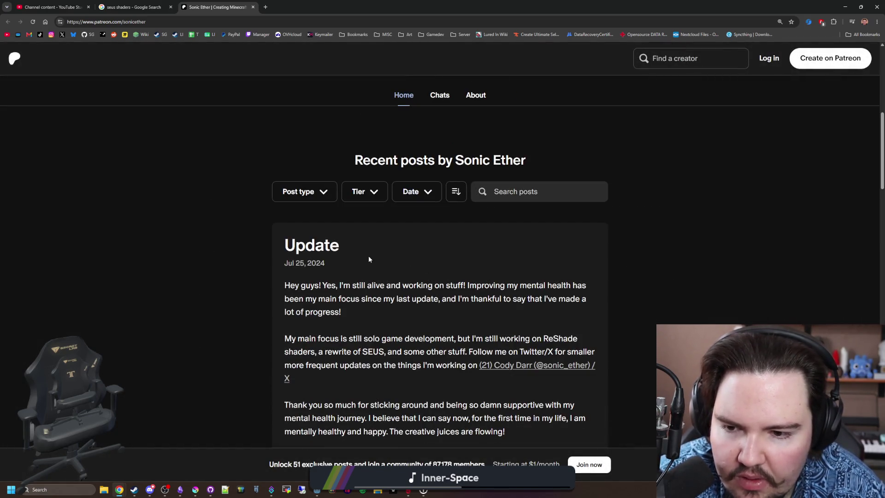
pyautogui.scroll(-5, 369, 259)
pyautogui.scroll(12, 369, 260)
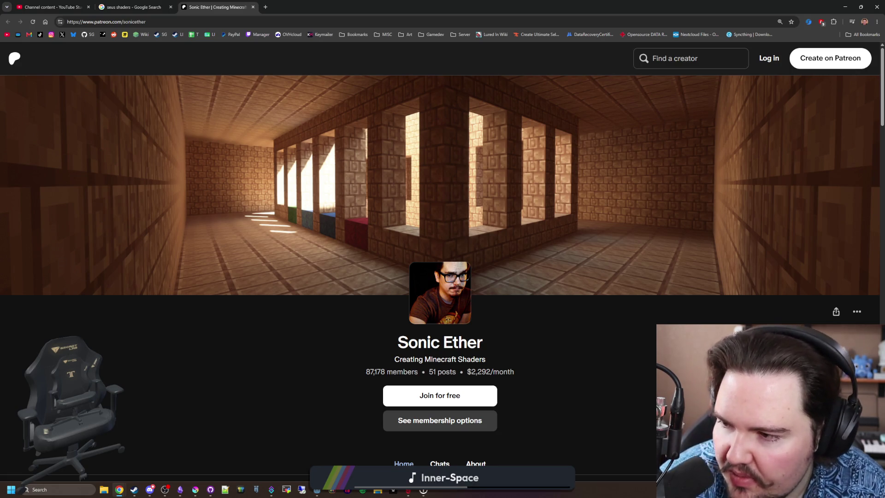
pyautogui.moveTo(396, 7); pyautogui.dragTo(441, 290)
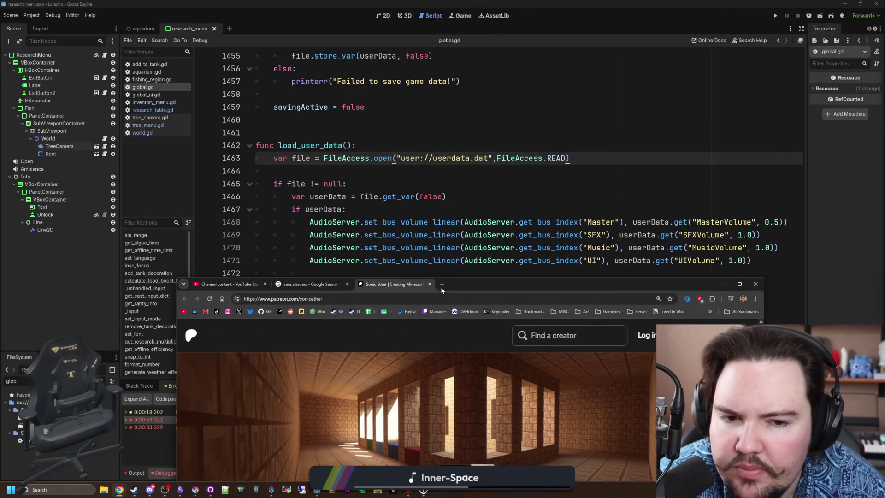
pyautogui.doubleClick(440, 287)
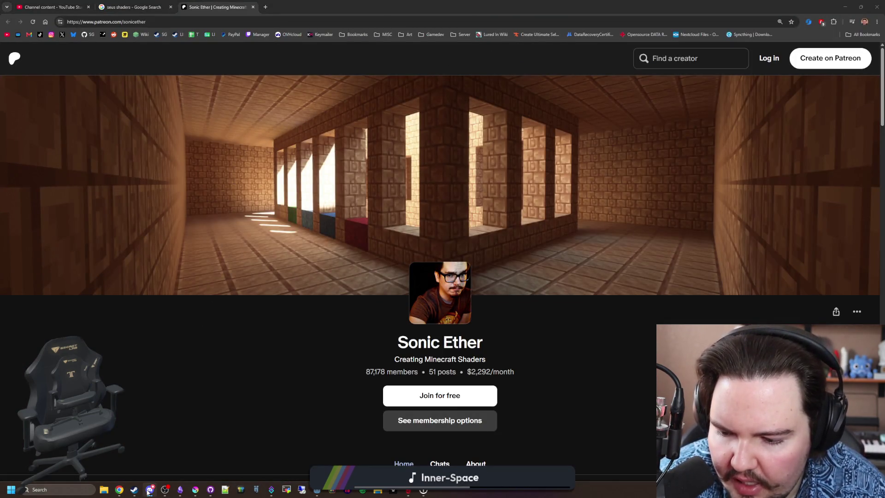
pyautogui.hotkey('alt', 'Tab')
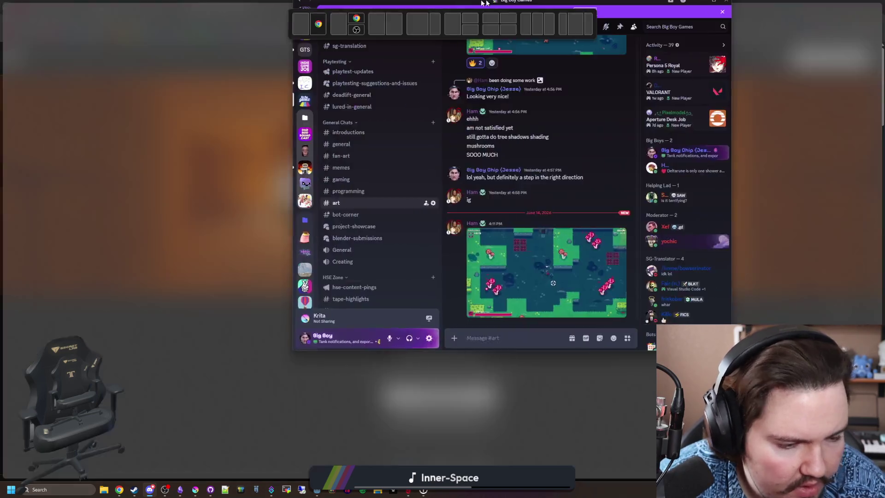
pyautogui.click(359, 406)
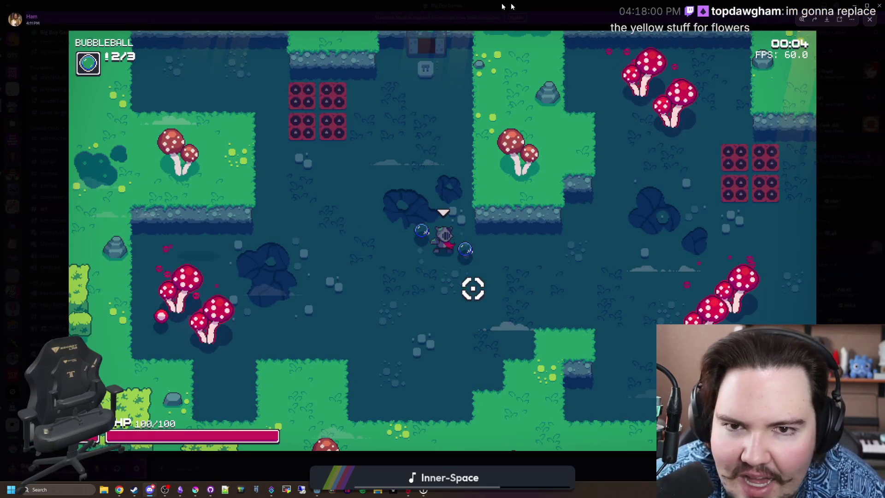
pyautogui.click(870, 19)
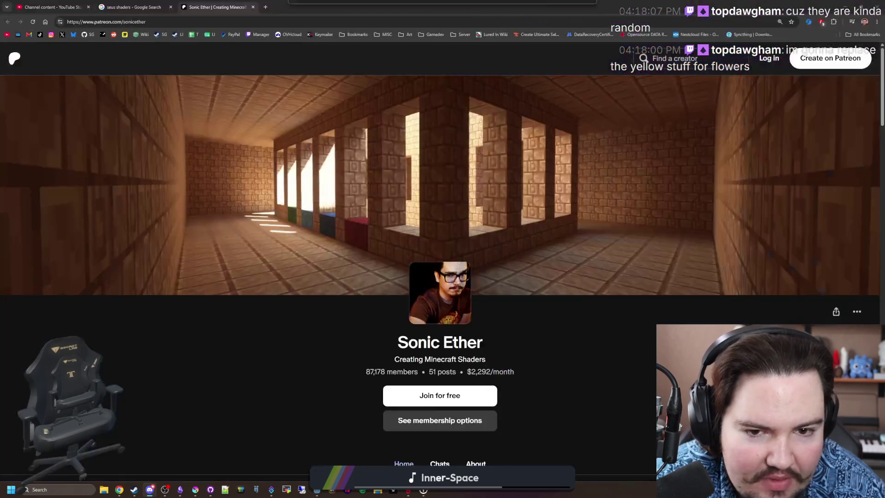
pyautogui.click(266, 7)
# Step: Search 'kofi', open ko-fi.com and its Log in page, then return to Godot
pyautogui.write('kofi')
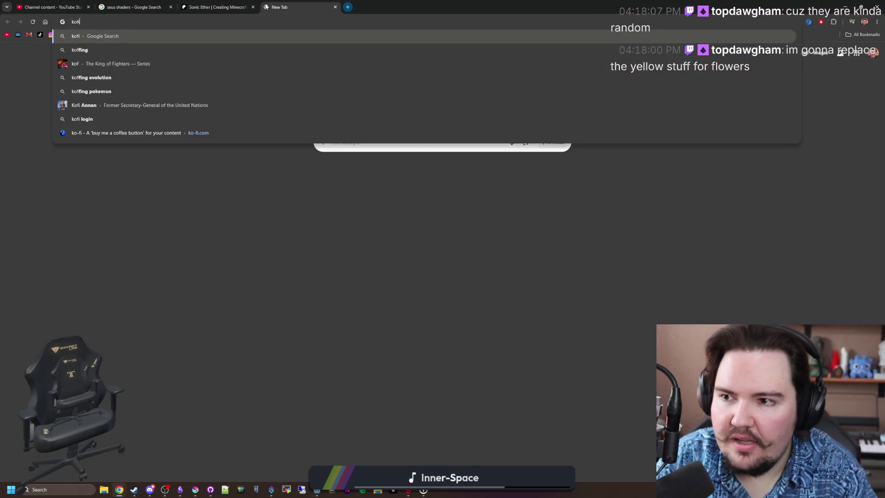
pyautogui.press('Return')
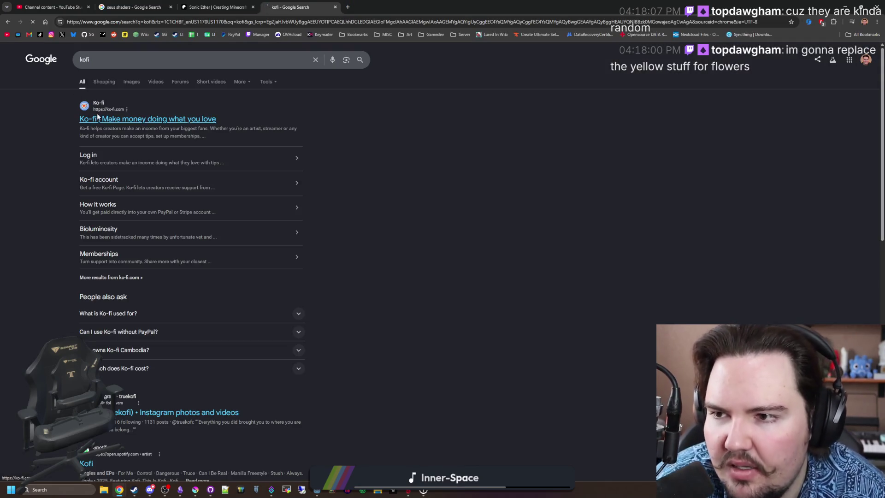
pyautogui.click(99, 118)
pyautogui.click(579, 52)
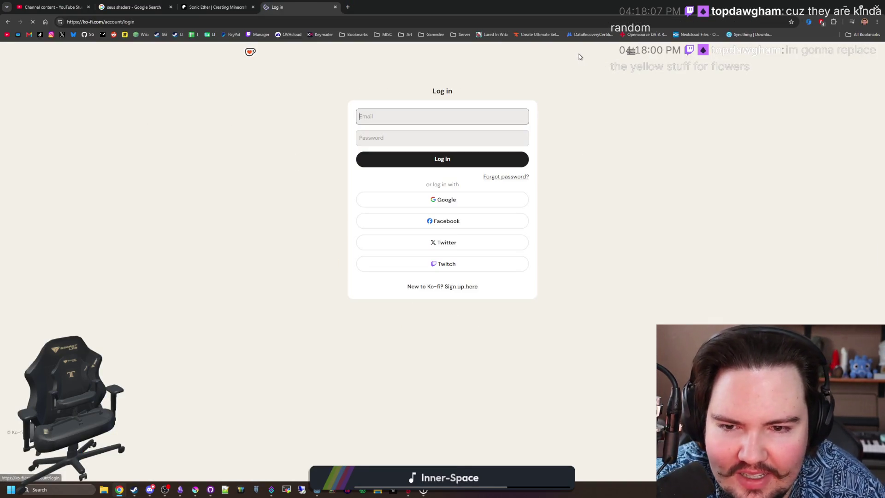
pyautogui.hotkey('alt', 'Tab')
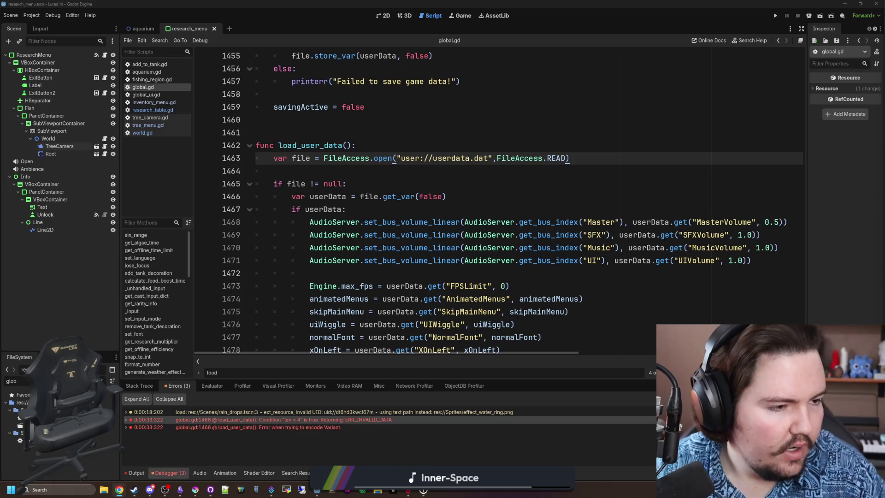
# Step: Bring the Ko-fi window forward, move it up and left, then return to Godot
pyautogui.hotkey('alt', 'Tab')
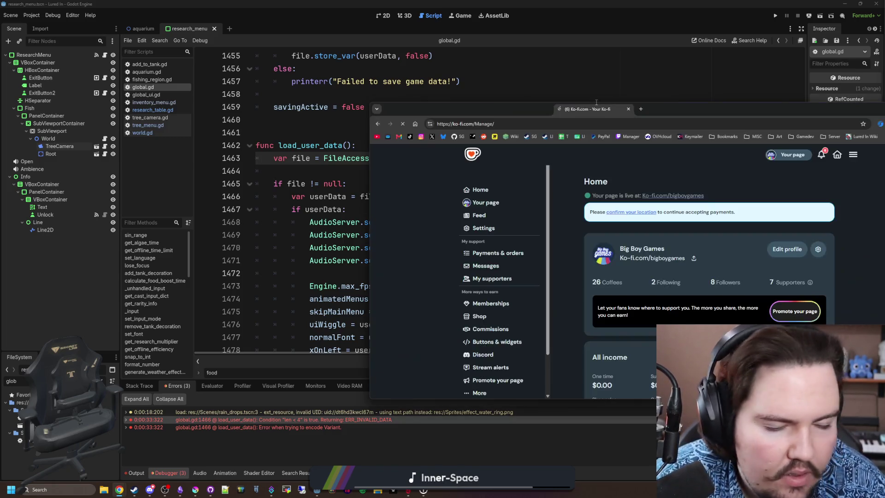
pyautogui.moveTo(544, 151)
pyautogui.mouseDown()
pyautogui.moveTo(485, 152)
pyautogui.moveTo(396, 134)
pyautogui.mouseUp()
pyautogui.hotkey('alt', 'Tab')
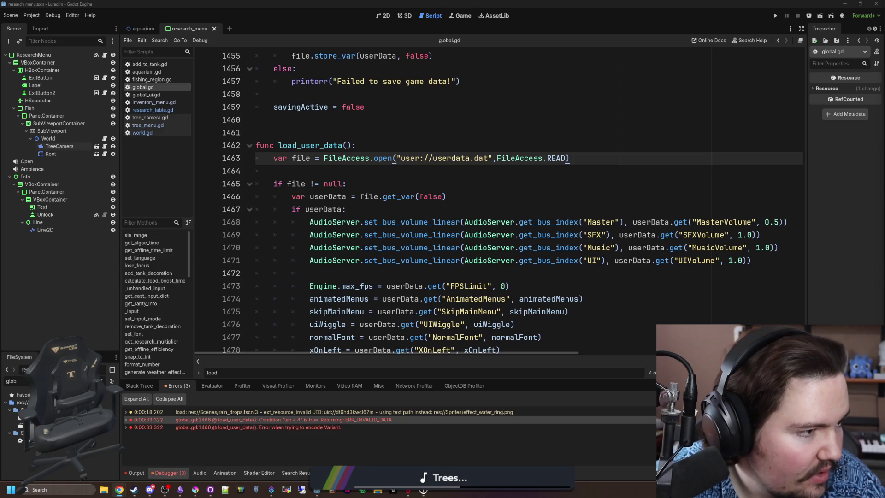
# Step: Open the public Big Boy Games Ko-fi page, scroll through it and back to the banner
pyautogui.hotkey('alt', 'Tab')
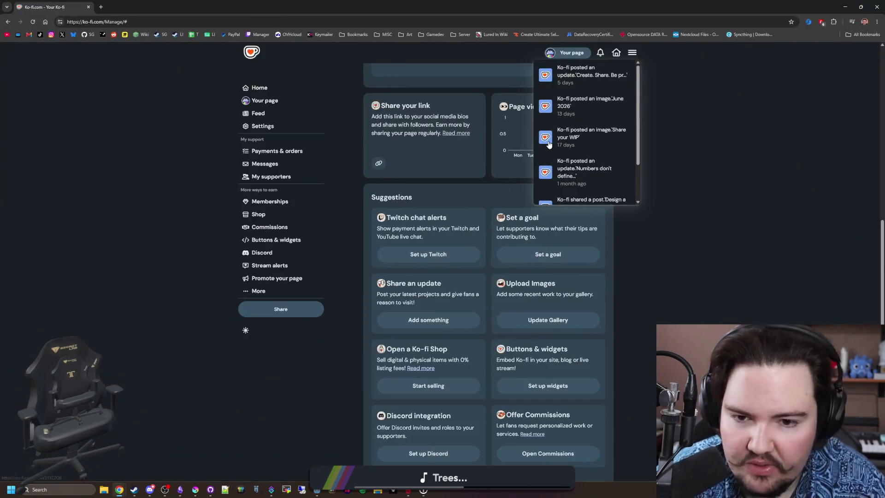
pyautogui.scroll(-2, 592, 154)
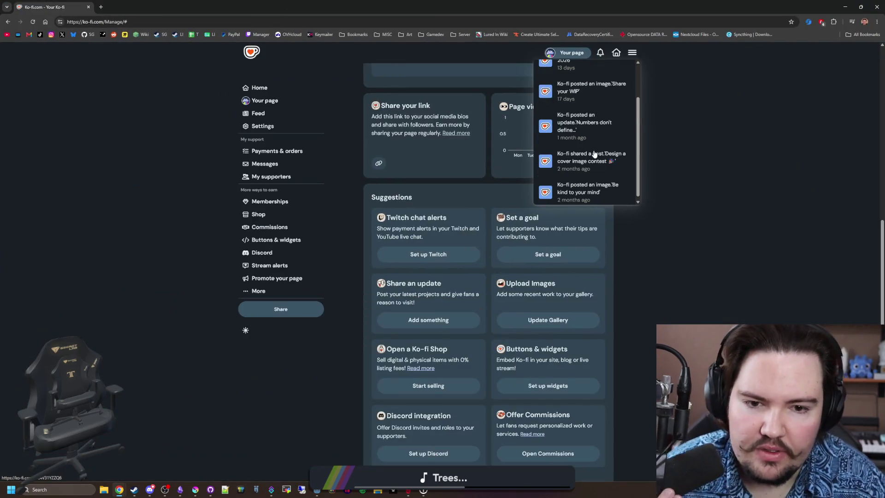
pyautogui.click(581, 57)
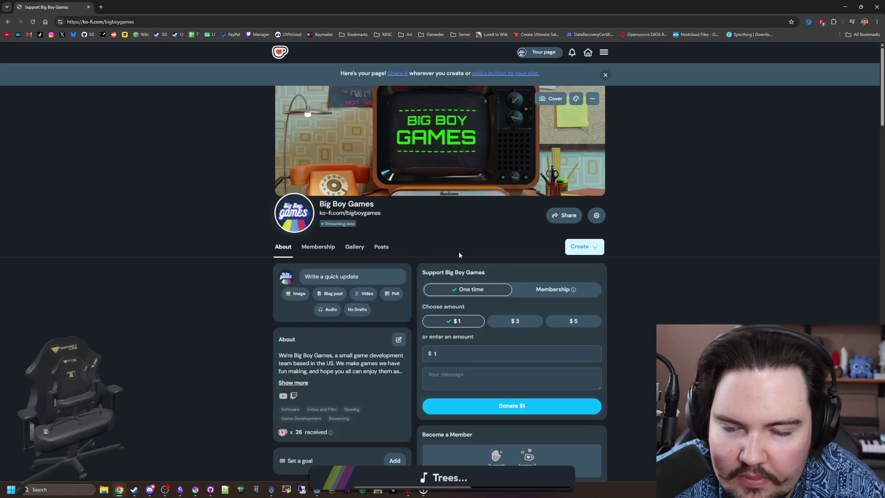
pyautogui.scroll(-3, 450, 236)
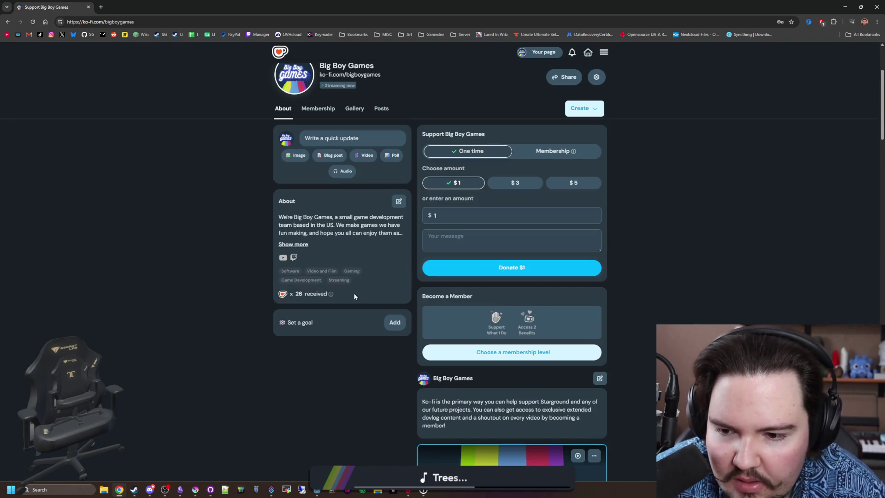
pyautogui.moveTo(331, 294)
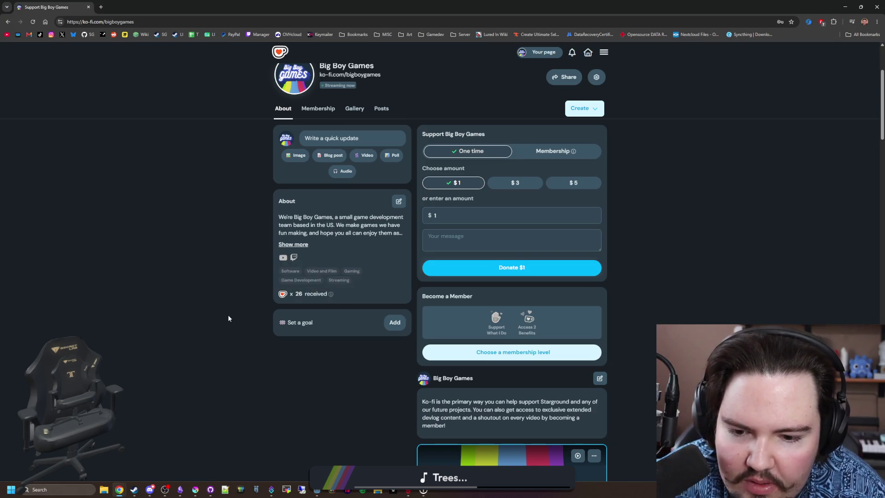
pyautogui.scroll(-5, 228, 318)
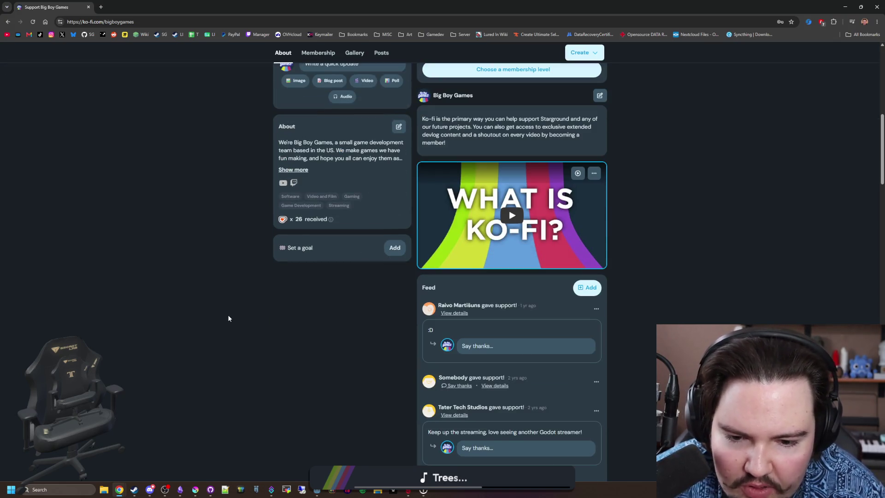
pyautogui.scroll(4, 404, 371)
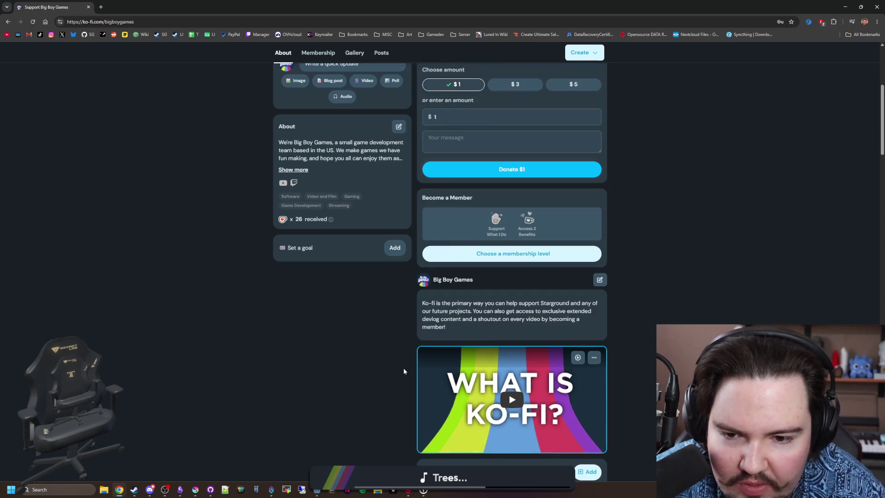
pyautogui.scroll(1, 403, 362)
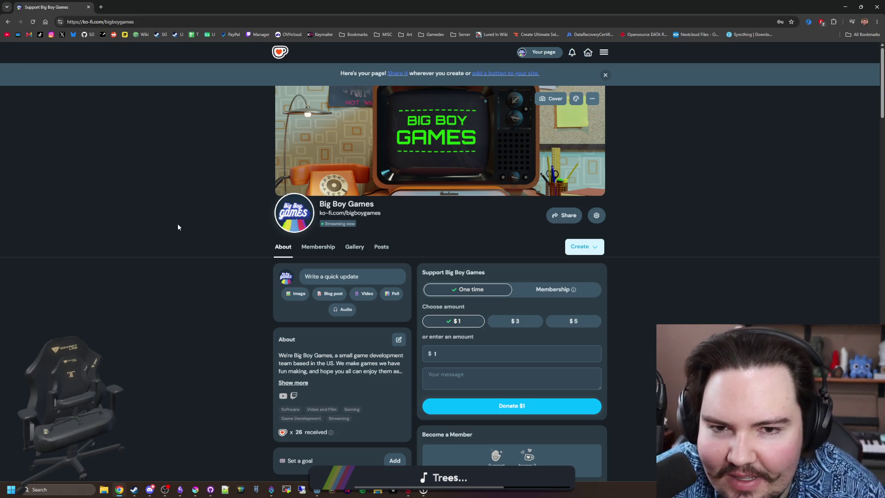
# Step: Open the Starground Steam store page from its bookmark and bring Discord to the front
pyautogui.click(161, 34)
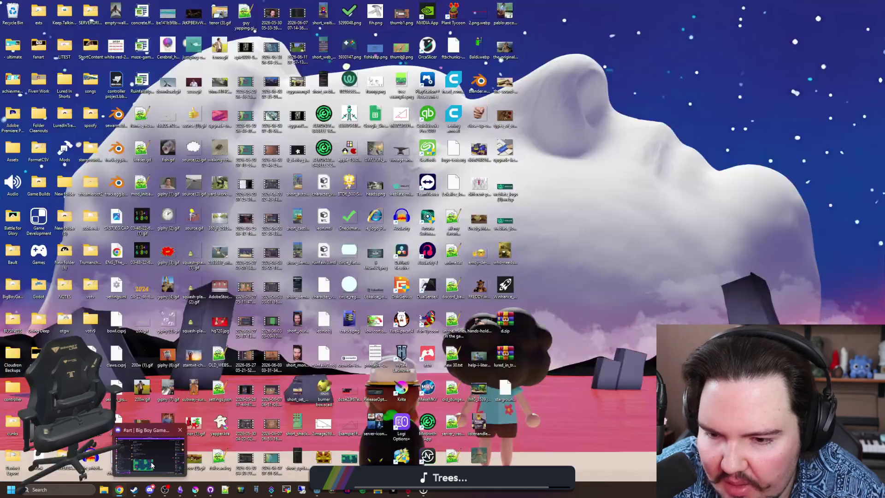
pyautogui.click(150, 450)
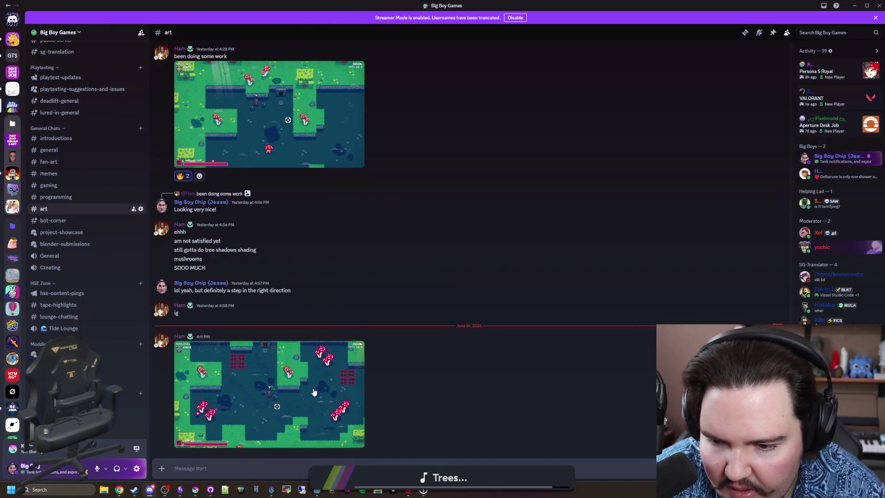
# Step: Enlarge the newest #art screenshot and zoom in on the red block grid and mushrooms
pyautogui.click(314, 390)
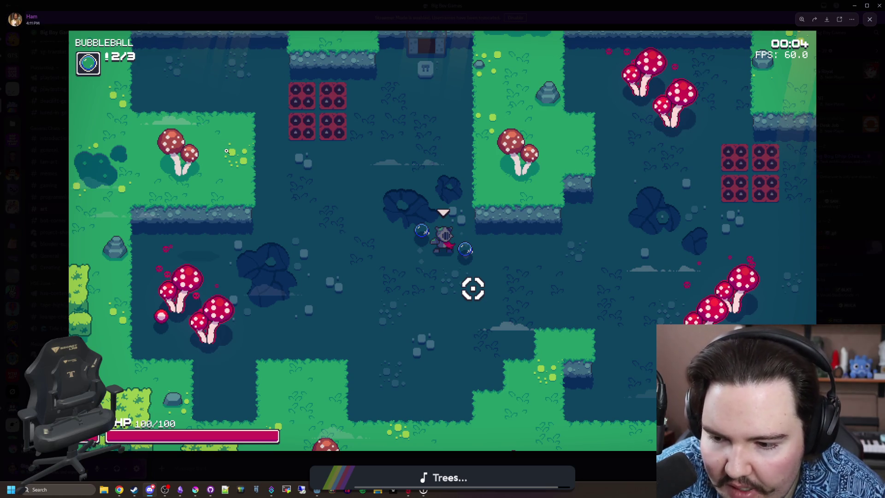
pyautogui.click(348, 150)
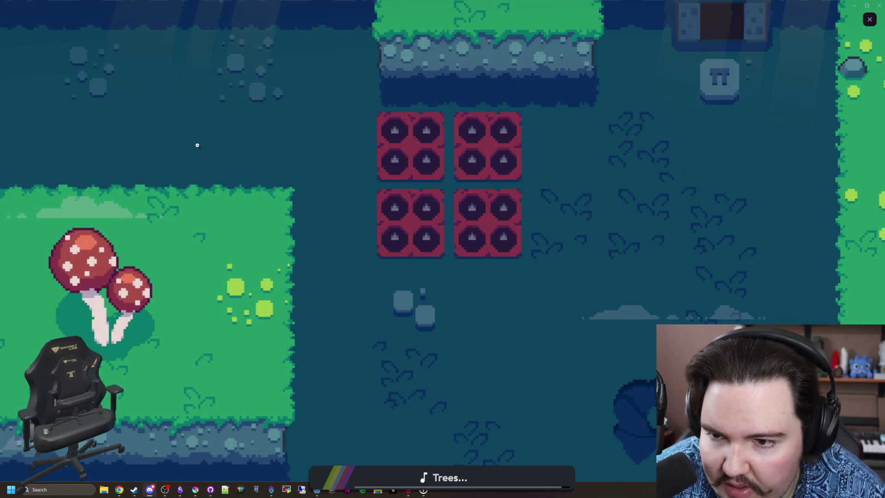
pyautogui.click(235, 291)
pyautogui.click(100, 327)
pyautogui.click(100, 327)
pyautogui.click(404, 423)
pyautogui.click(405, 423)
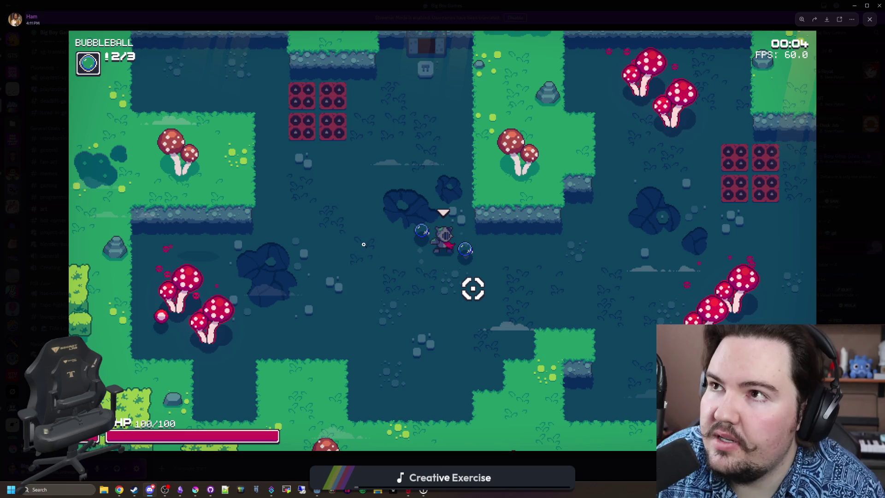
pyautogui.click(228, 159)
pyautogui.click(228, 159)
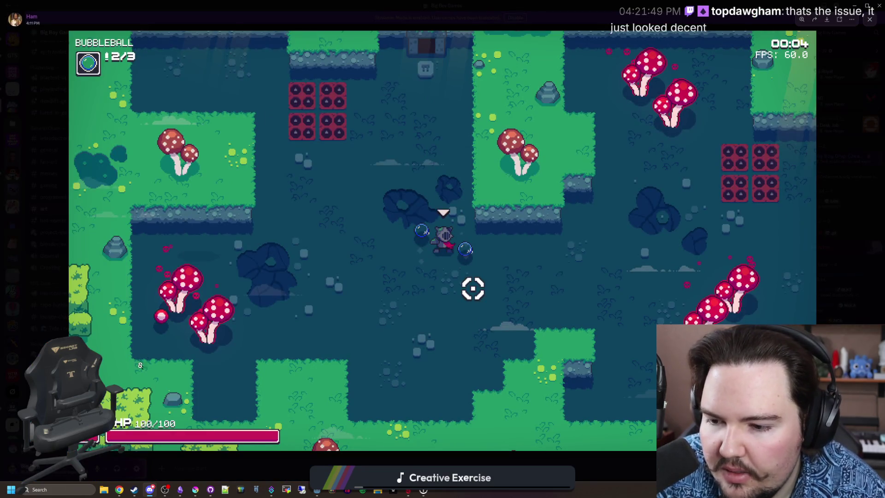
# Step: Inspect the lower-left corner and yellow dots up close, then close the viewer and hide Discord
pyautogui.click(119, 411)
pyautogui.click(119, 412)
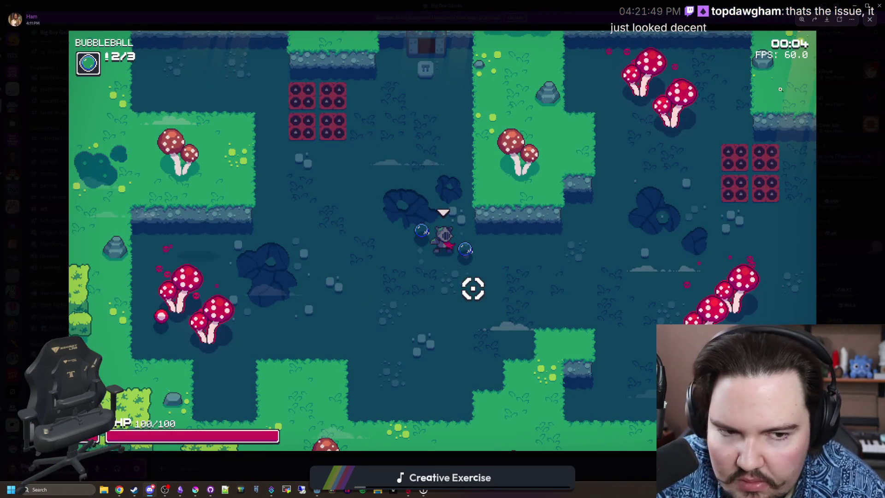
pyautogui.click(212, 153)
pyautogui.click(211, 154)
pyautogui.click(124, 419)
pyautogui.click(123, 419)
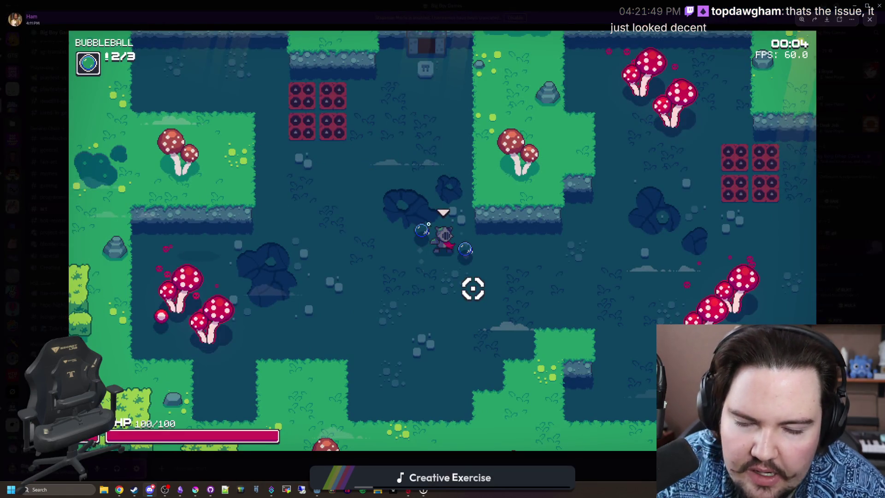
pyautogui.click(243, 167)
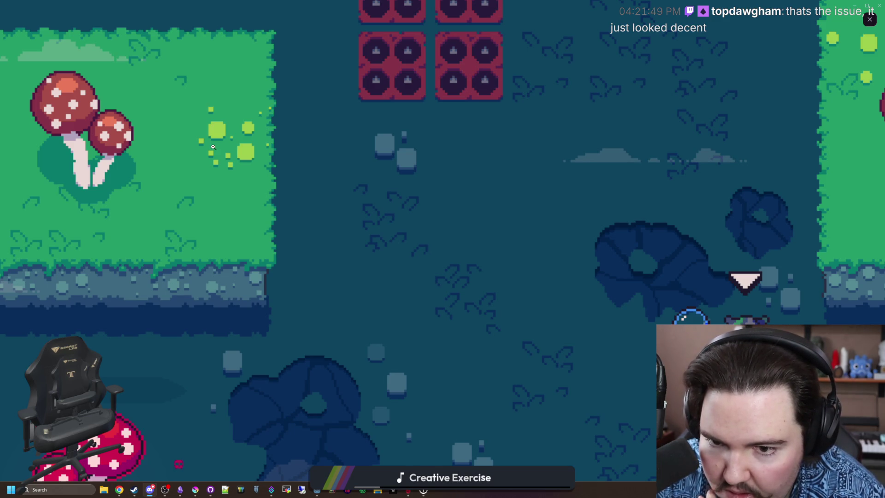
pyautogui.click(213, 147)
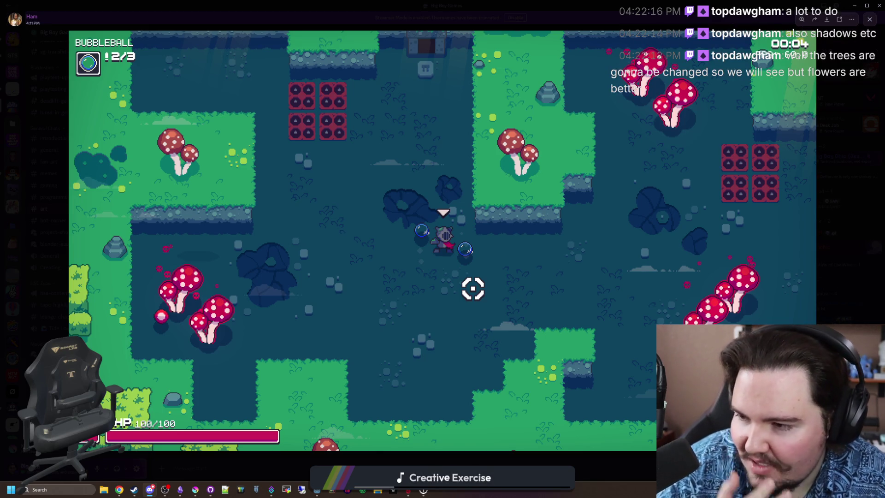
pyautogui.click(835, 209)
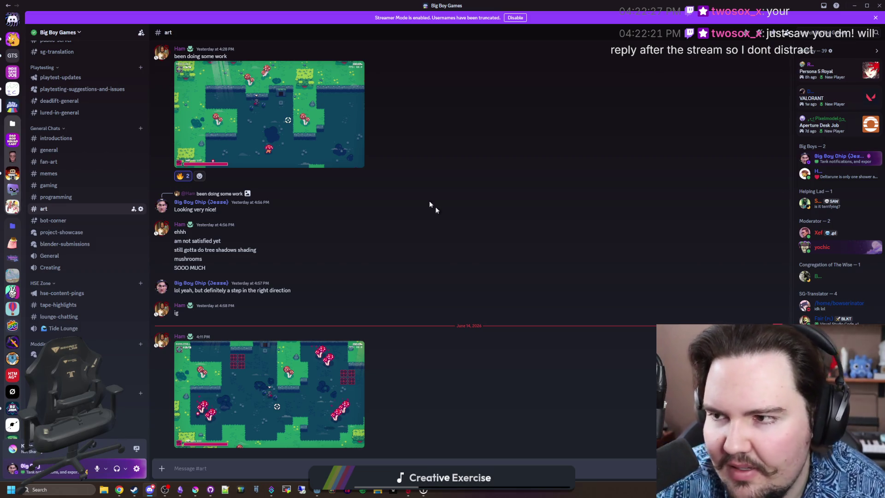
pyautogui.press('super+Down')
pyautogui.press('super+Down')
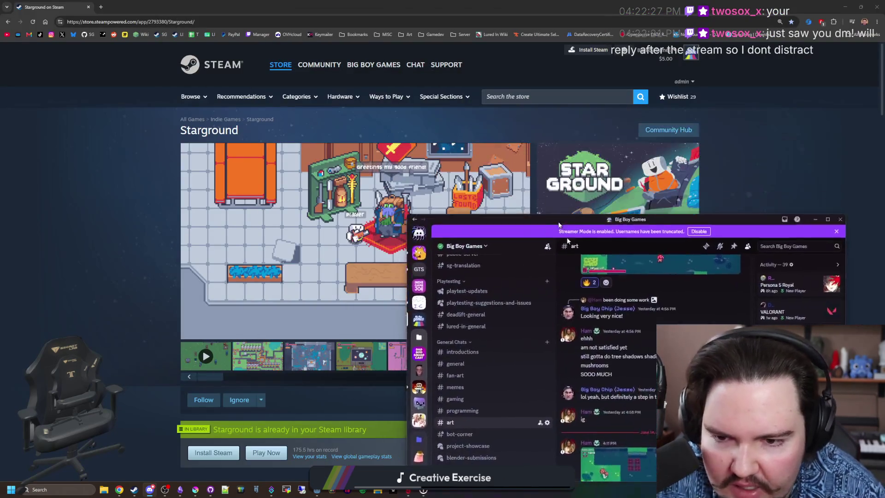
# Step: Shrink the Chrome window and move it aside to bring the script editor forward
pyautogui.press('super+Down')
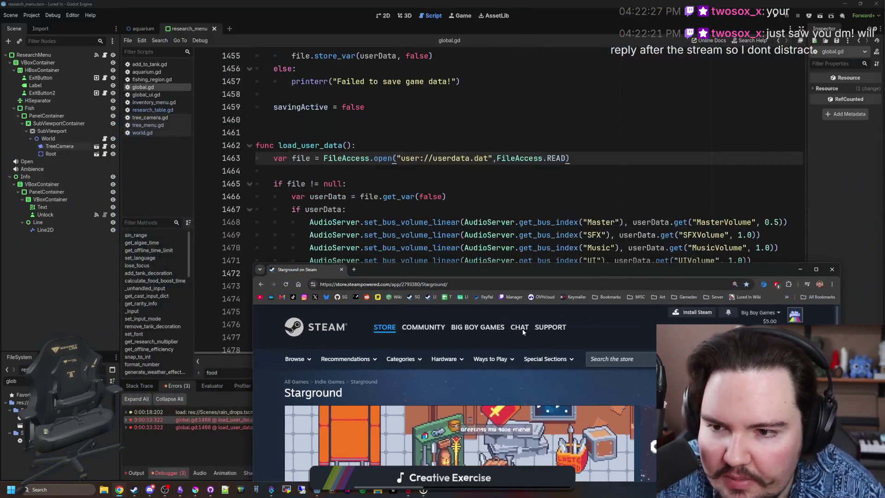
pyautogui.press('super+Up')
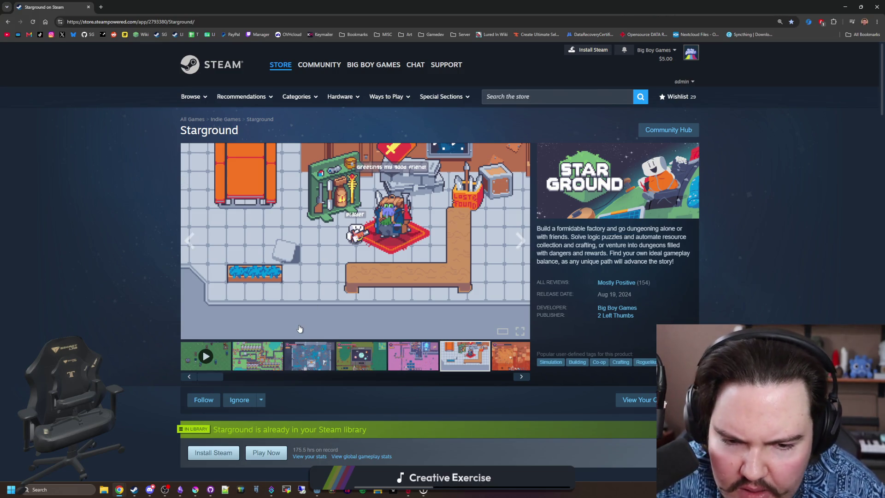
pyautogui.moveTo(203, 3); pyautogui.dragTo(412, 256)
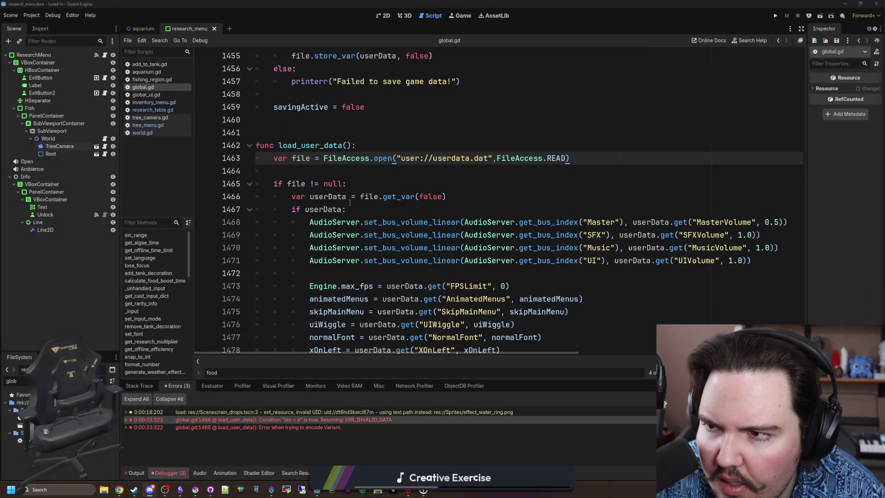
pyautogui.click(358, 179)
# Step: Save global.gd with Ctrl+S
pyautogui.click(343, 171)
pyautogui.click(328, 132)
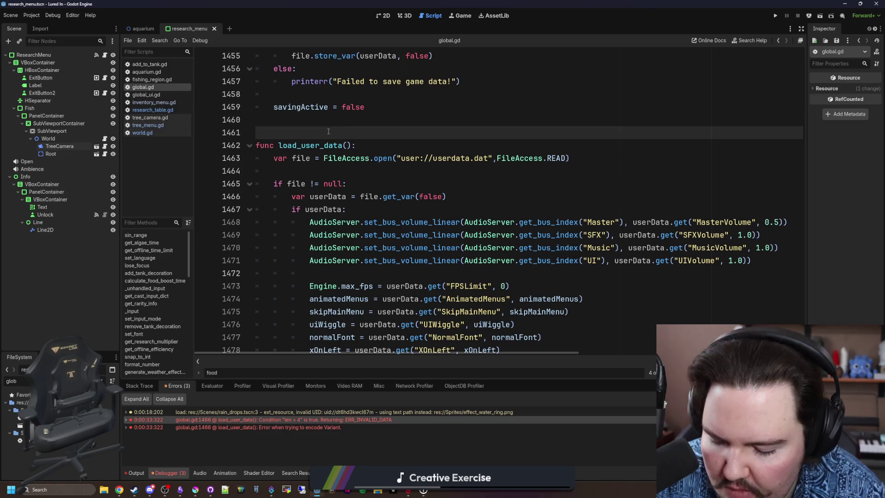
pyautogui.hotkey('ctrl', 's')
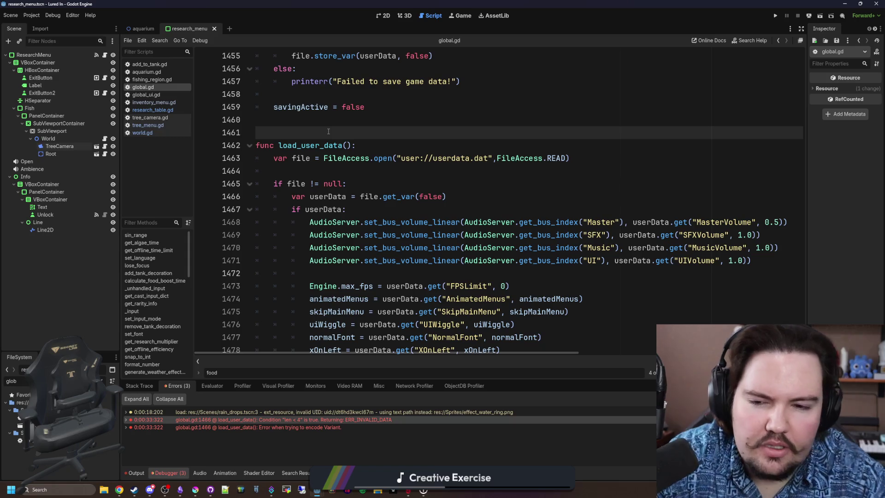
pyautogui.hotkey('ctrl', 's')
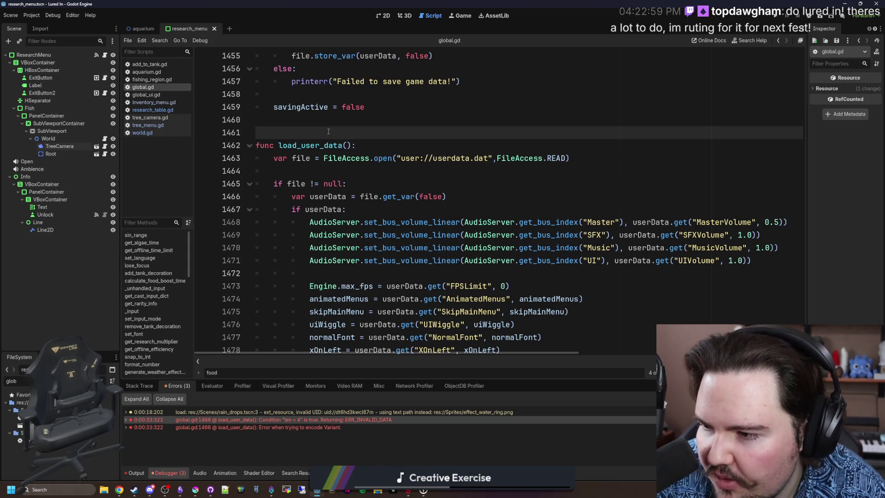
# Step: Run the project so Lured In opens on its main menu
pyautogui.scroll(4, 328, 132)
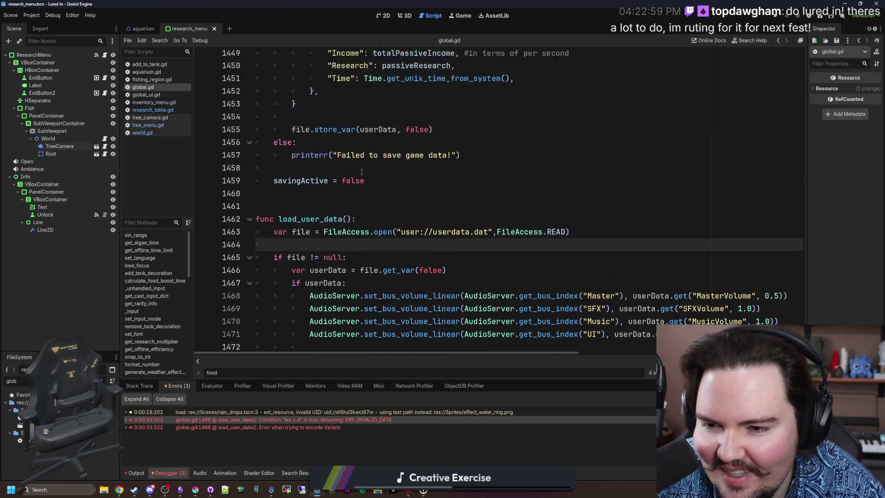
pyautogui.click(283, 297)
pyautogui.click(284, 273)
pyautogui.scroll(-4, 283, 272)
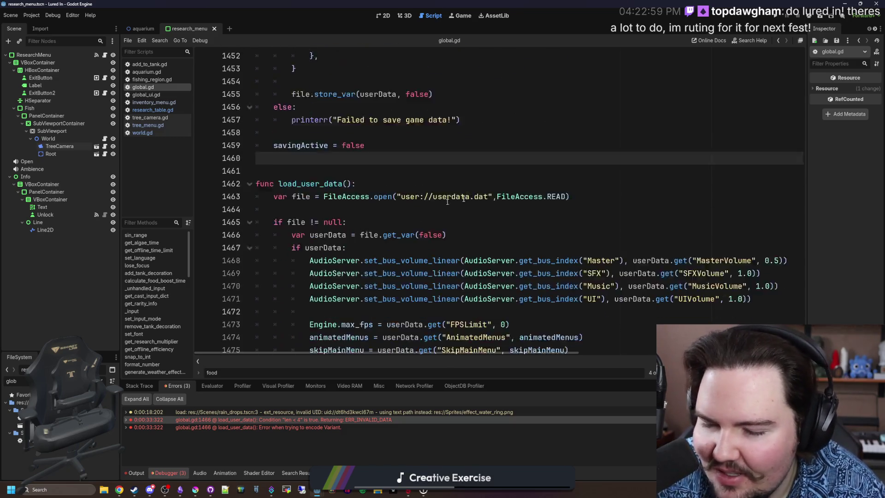
pyautogui.click(775, 15)
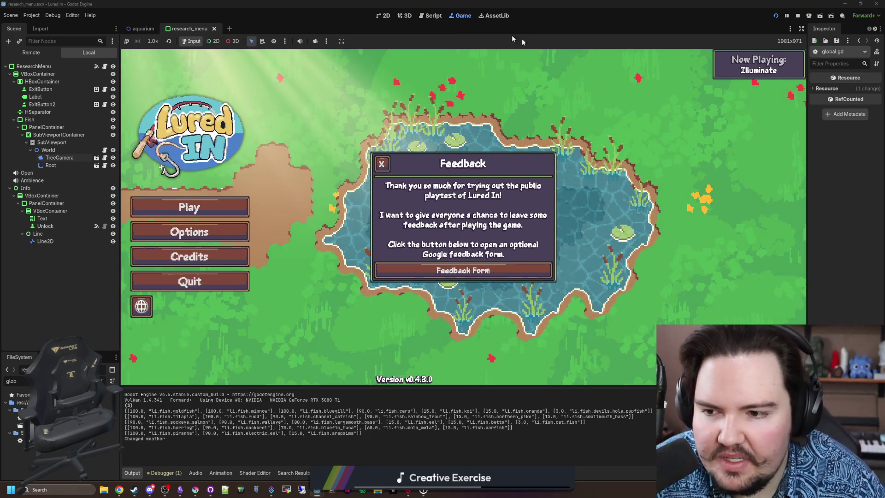
# Step: Dismiss the Feedback popup and raise the game's master volume from 4 to 20
pyautogui.click(387, 166)
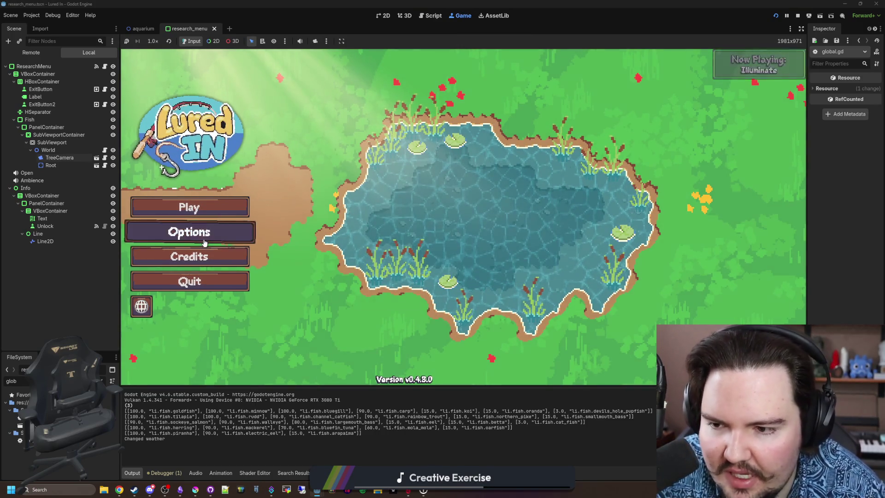
pyautogui.click(187, 233)
pyautogui.click(486, 165)
pyautogui.click(504, 159)
pyautogui.click(407, 205)
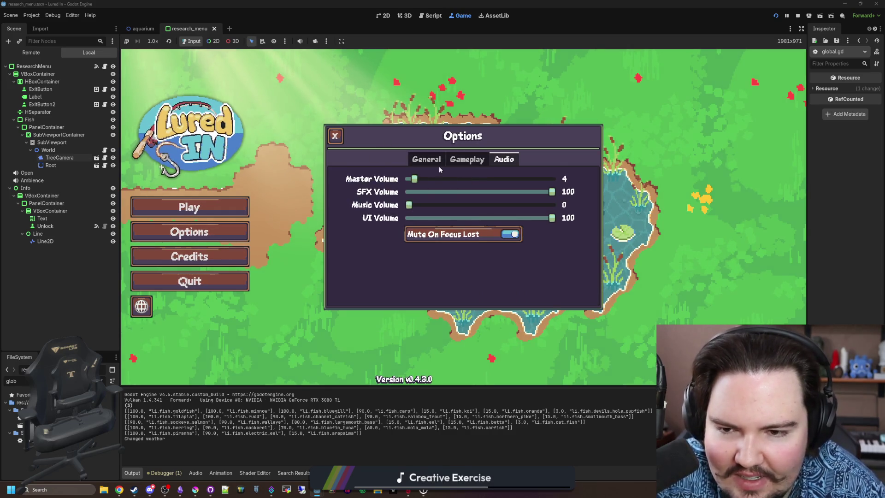
pyautogui.moveTo(416, 182); pyautogui.dragTo(438, 180)
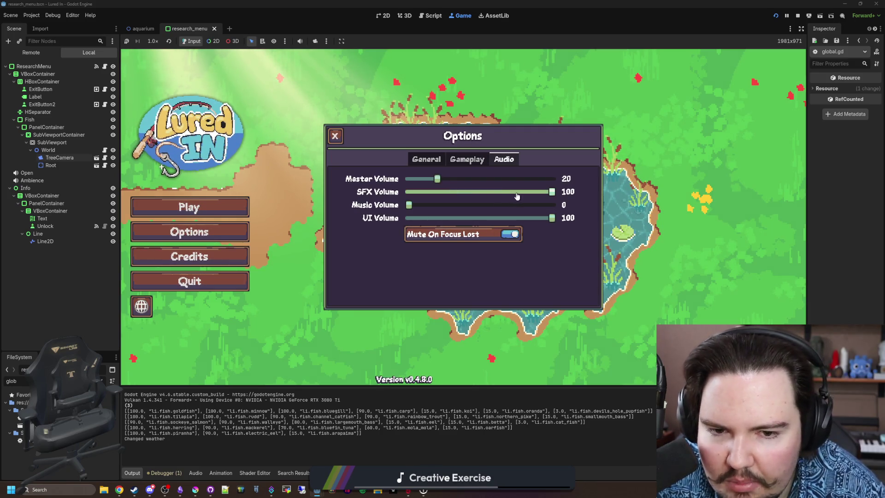
# Step: Look over the general settings, leave Options and press Play to enter the shop
pyautogui.click(467, 159)
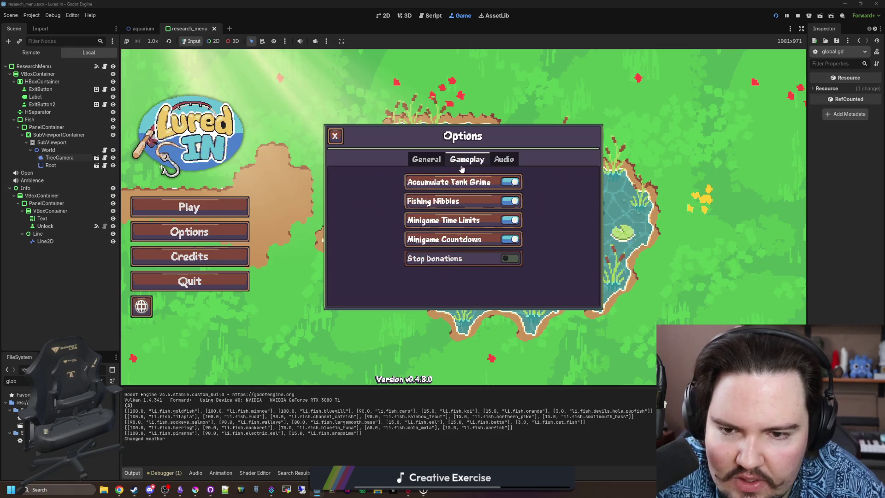
pyautogui.click(427, 159)
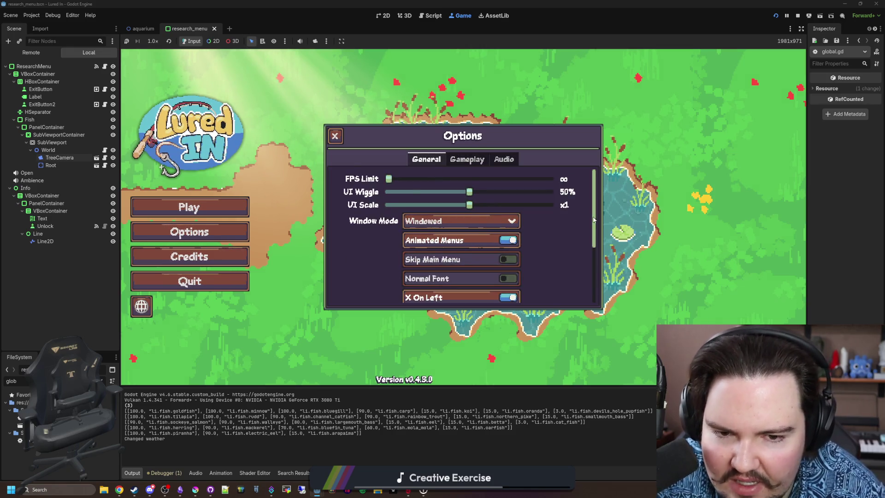
pyautogui.scroll(-5, 513, 218)
pyautogui.scroll(4, 514, 218)
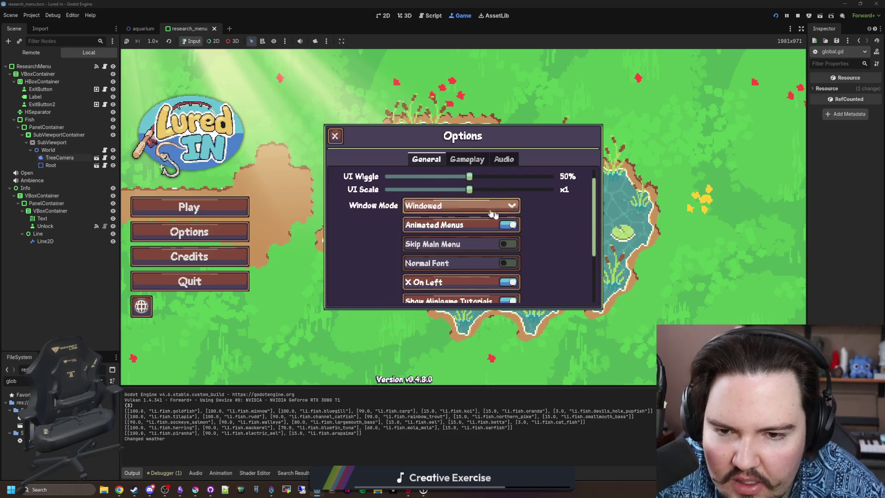
pyautogui.scroll(-5, 569, 242)
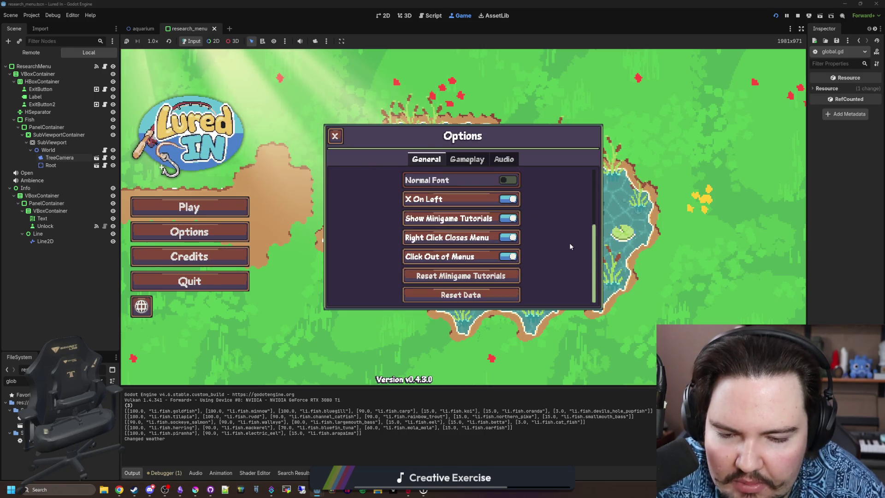
pyautogui.scroll(5, 569, 243)
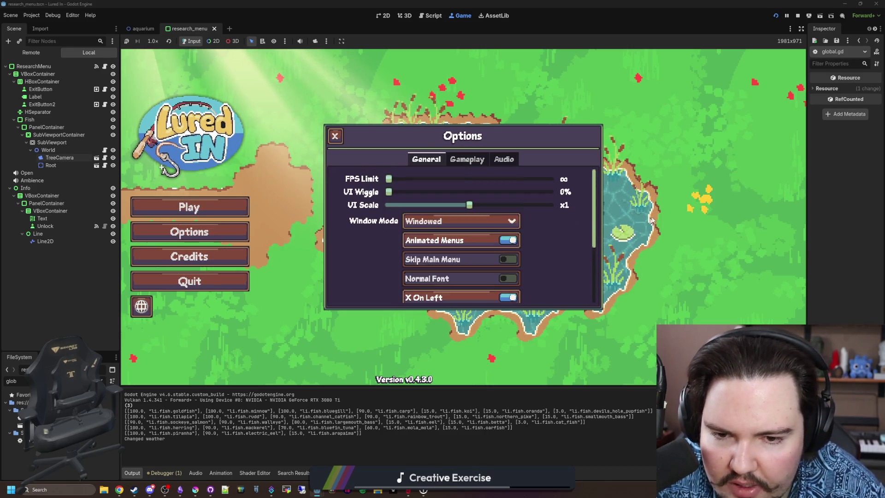
pyautogui.press('Escape')
pyautogui.click(221, 206)
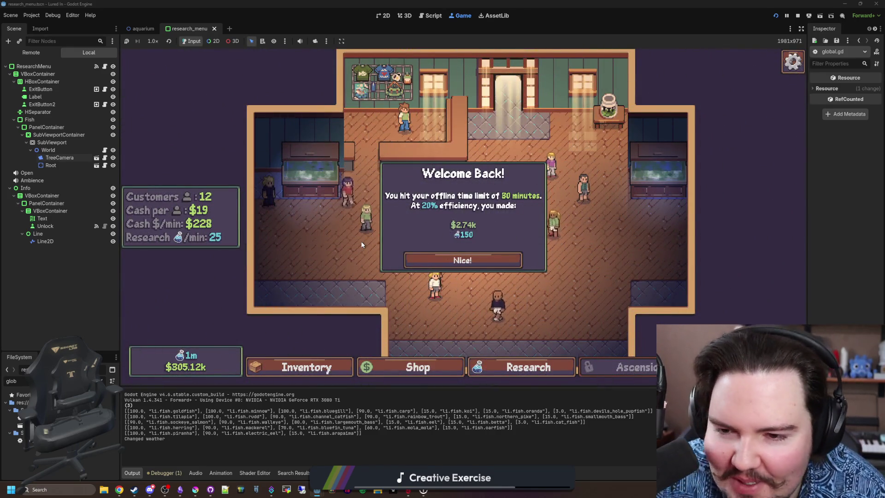
# Step: Collect the offline earnings with Nice! and briefly open and close the shop
pyautogui.click(463, 260)
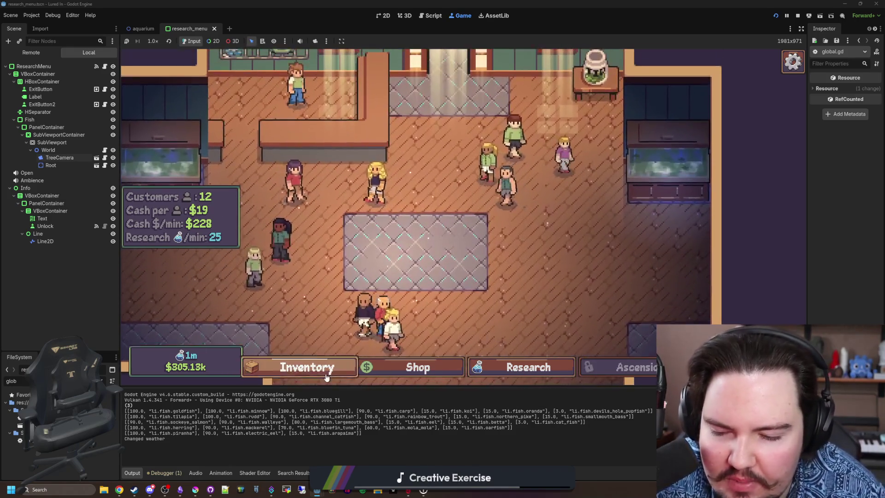
pyautogui.click(326, 377)
pyautogui.click(390, 369)
pyautogui.click(389, 369)
# Step: Inspect the Fishpedia and Field Reports research nodes, then close Research and open Inventory
pyautogui.click(502, 367)
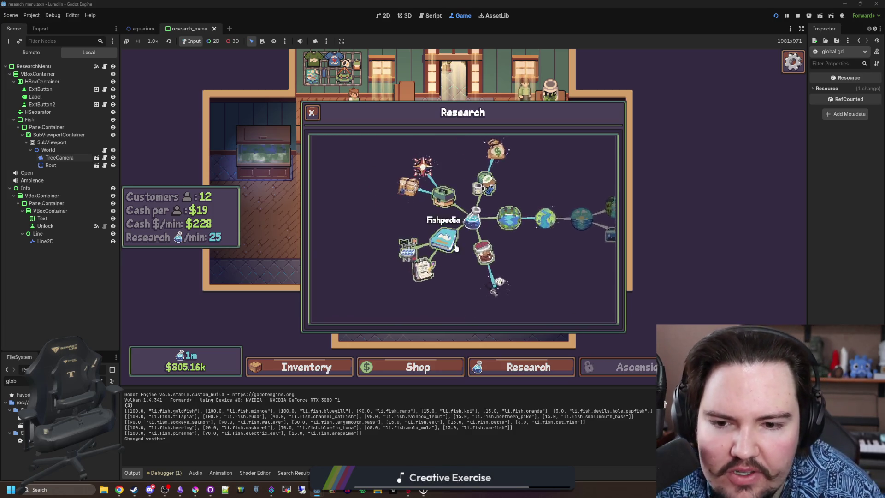
pyautogui.click(456, 248)
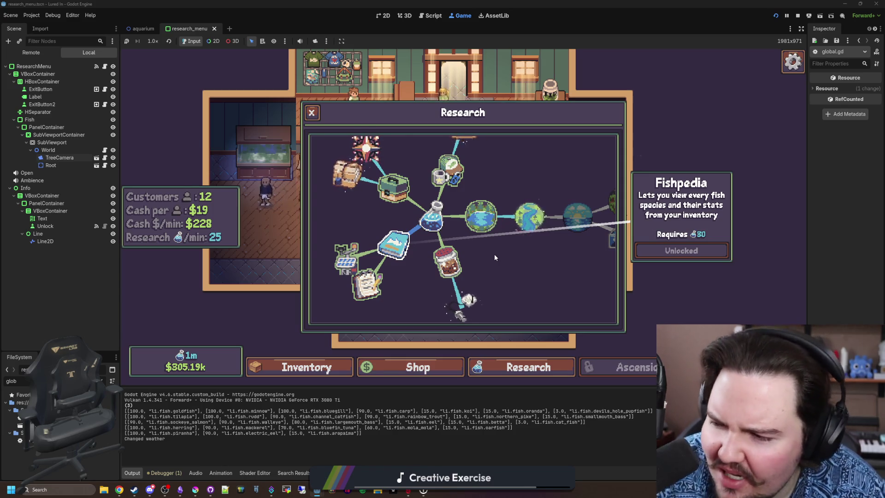
pyautogui.scroll(3, 403, 259)
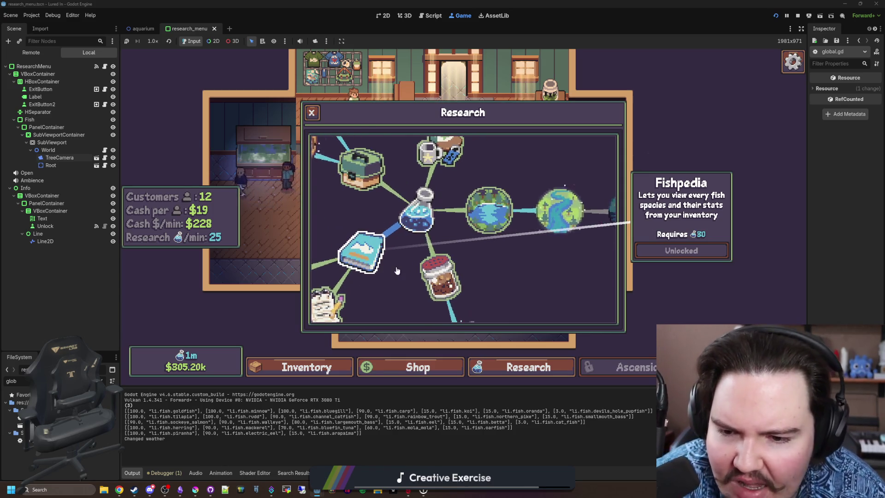
pyautogui.scroll(-3, 406, 251)
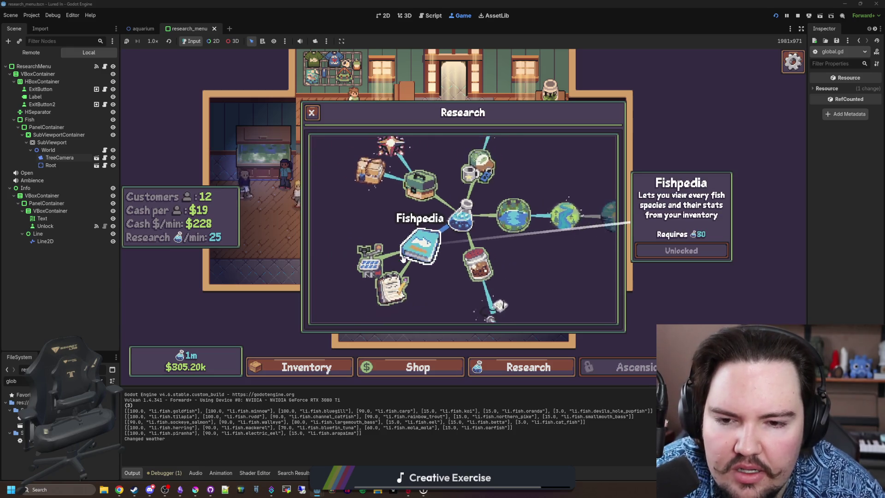
pyautogui.click(410, 243)
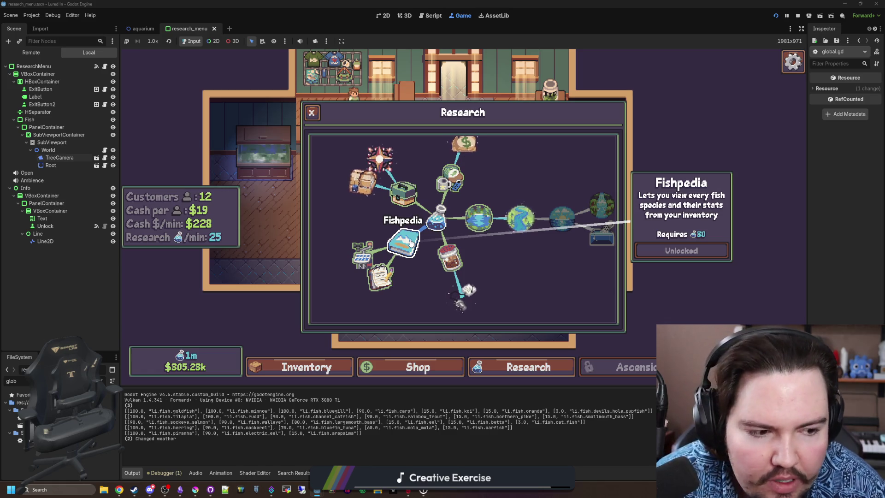
pyautogui.click(401, 245)
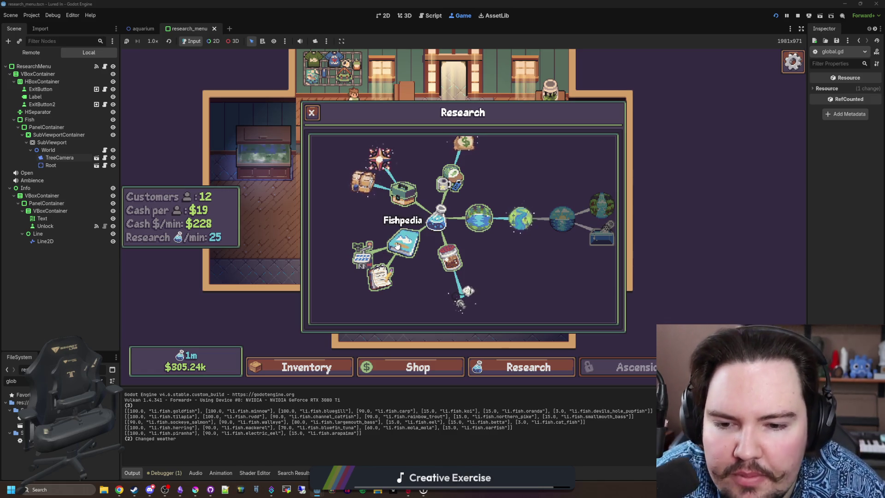
pyautogui.click(387, 289)
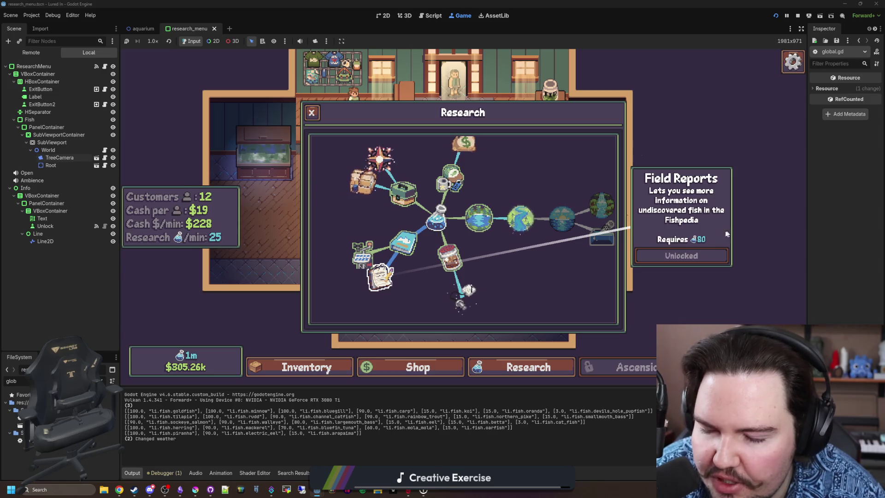
pyautogui.click(312, 115)
pyautogui.click(308, 364)
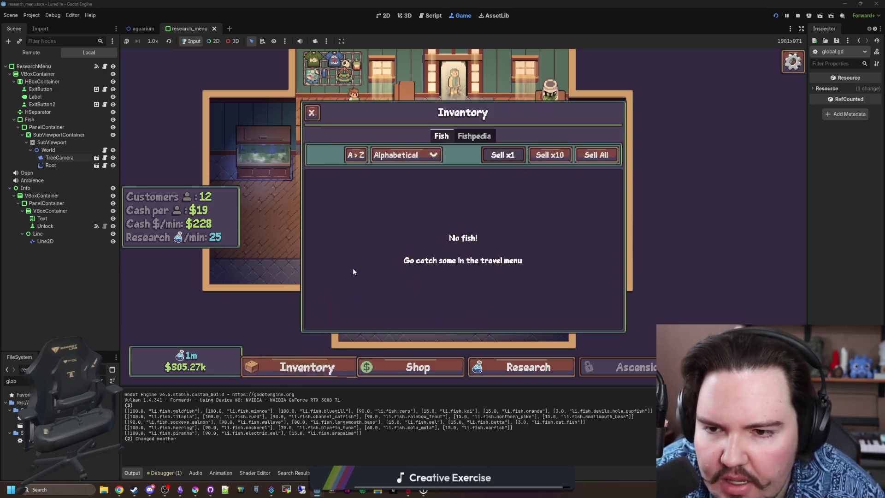
# Step: Check the Minnow, Carp and an undiscovered rare Pond fish in the Fishpedia
pyautogui.click(460, 138)
pyautogui.click(387, 215)
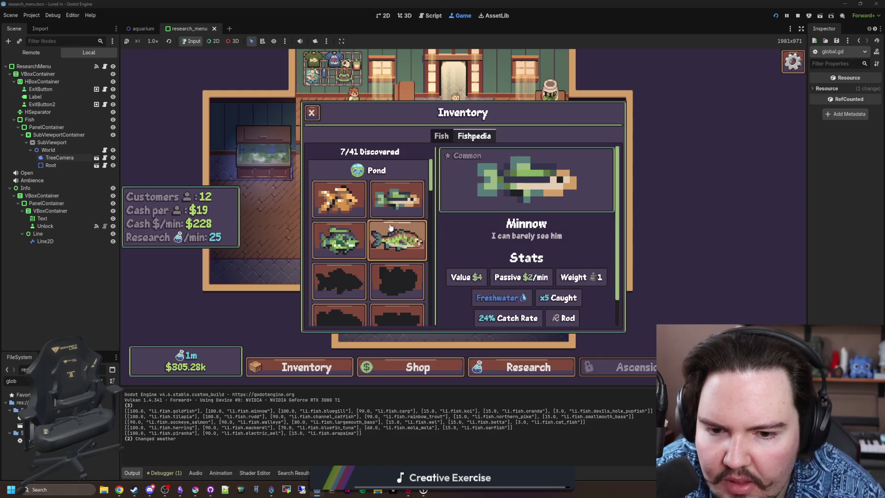
pyautogui.click(412, 240)
pyautogui.click(406, 289)
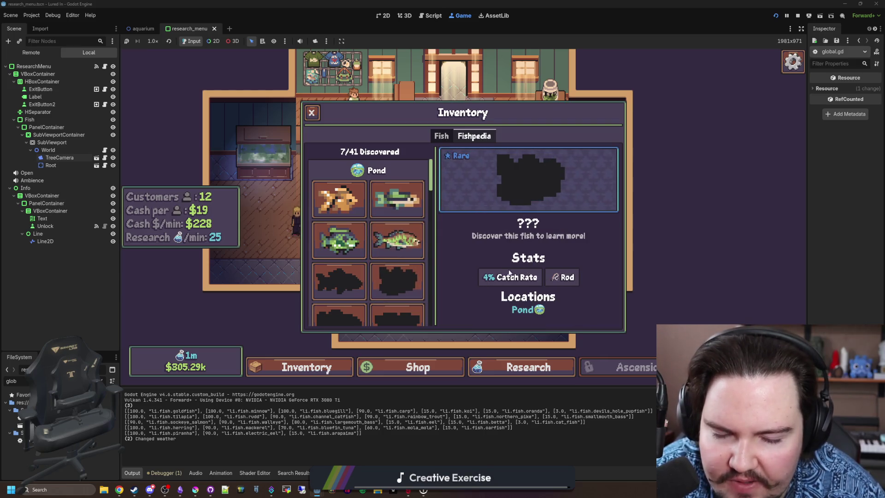
pyautogui.scroll(-1, 421, 259)
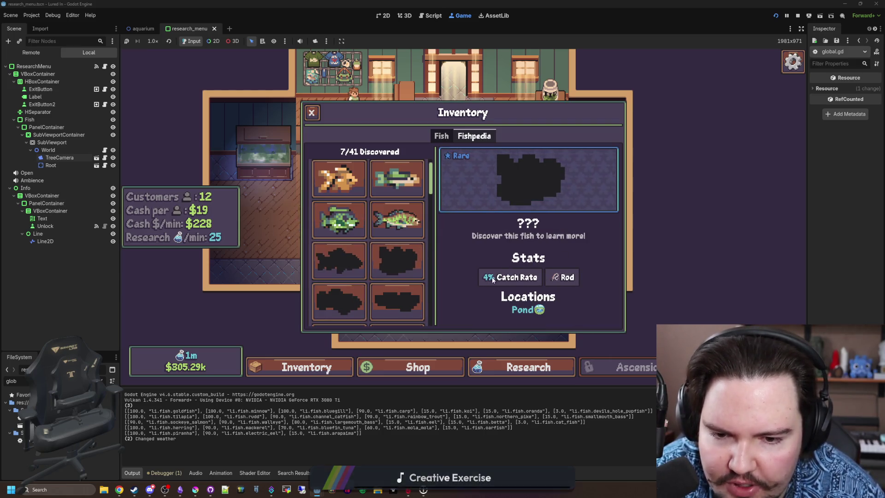
pyautogui.press('Escape')
# Step: Reopen the Fishpedia and inspect more Pond and Lake fish, including the catfish and round fish
pyautogui.click(304, 367)
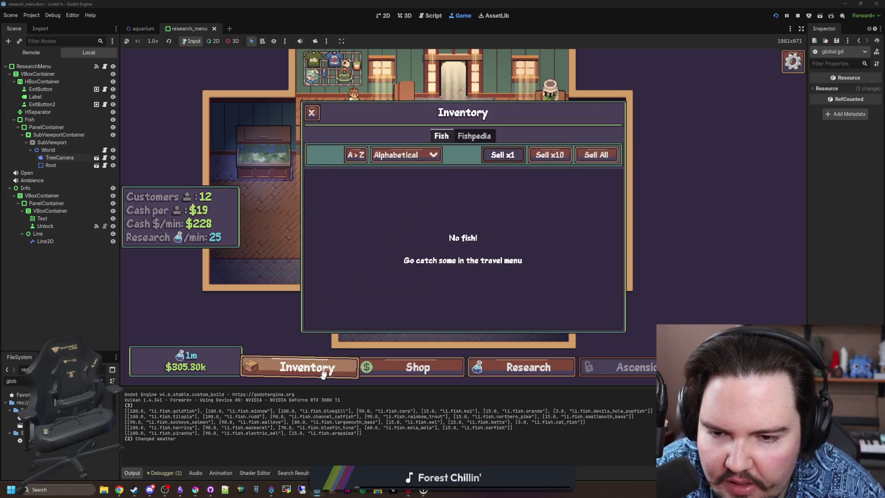
pyautogui.click(484, 139)
pyautogui.click(425, 275)
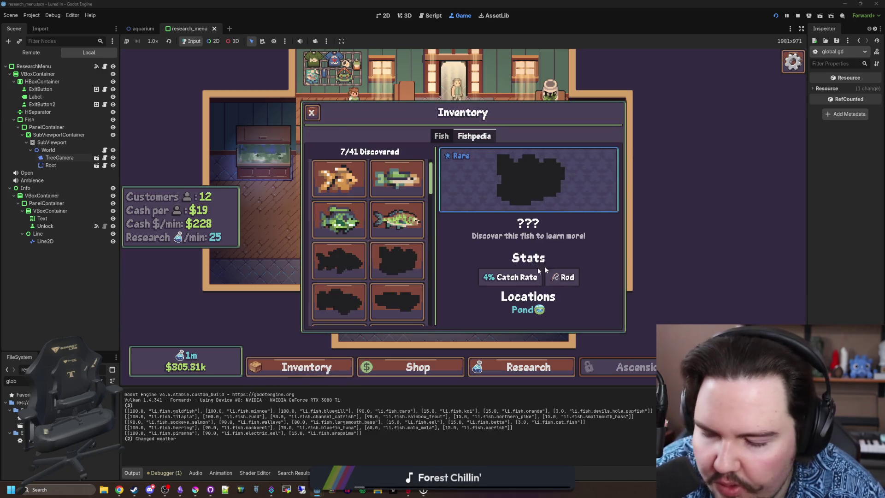
pyautogui.scroll(-2, 339, 237)
pyautogui.click(341, 272)
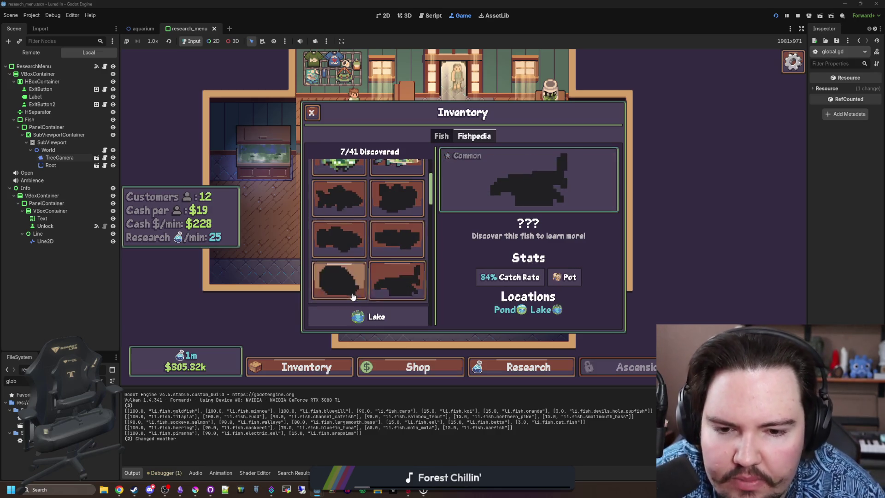
pyautogui.scroll(-1, 351, 297)
pyautogui.scroll(-2, 352, 296)
pyautogui.click(340, 261)
pyautogui.click(397, 198)
pyautogui.click(360, 209)
# Step: Inspect the rare Lake fish, the eel-shaped River fish and a common Ocean fish
pyautogui.scroll(-2, 368, 259)
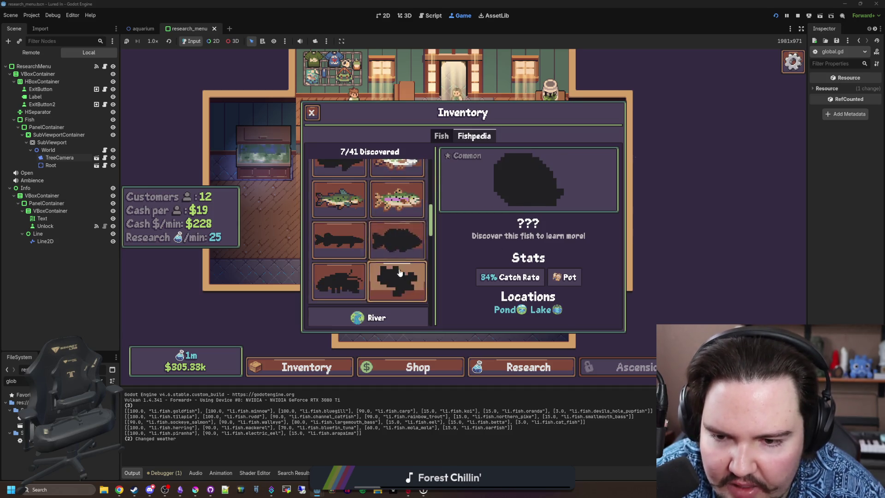
pyautogui.click(396, 282)
pyautogui.click(339, 281)
pyautogui.click(339, 239)
pyautogui.click(404, 270)
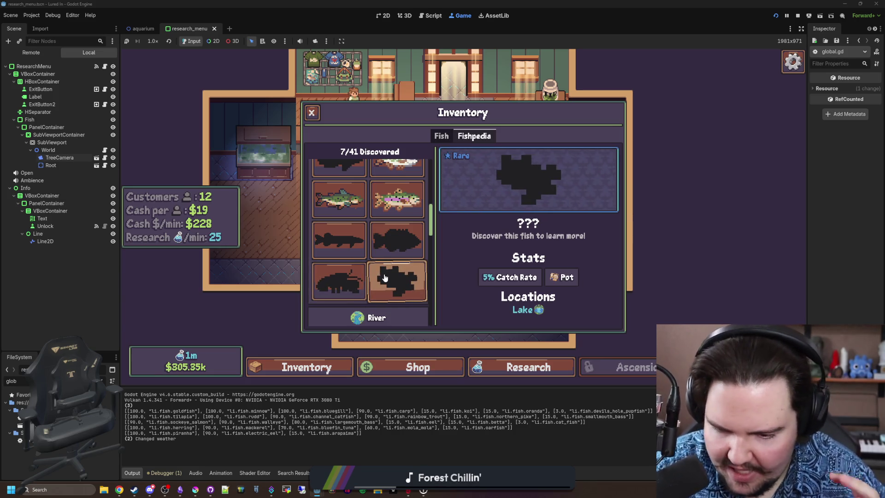
pyautogui.scroll(-3, 383, 279)
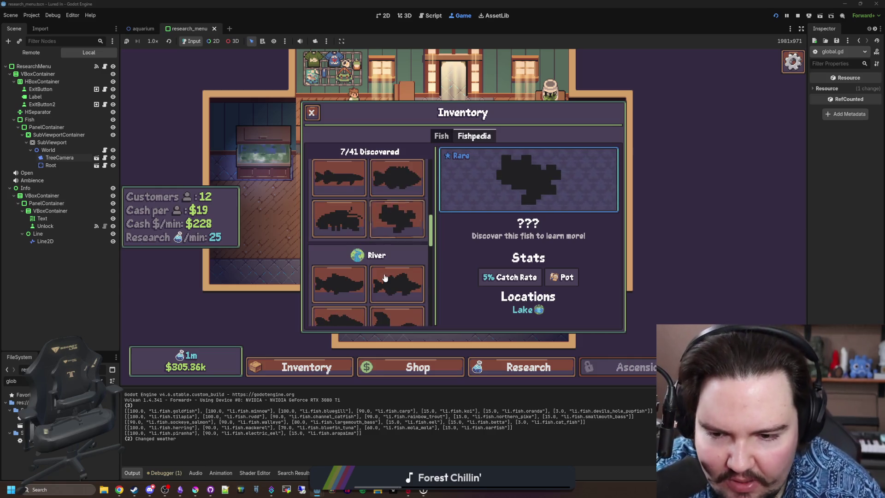
pyautogui.click(395, 262)
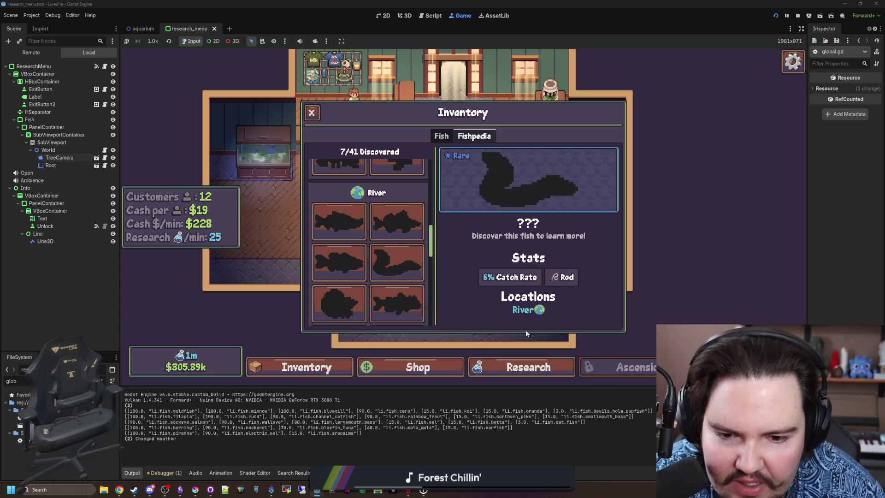
pyautogui.scroll(-5, 405, 272)
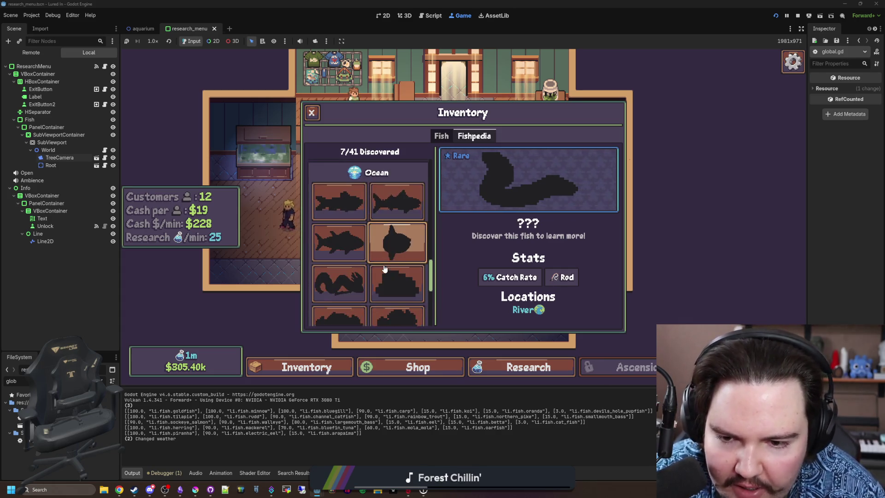
pyautogui.click(396, 261)
pyautogui.click(390, 284)
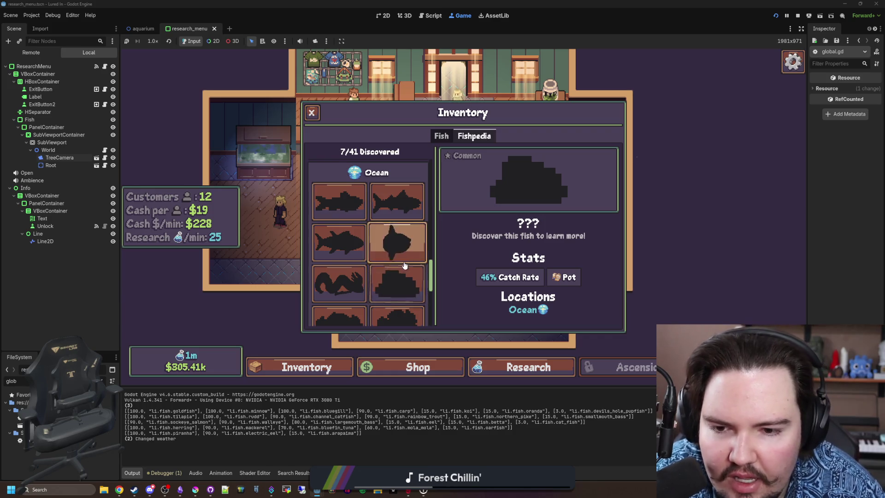
# Step: Inspect the sunfish, tuna, mound-shaped and rare blob-shaped Ocean fish silhouettes
pyautogui.click(398, 244)
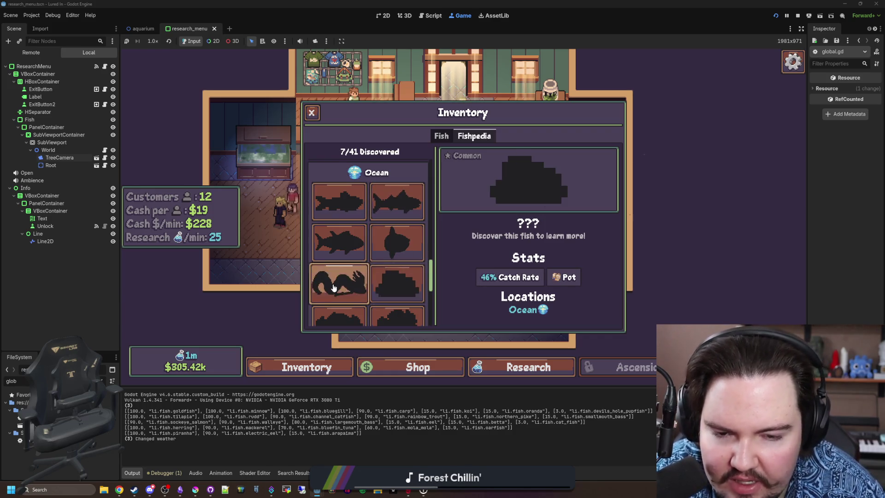
pyautogui.click(340, 240)
pyautogui.click(395, 240)
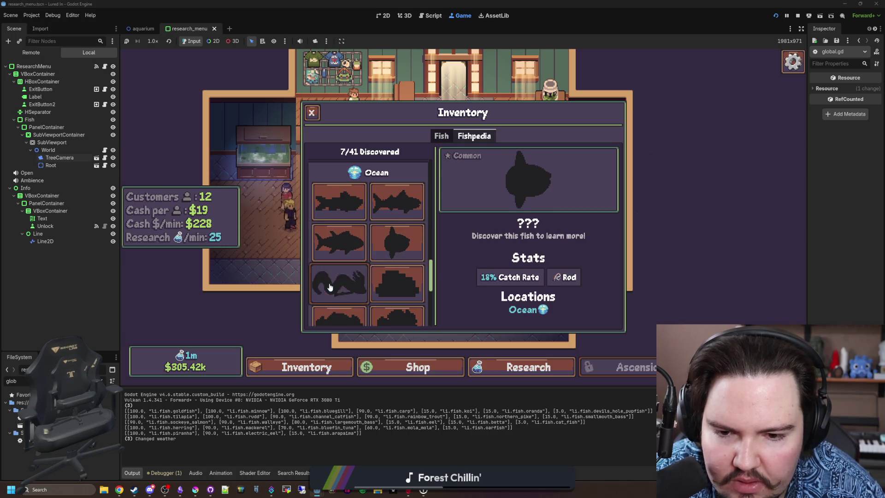
pyautogui.click(389, 282)
pyautogui.scroll(-1, 388, 285)
pyautogui.click(388, 286)
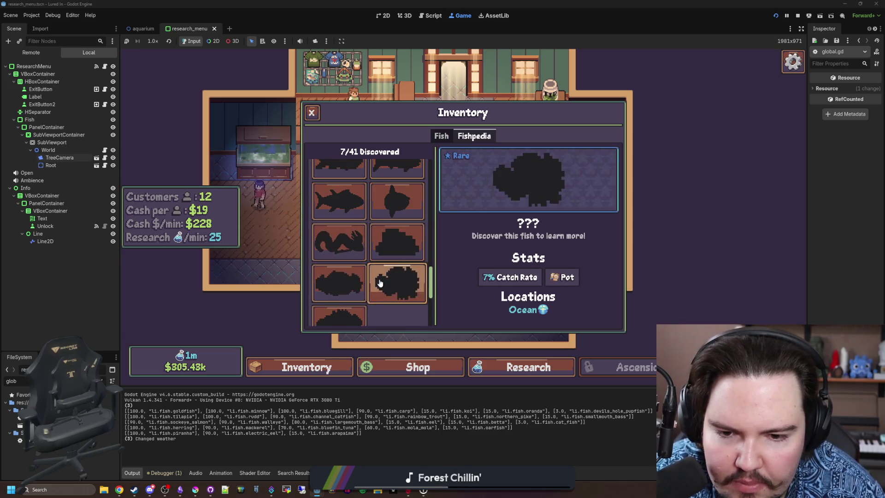
pyautogui.scroll(-1, 322, 300)
pyautogui.click(348, 275)
pyautogui.click(340, 304)
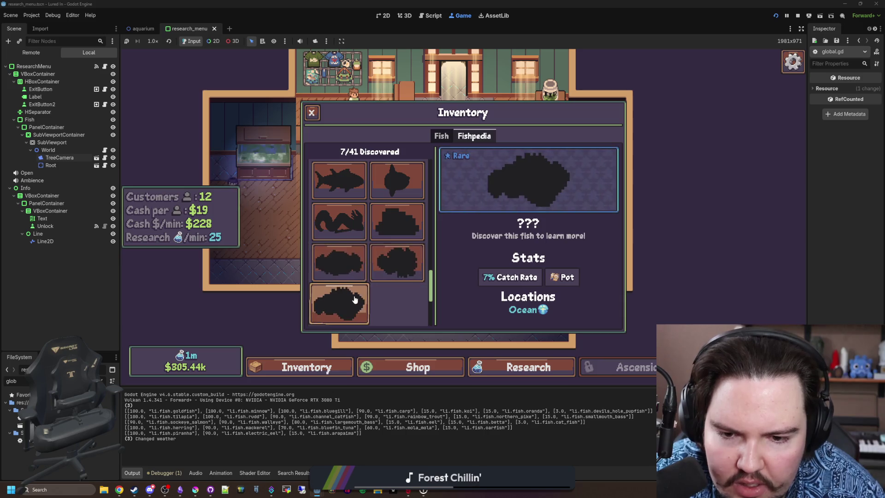
# Step: Inspect the common and rare Jungle fish entries
pyautogui.scroll(-2, 346, 276)
pyautogui.click(350, 252)
pyautogui.click(344, 284)
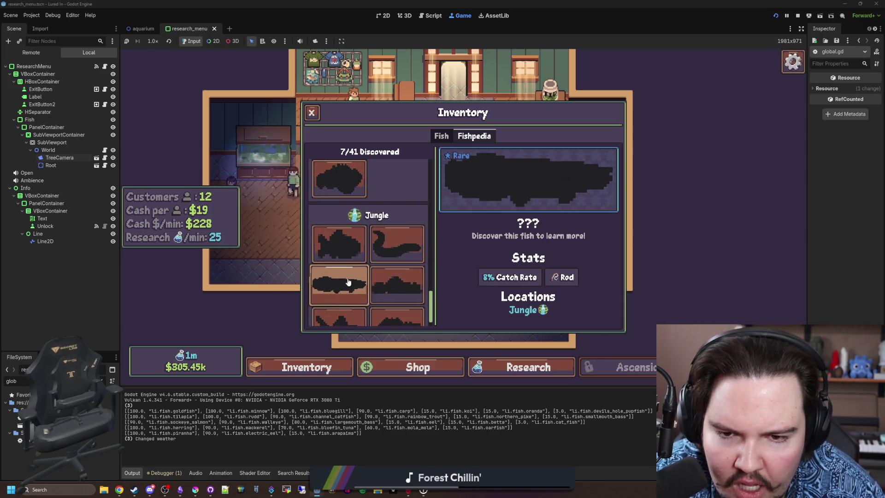
pyautogui.scroll(-1, 369, 291)
pyautogui.click(387, 302)
pyautogui.click(387, 302)
pyautogui.scroll(10, 386, 297)
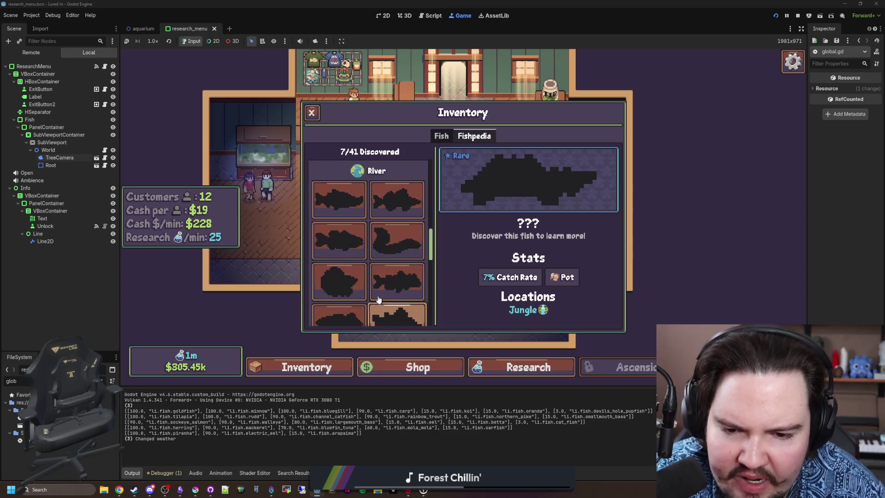
# Step: Inspect the Pond fish, including the legendary one, and compare the pike and bass silhouettes
pyautogui.click(396, 281)
pyautogui.click(341, 281)
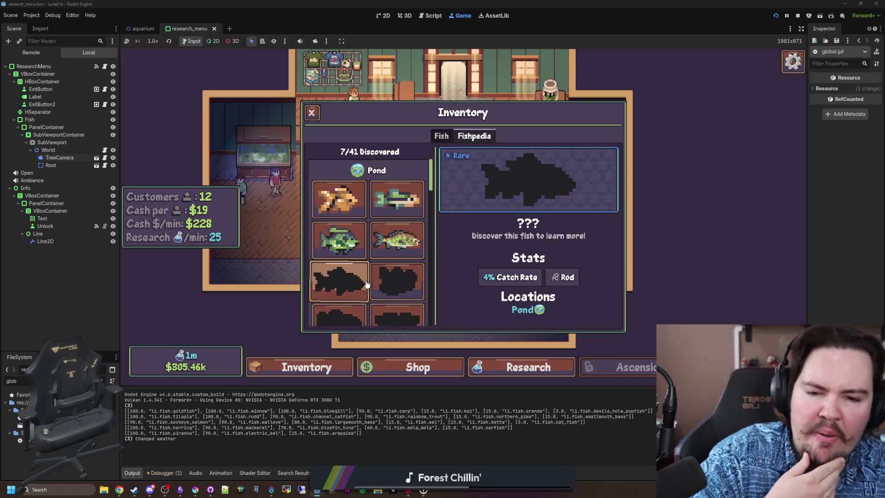
pyautogui.scroll(-2, 368, 276)
pyautogui.click(403, 286)
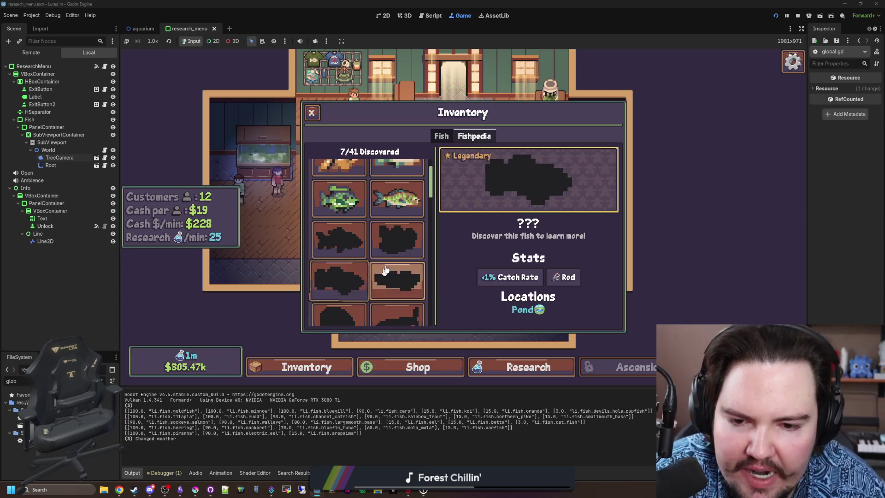
pyautogui.click(355, 258)
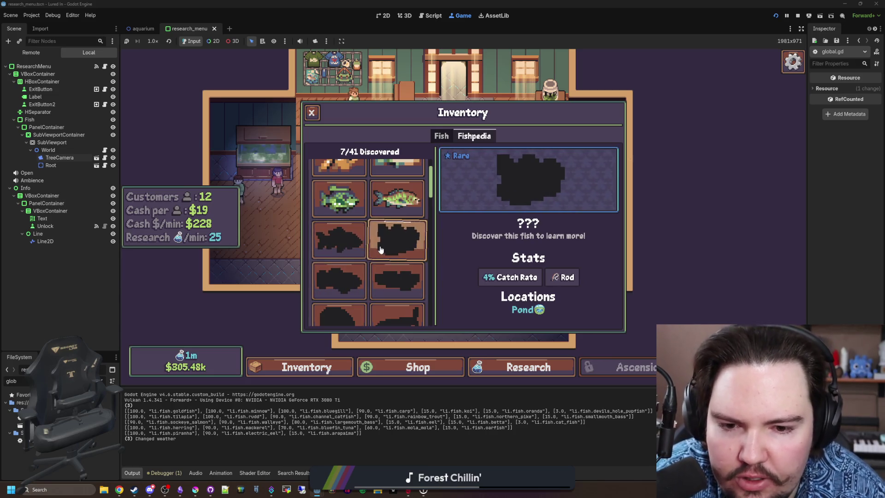
pyautogui.click(340, 239)
pyautogui.scroll(-1, 393, 252)
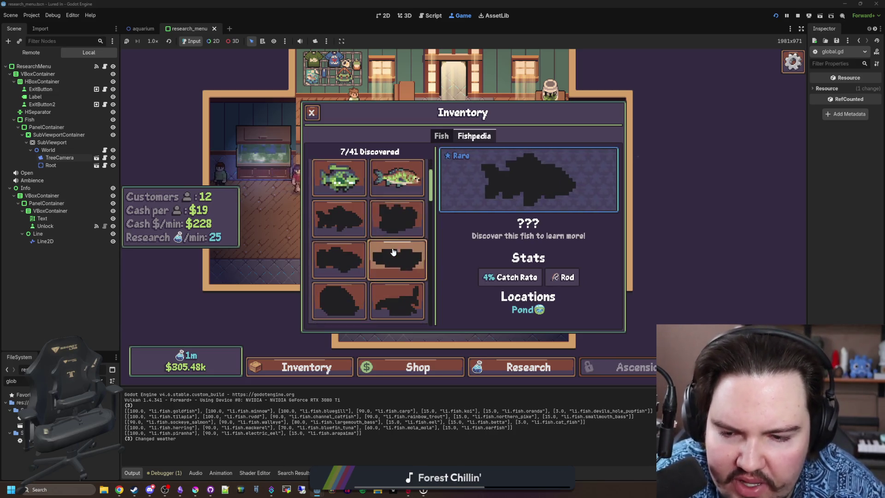
pyautogui.click(395, 226)
pyautogui.scroll(-5, 363, 220)
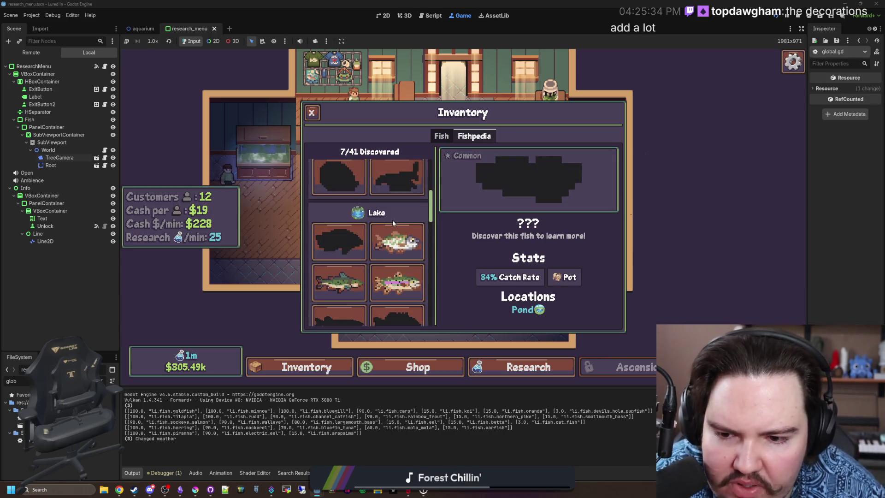
pyautogui.click(394, 231)
pyautogui.click(357, 247)
pyautogui.click(393, 253)
pyautogui.click(362, 243)
# Step: Inspect the River fish: the blob-shaped, eel-shaped and common entries
pyautogui.scroll(-5, 362, 243)
pyautogui.click(359, 229)
pyautogui.scroll(-1, 364, 257)
pyautogui.click(361, 258)
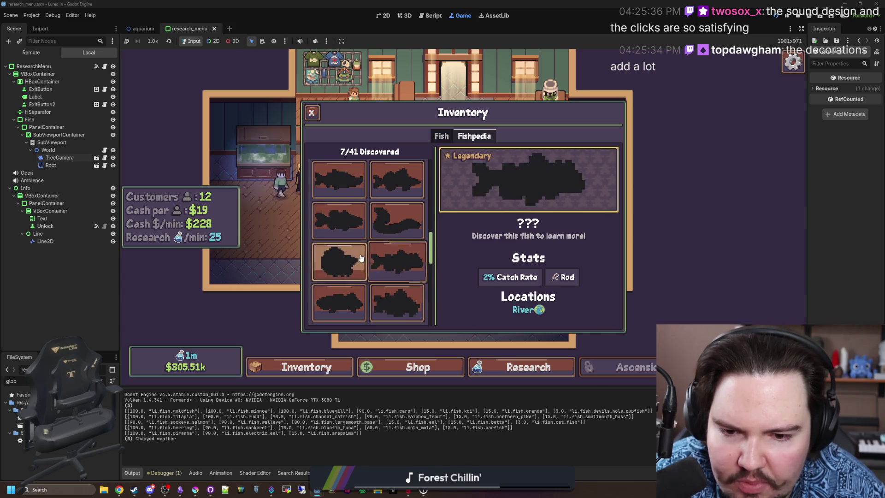
pyautogui.click(405, 221)
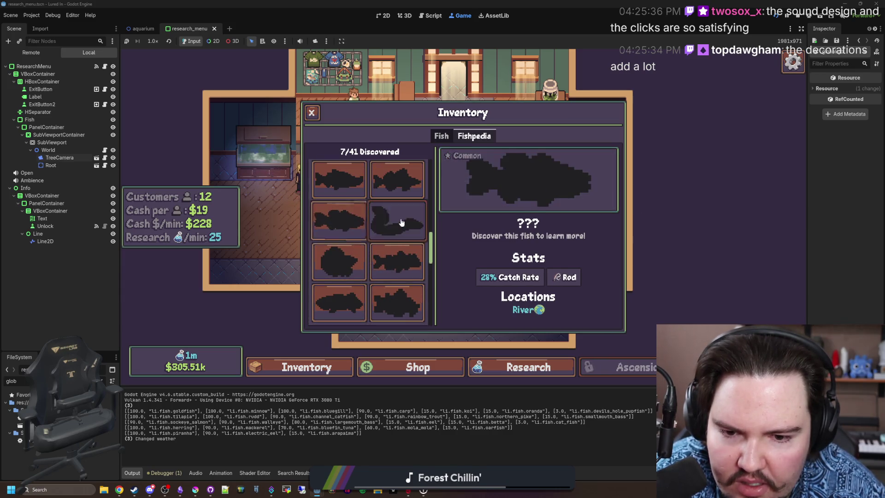
pyautogui.click(351, 222)
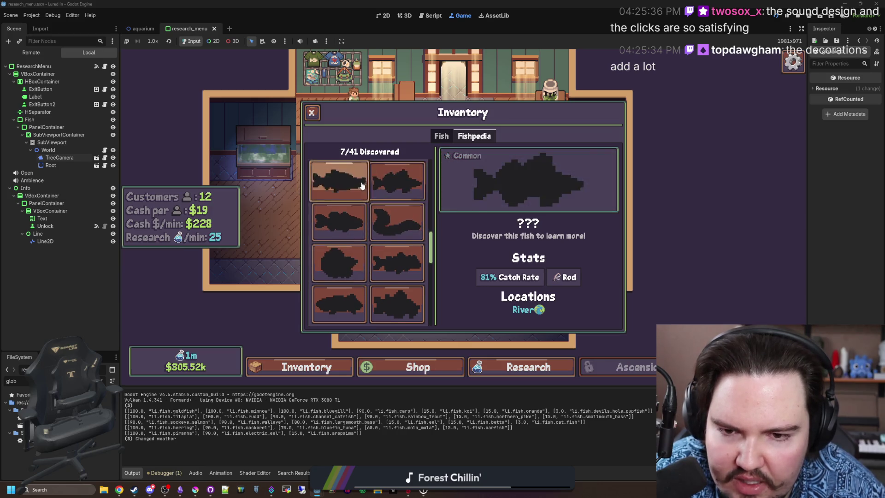
pyautogui.click(381, 228)
# Step: Check the mound-shaped and rare eel-like Ocean fish, then close the inventory
pyautogui.scroll(-3, 364, 249)
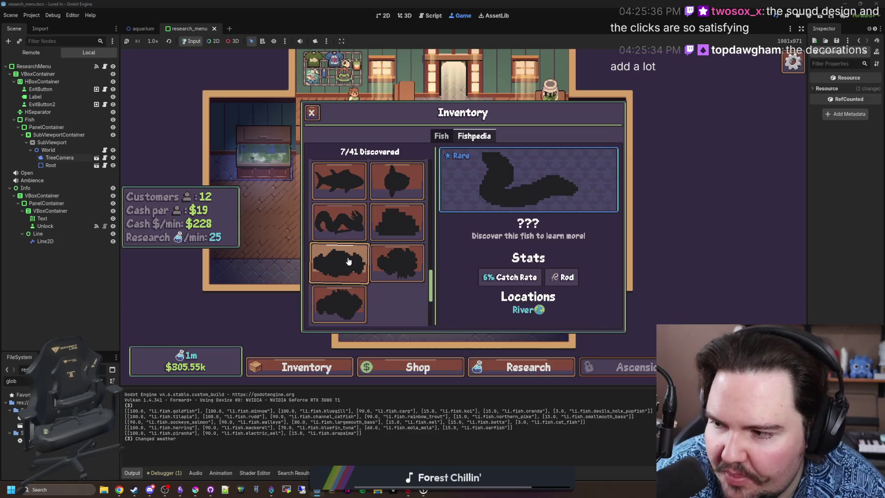
pyautogui.click(406, 254)
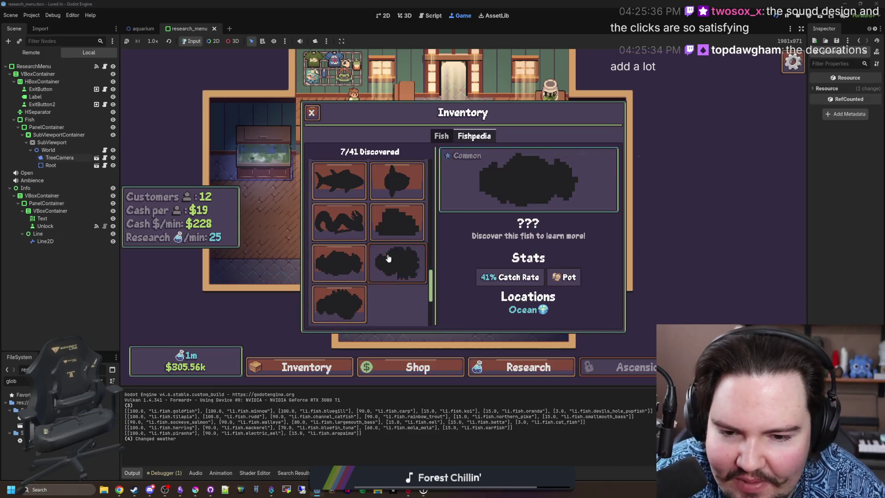
pyautogui.click(387, 226)
pyautogui.scroll(5, 386, 233)
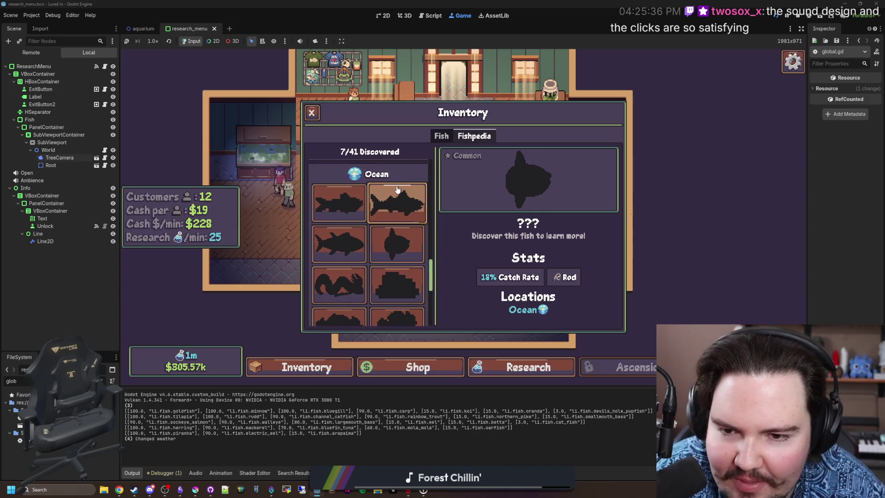
pyautogui.scroll(-2, 385, 243)
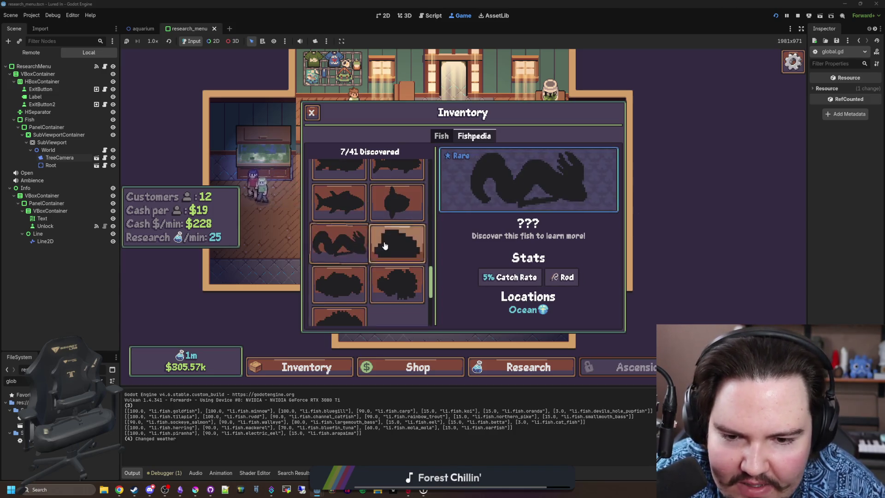
pyautogui.click(349, 243)
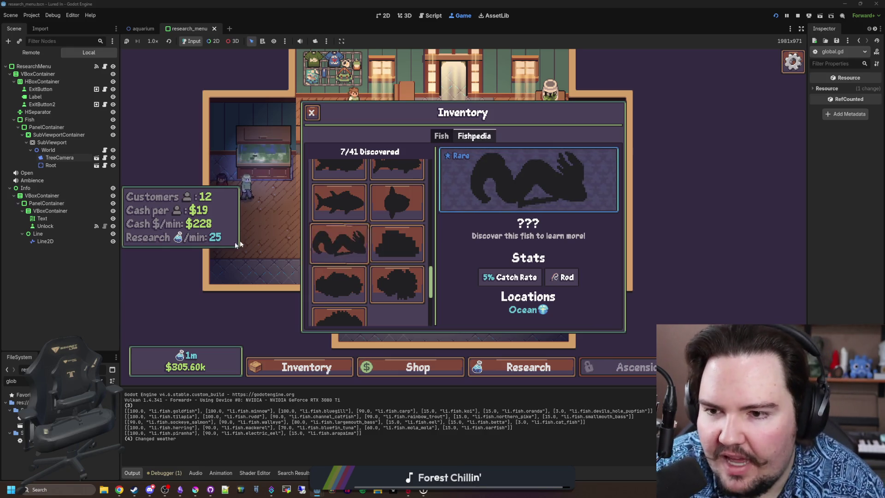
pyautogui.click(313, 112)
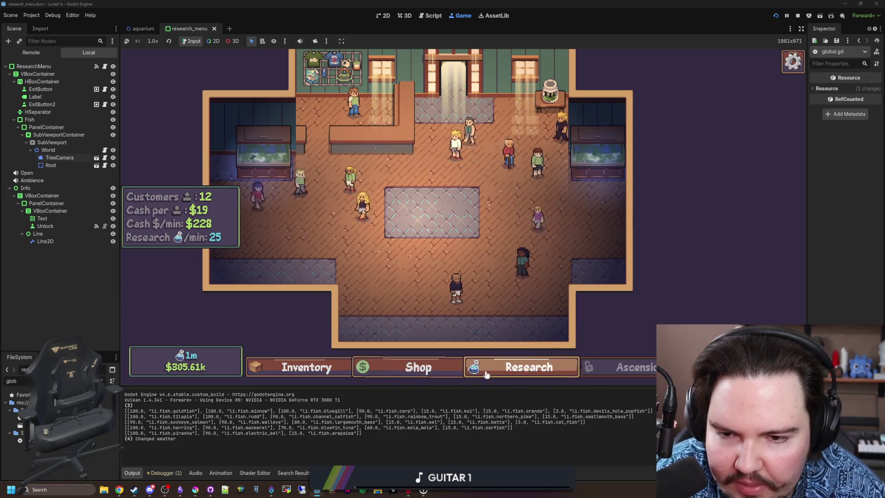
pyautogui.click(526, 370)
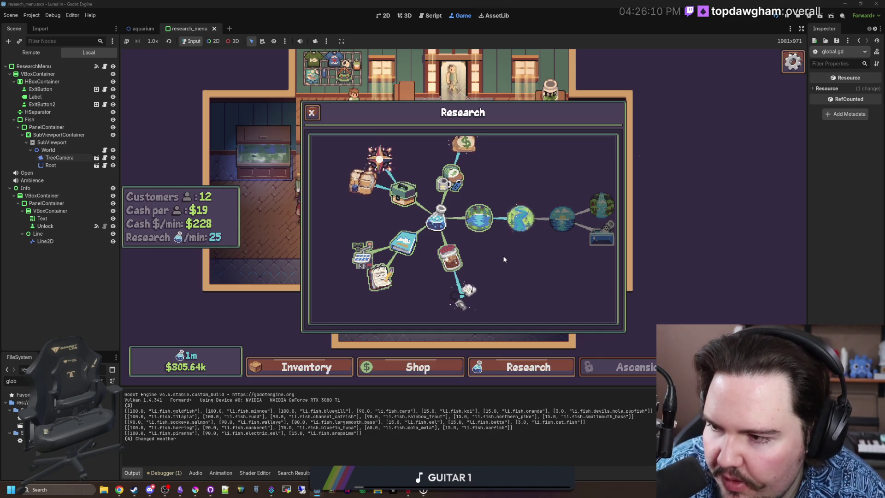
pyautogui.press('Escape')
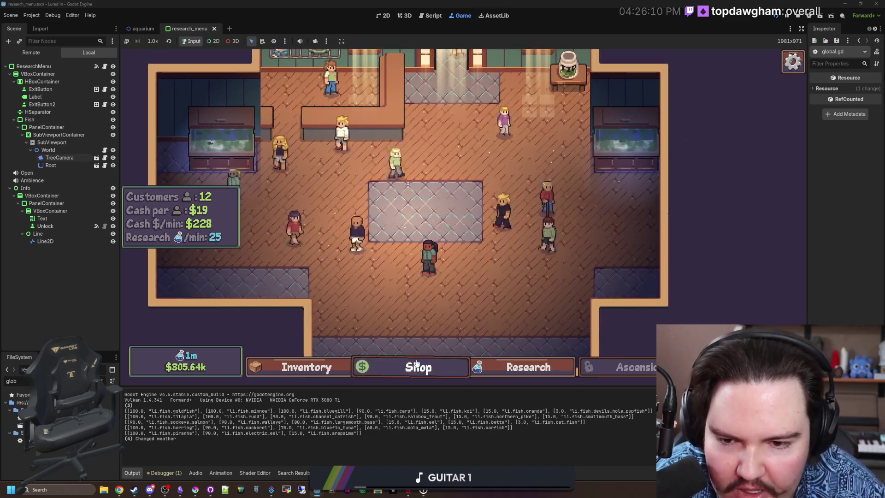
# Step: Buy Monstera Plants and place them on the left, bottom and top-right decoration spots
pyautogui.click(416, 364)
pyautogui.click(530, 136)
pyautogui.scroll(-3, 464, 257)
pyautogui.scroll(-1, 464, 257)
pyautogui.click(571, 207)
pyautogui.click(326, 275)
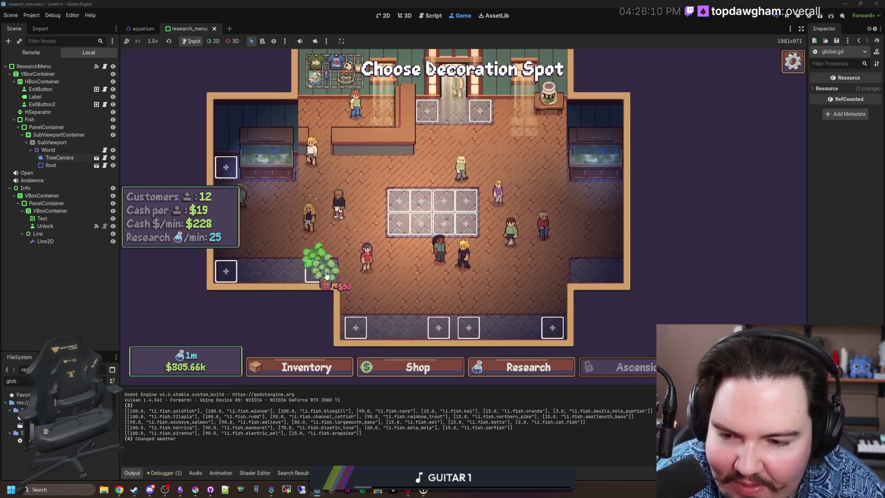
pyautogui.click(438, 328)
pyautogui.click(480, 111)
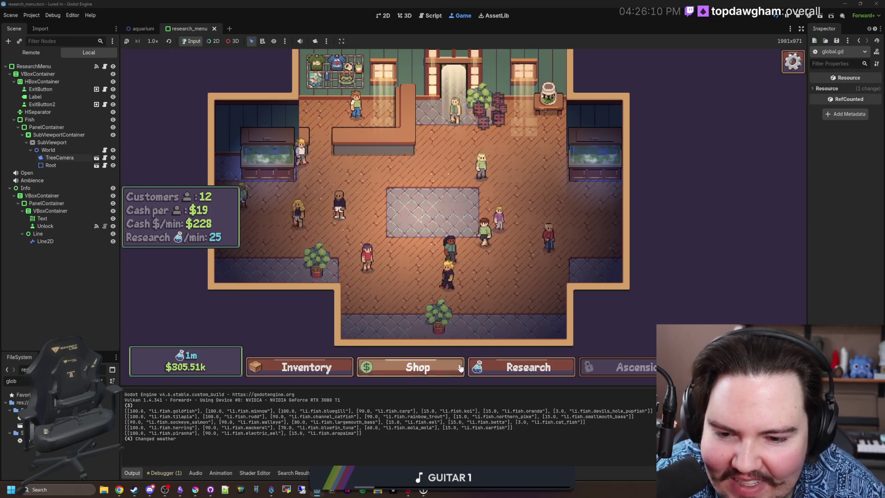
# Step: Buy a Moai statue and place it on the centre grid
pyautogui.click(460, 363)
pyautogui.scroll(-3, 456, 275)
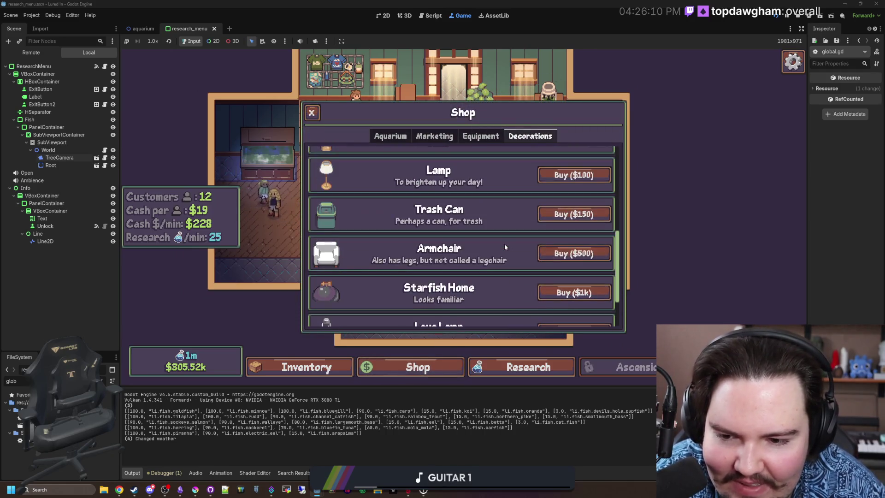
pyautogui.scroll(-2, 492, 253)
pyautogui.click(574, 301)
pyautogui.click(468, 233)
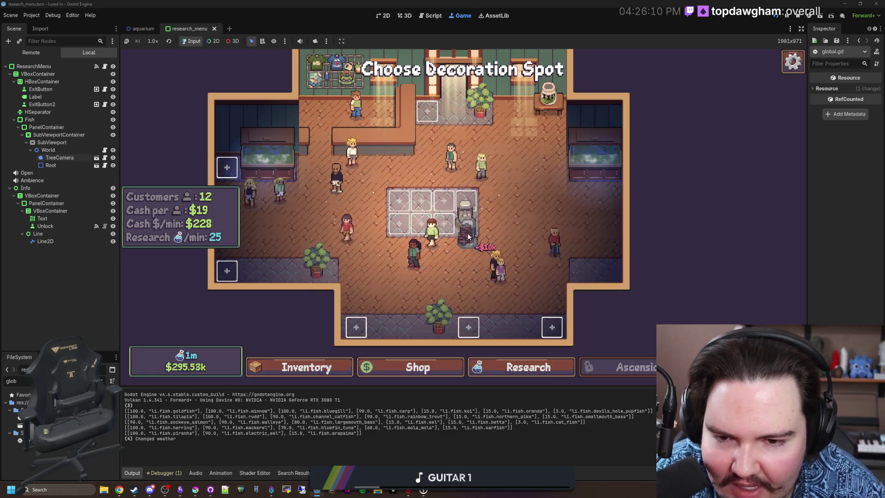
# Step: Buy Lava Lamps and place four around the shop's edge spots
pyautogui.click(428, 367)
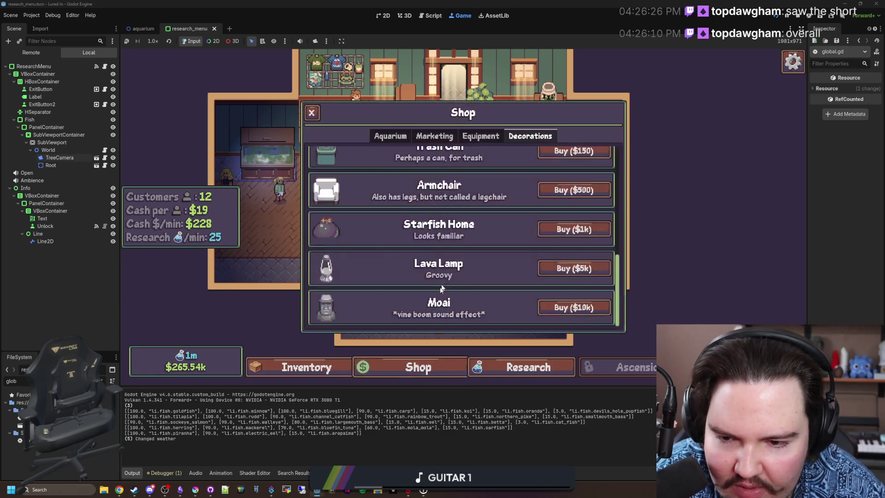
pyautogui.click(574, 268)
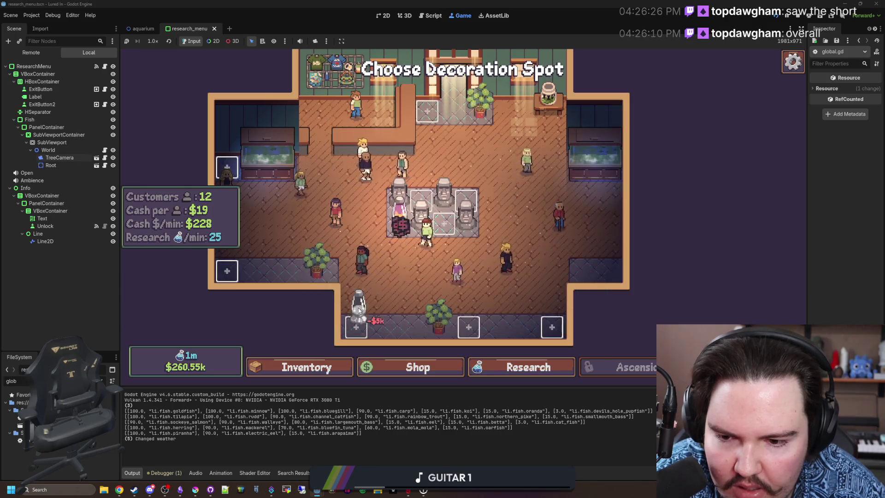
pyautogui.click(356, 325)
pyautogui.click(227, 270)
pyautogui.click(552, 325)
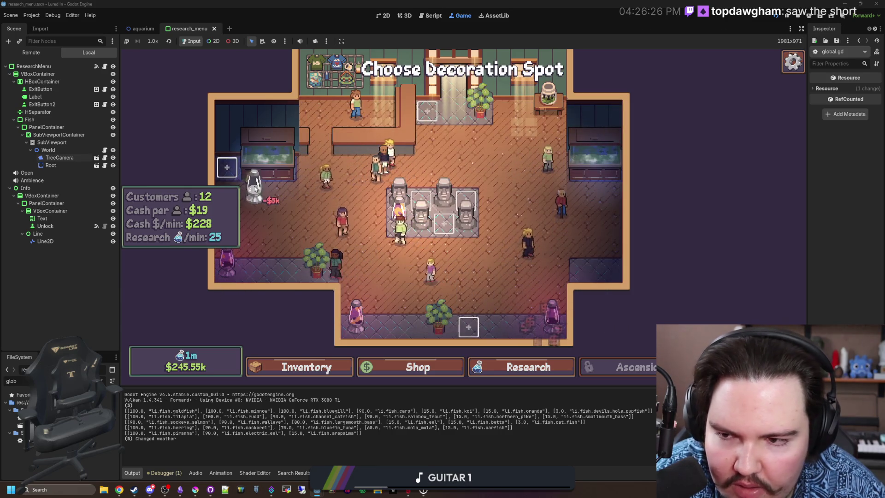
pyautogui.click(227, 168)
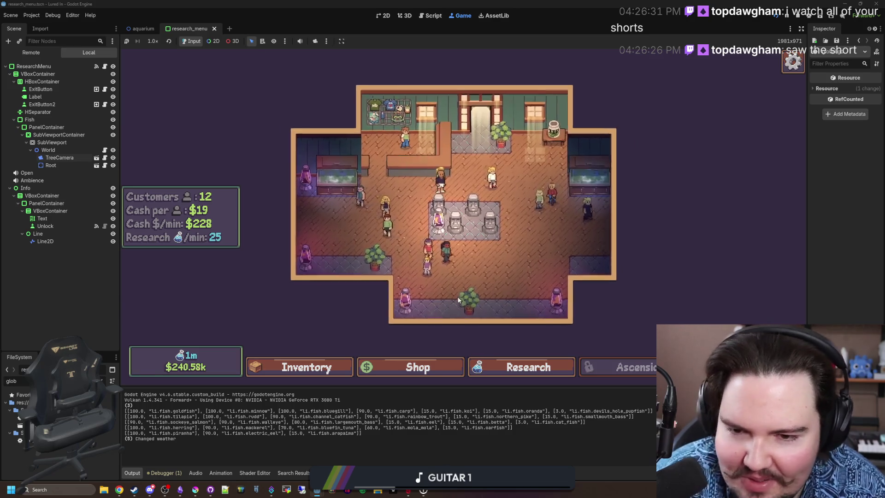
pyautogui.click(511, 364)
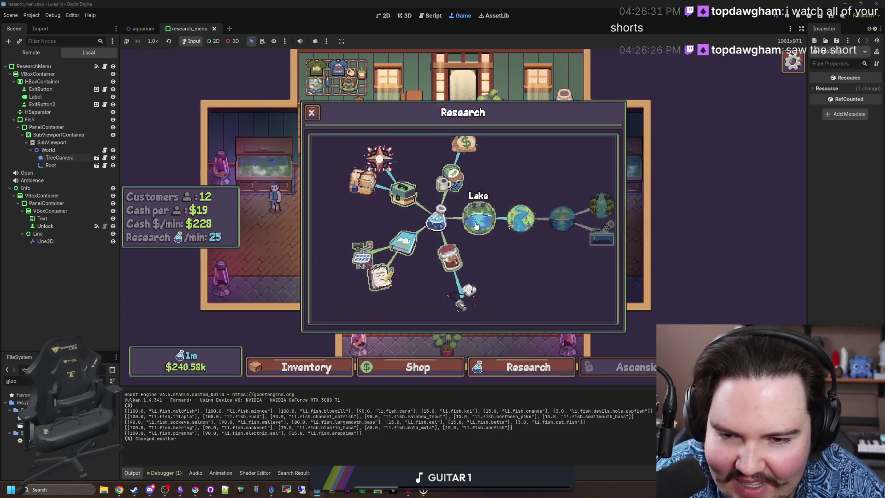
pyautogui.scroll(-2, 476, 226)
pyautogui.scroll(2, 471, 256)
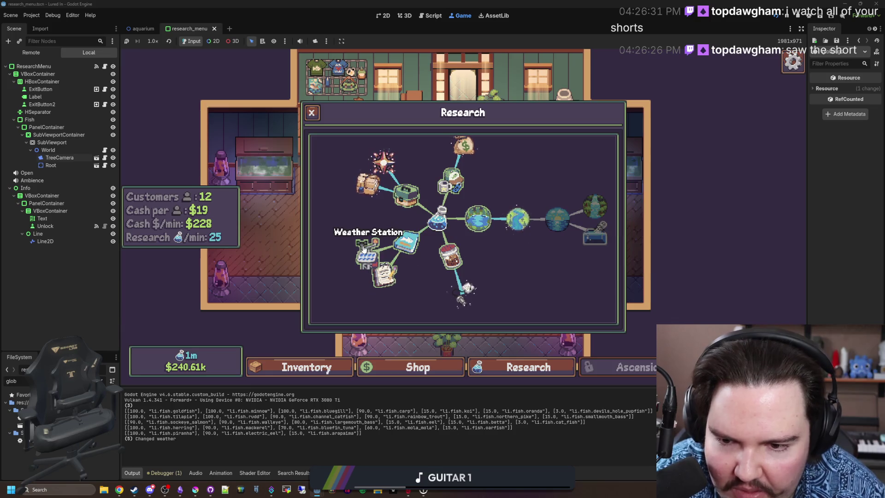
pyautogui.press('Escape')
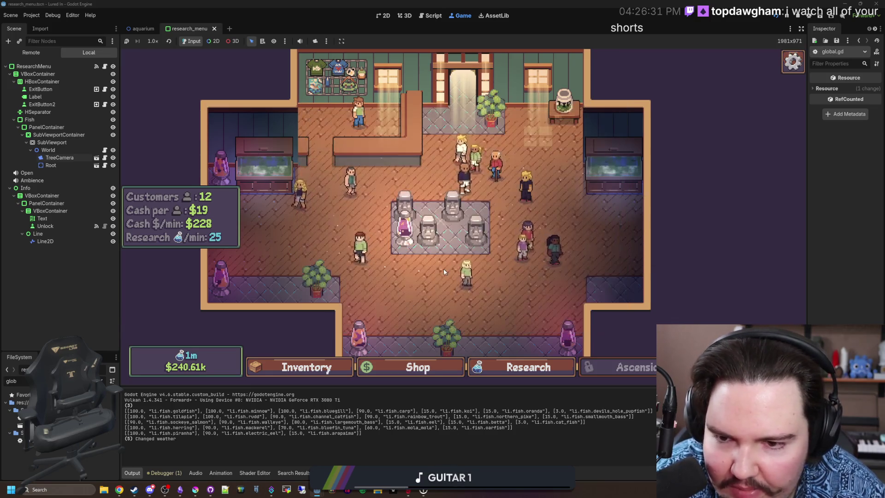
pyautogui.click(530, 365)
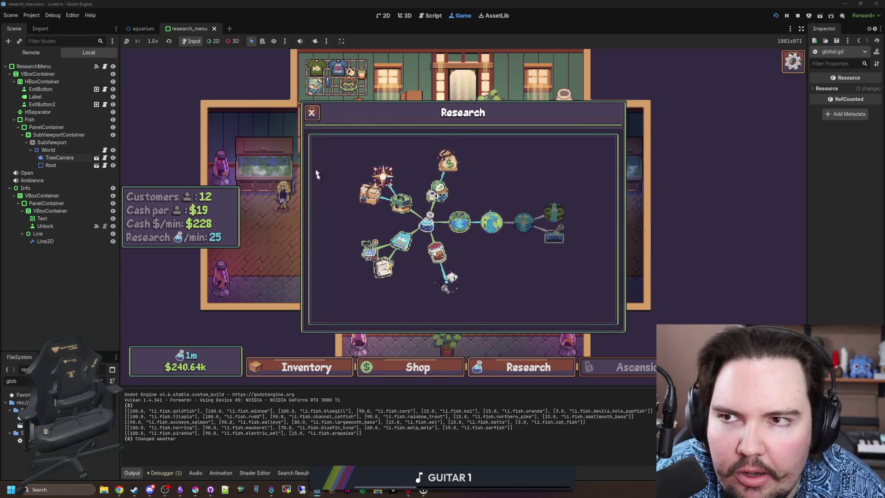
pyautogui.click(317, 117)
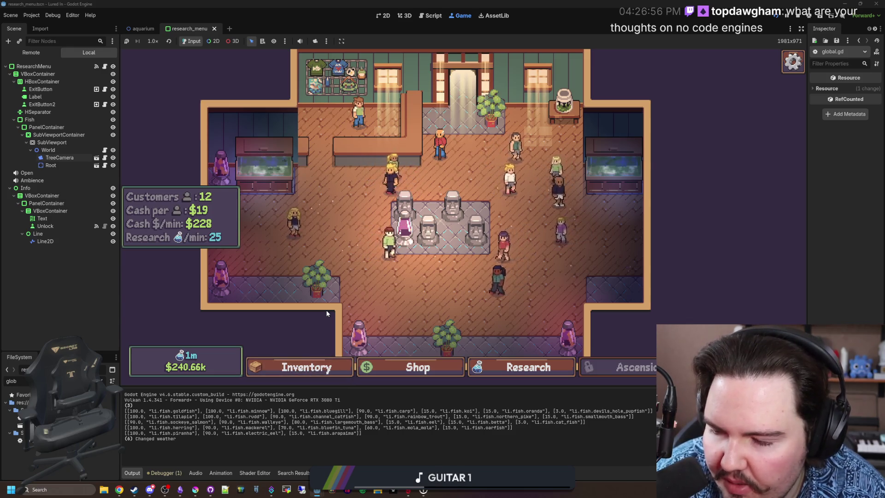
pyautogui.click(407, 367)
# Step: Start buying a Snake Plant and then a $100 lamp, cancelling both placements
pyautogui.scroll(5, 530, 217)
pyautogui.scroll(-5, 525, 259)
pyautogui.scroll(3, 531, 304)
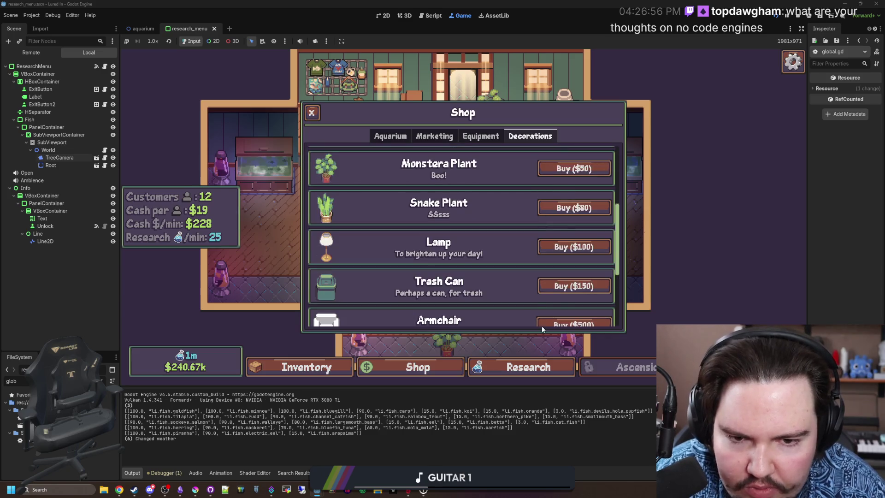
pyautogui.click(565, 213)
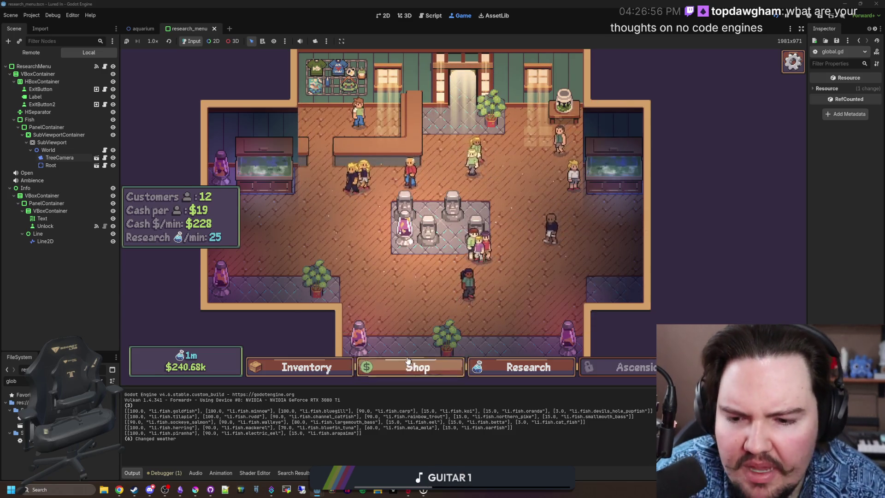
pyautogui.rightClick(589, 243)
pyautogui.click(589, 244)
pyautogui.rightClick(507, 267)
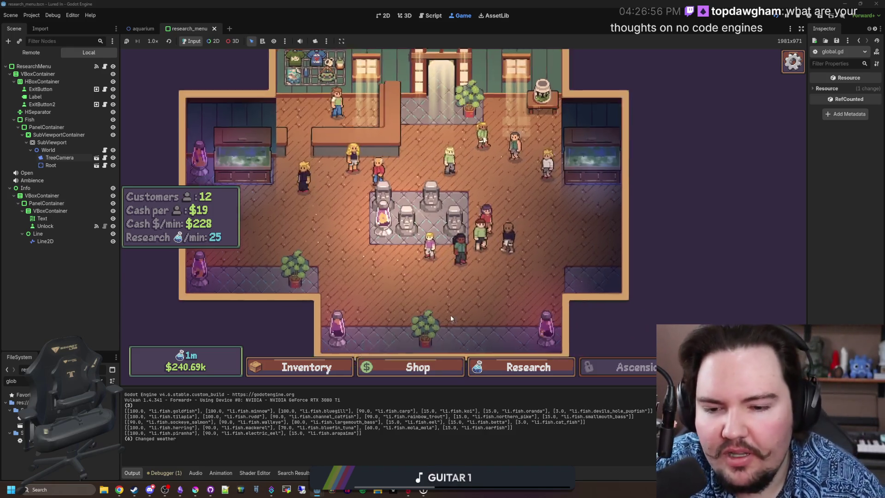
# Step: Buy a $100 lamp and place it beside the bottom plant
pyautogui.scroll(-5, 431, 294)
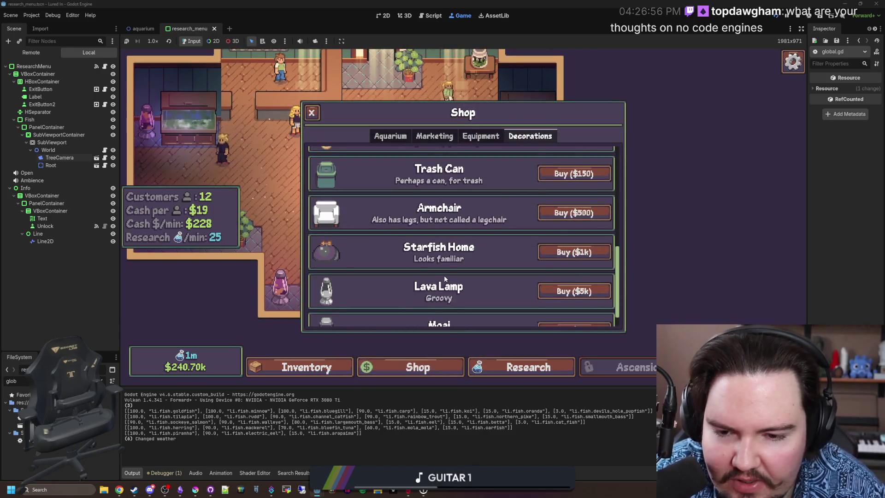
pyautogui.scroll(5, 443, 275)
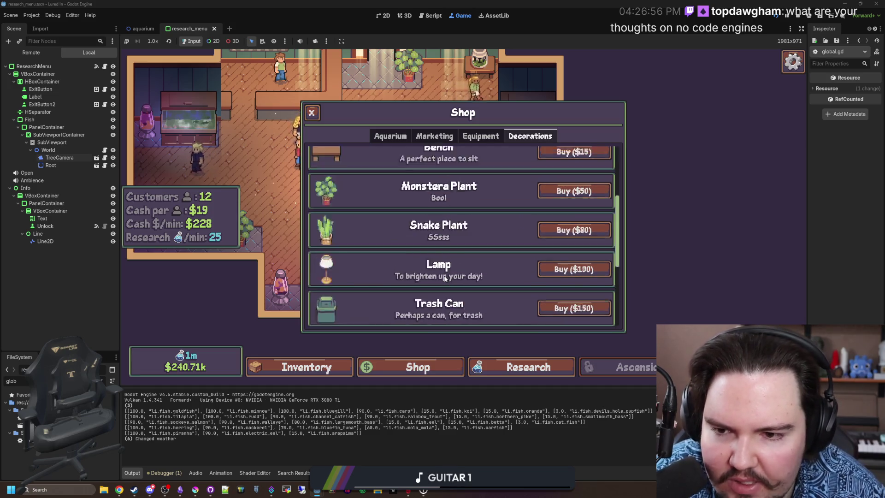
pyautogui.scroll(-1, 472, 231)
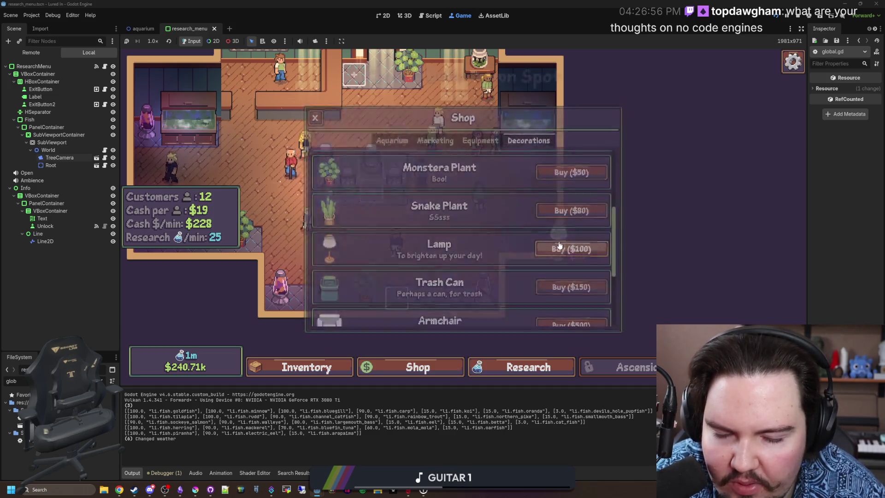
pyautogui.click(574, 248)
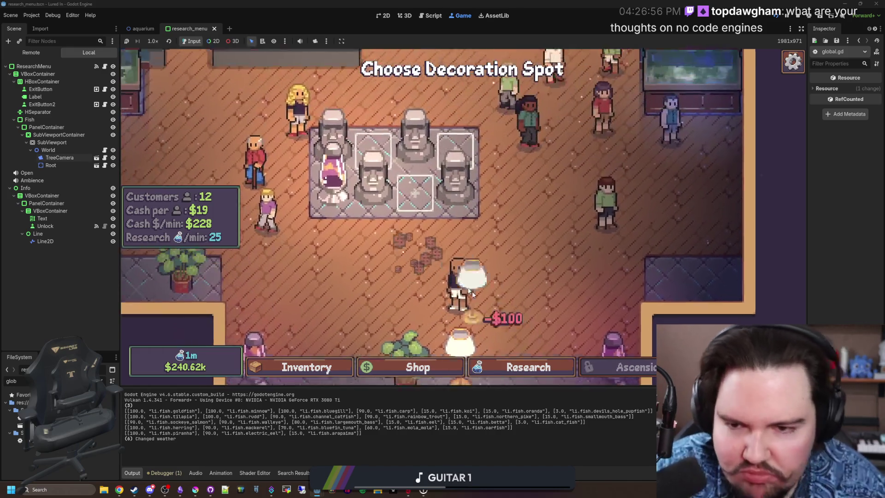
pyautogui.click(397, 178)
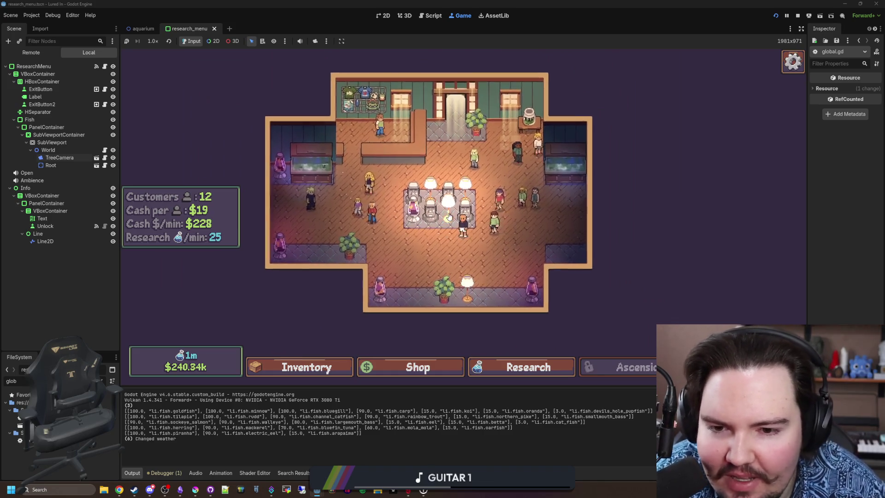
# Step: Buy a second $100 lamp from the shop's Decorations
pyautogui.click(449, 216)
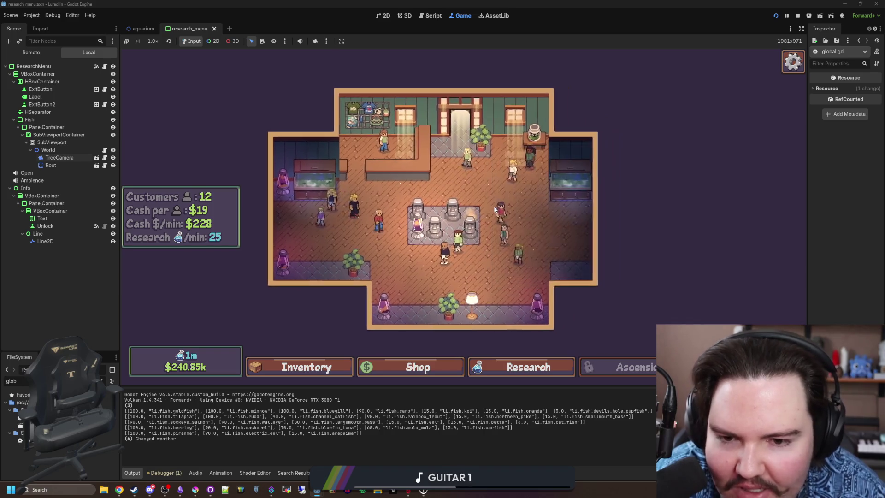
pyautogui.click(458, 367)
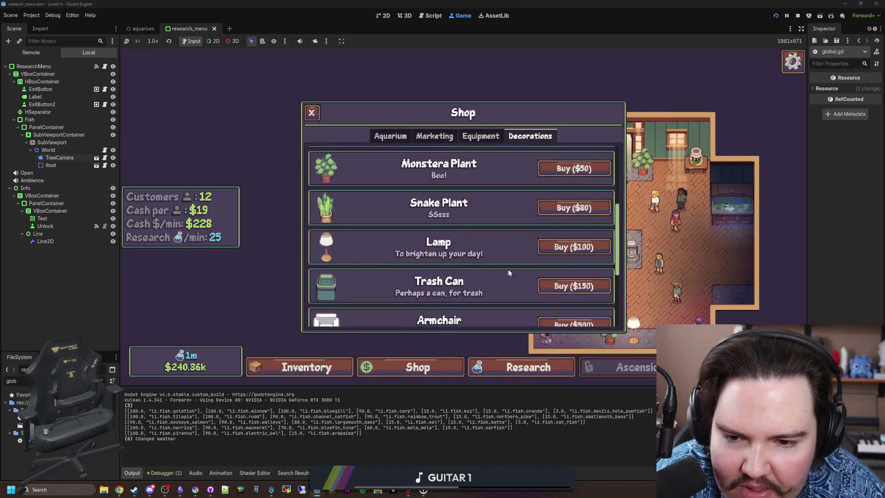
pyautogui.click(560, 249)
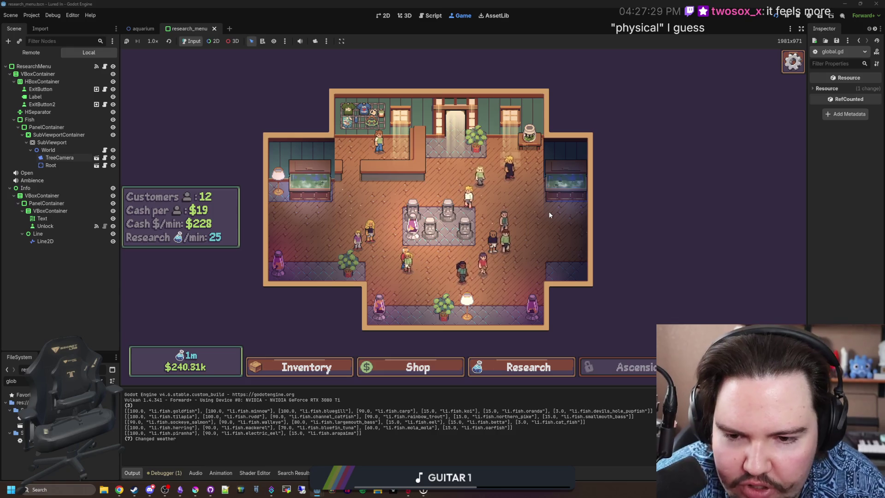
pyautogui.scroll(1, 428, 244)
pyautogui.scroll(3, 428, 244)
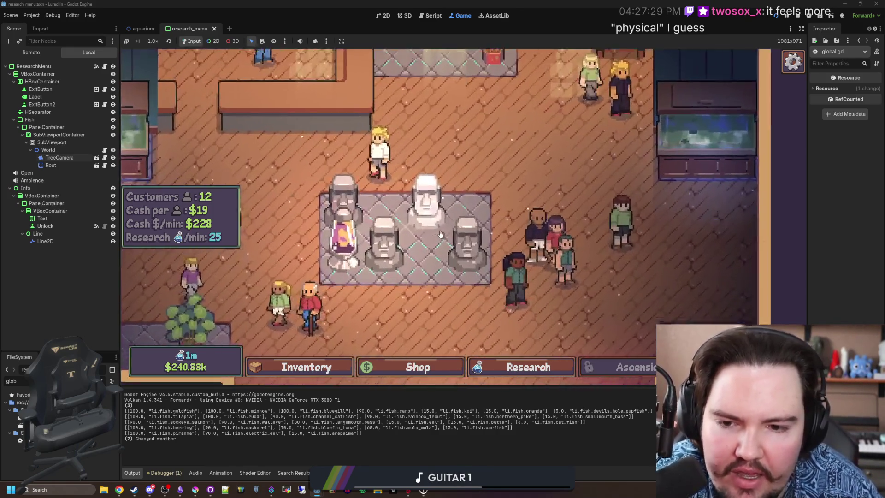
pyautogui.scroll(-3, 465, 236)
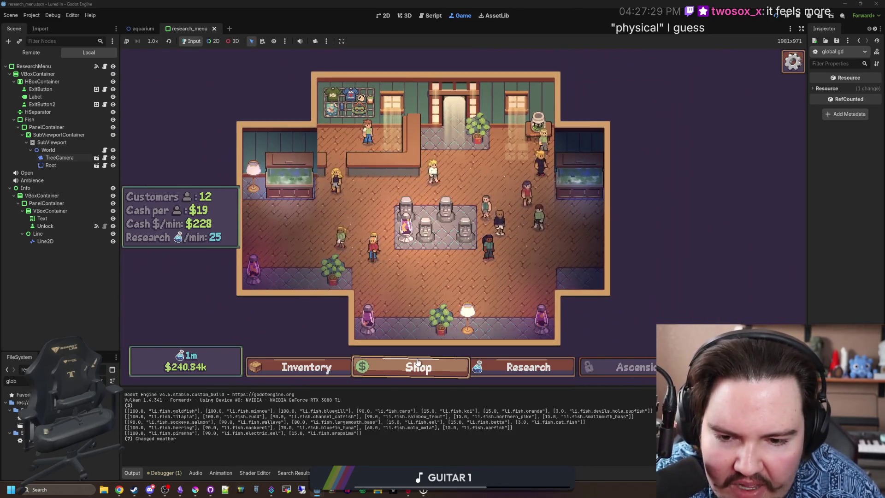
pyautogui.click(418, 362)
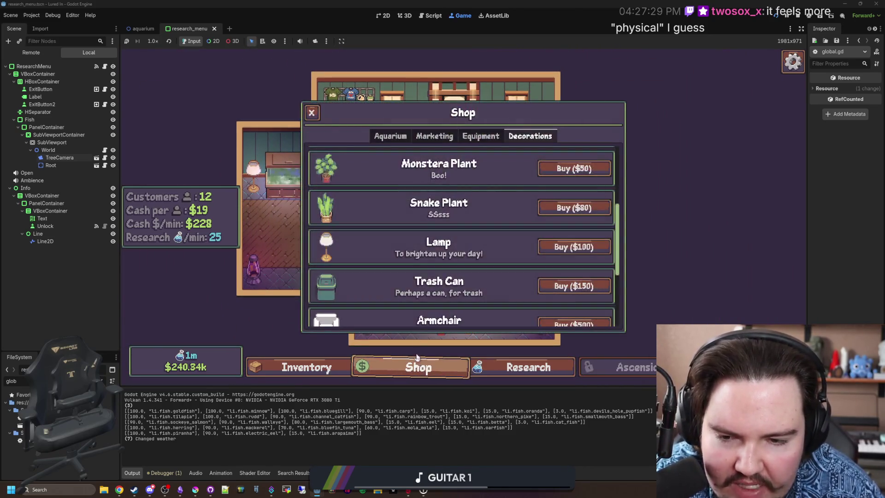
pyautogui.scroll(-3, 426, 268)
pyautogui.click(312, 113)
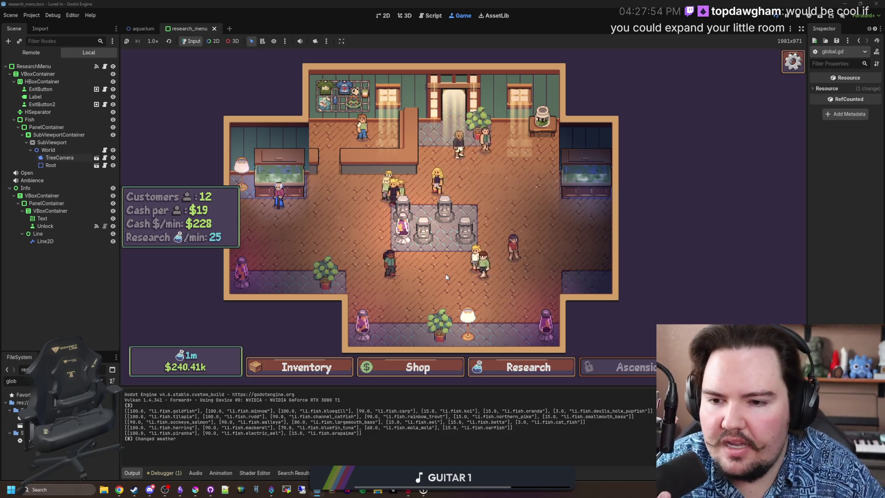
pyautogui.scroll(3, 498, 157)
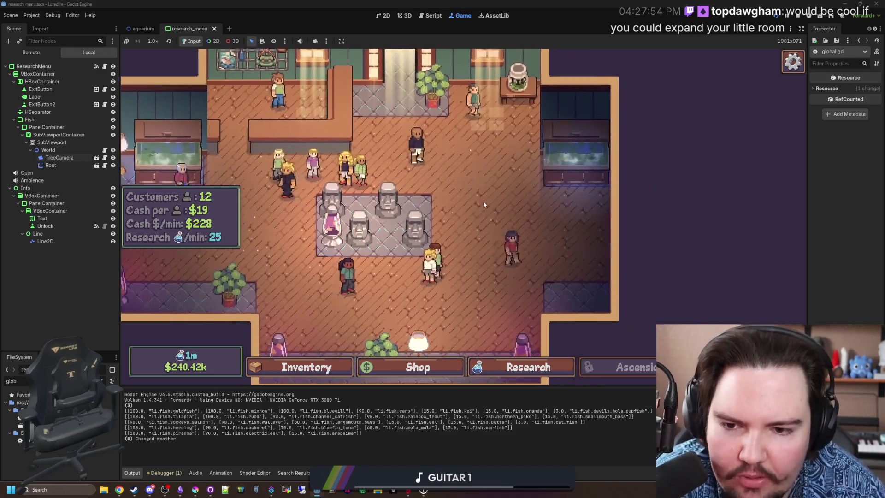
pyautogui.click(323, 378)
pyautogui.click(322, 378)
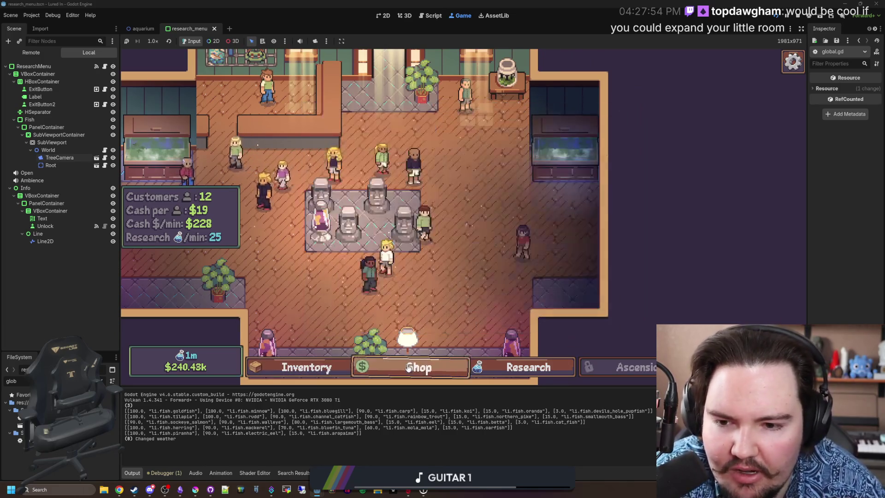
pyautogui.scroll(-3, 463, 331)
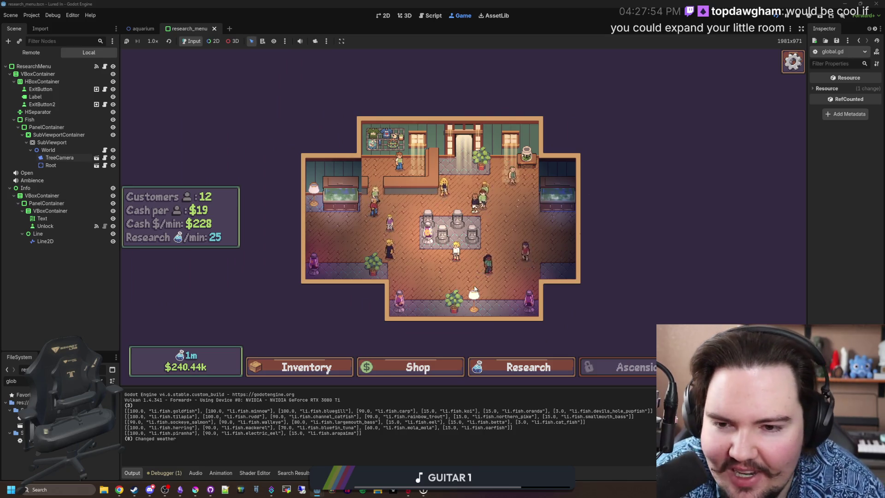
pyautogui.scroll(3, 459, 317)
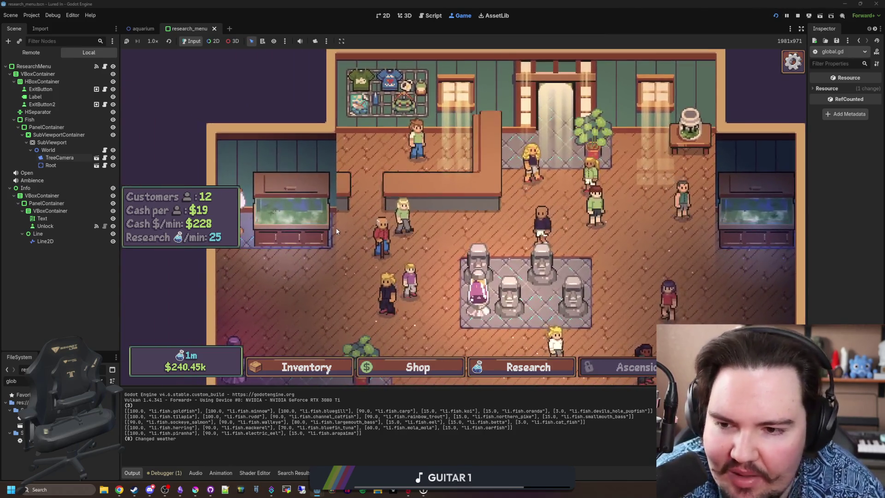
# Step: Wipe the algae off the left Fish Tank 1, then close its details panel
pyautogui.click(300, 221)
pyautogui.click(325, 152)
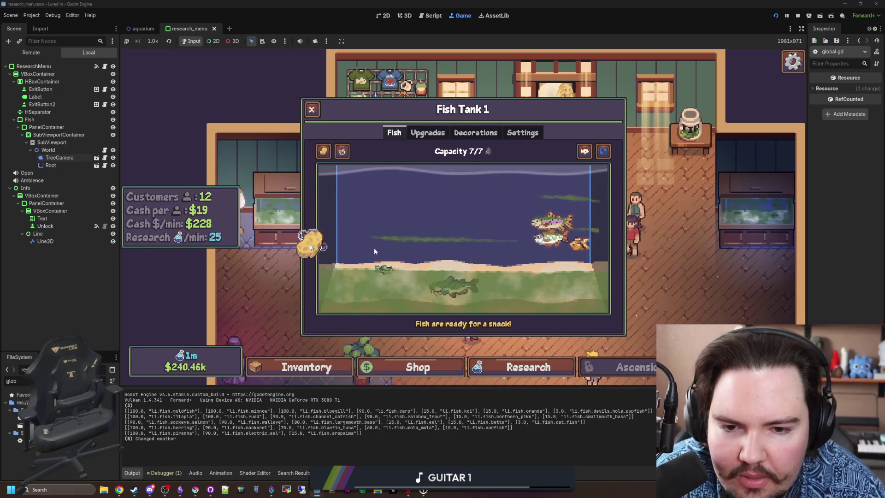
pyautogui.click(312, 109)
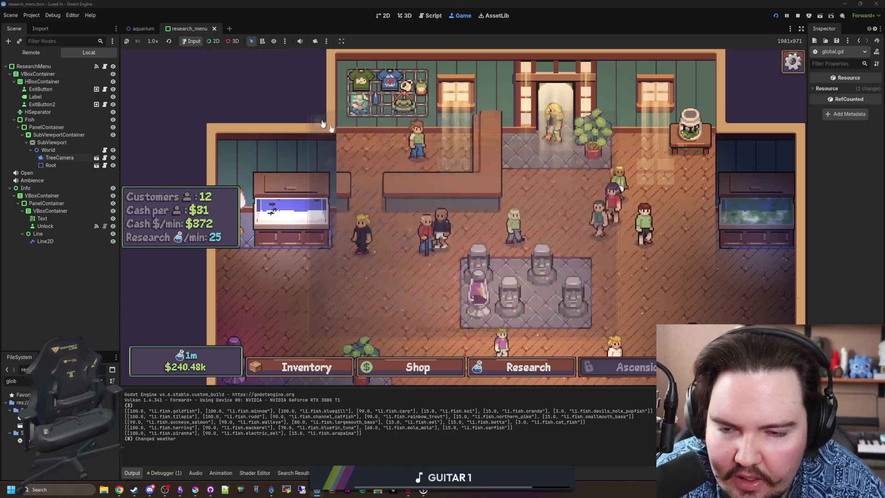
pyautogui.click(290, 212)
pyautogui.press('Escape')
pyautogui.scroll(-3, 390, 236)
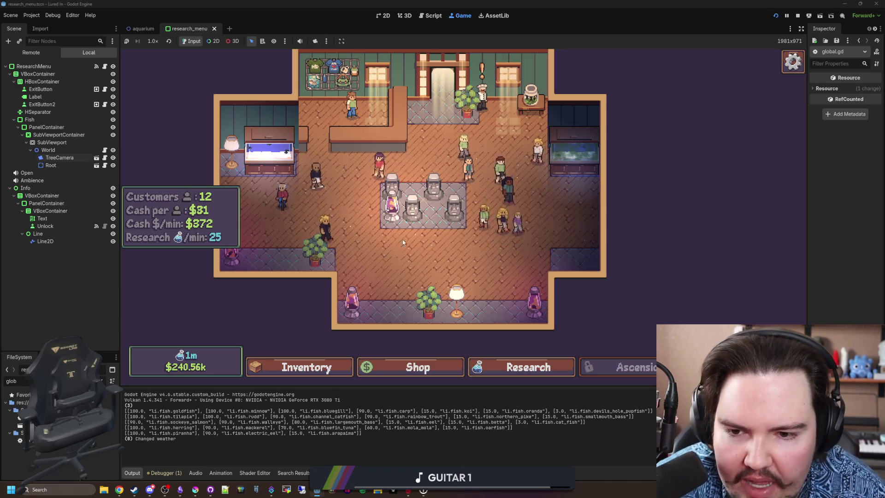
pyautogui.scroll(-2, 420, 254)
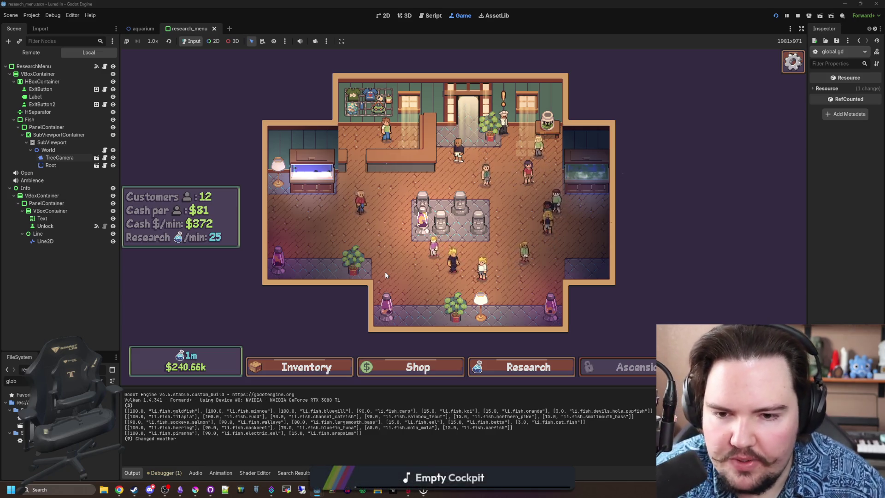
pyautogui.scroll(3, 434, 258)
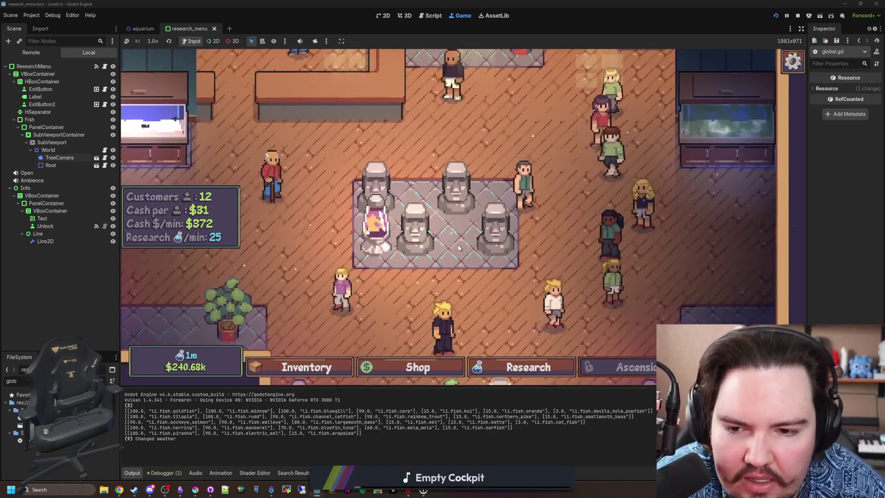
pyautogui.scroll(-1, 453, 244)
pyautogui.scroll(-2, 453, 243)
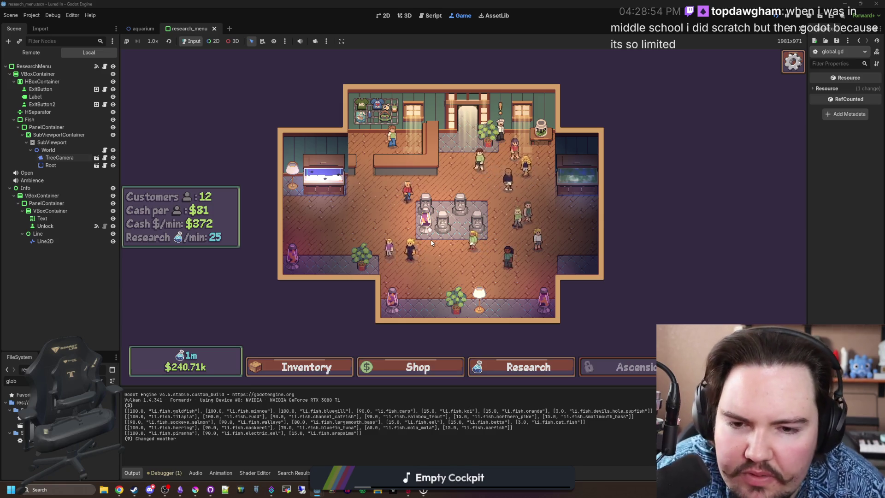
pyautogui.scroll(2, 436, 244)
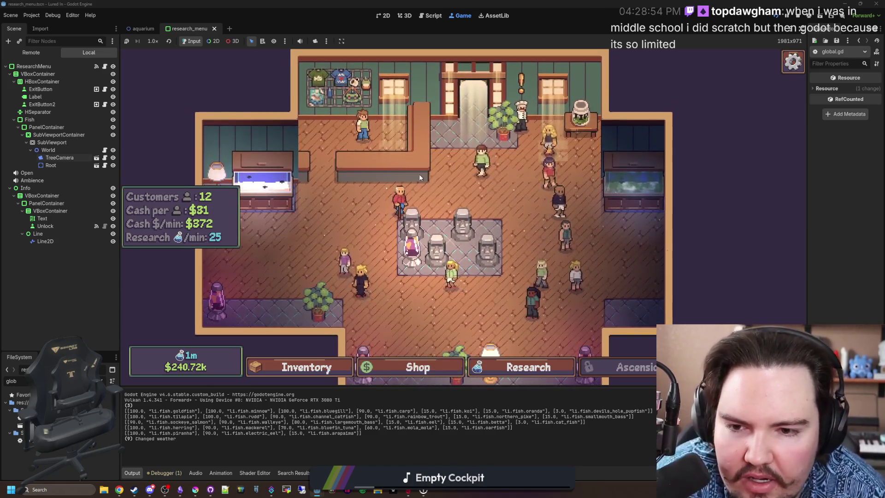
pyautogui.moveTo(439, 175); pyautogui.dragTo(437, 223)
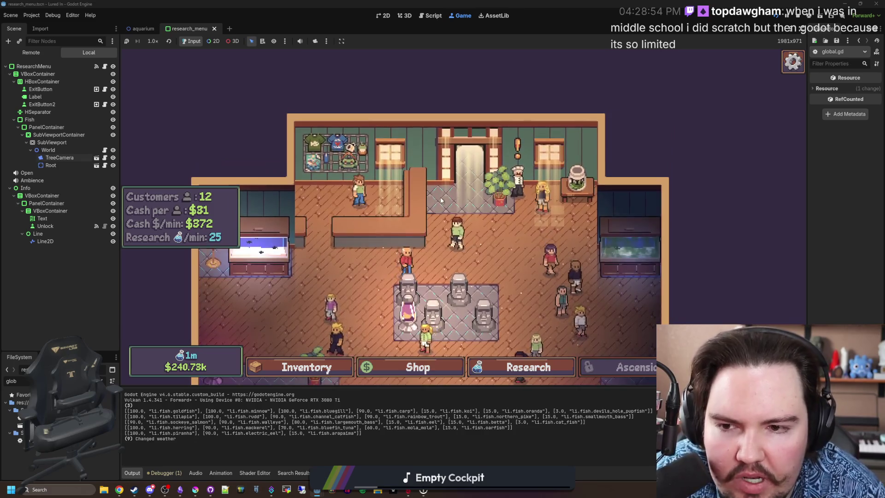
pyautogui.scroll(-2, 442, 201)
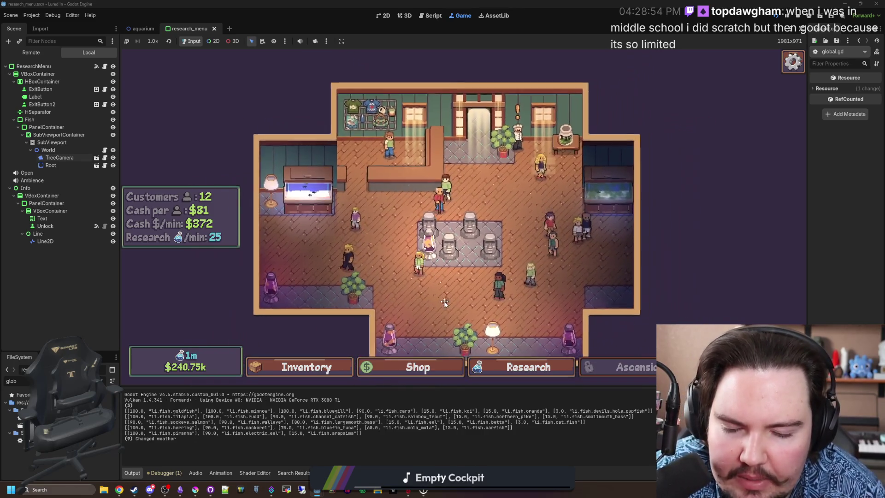
pyautogui.moveTo(444, 303); pyautogui.dragTo(404, 277)
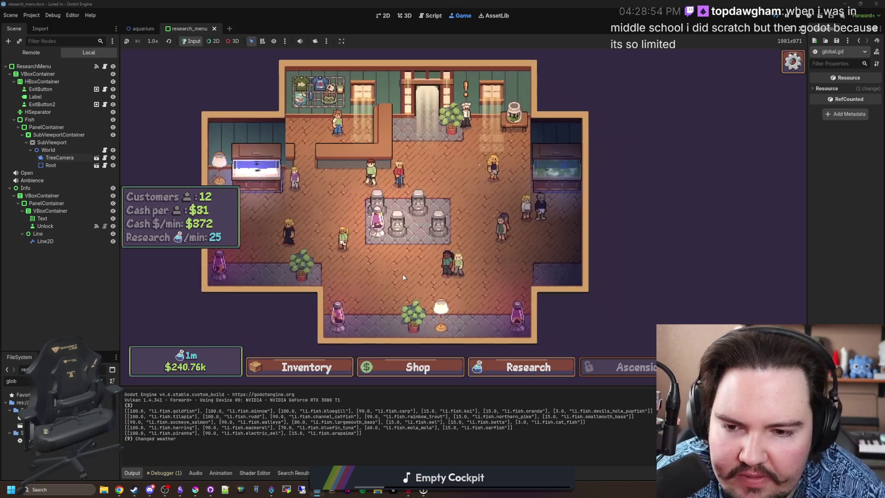
pyautogui.scroll(1, 403, 277)
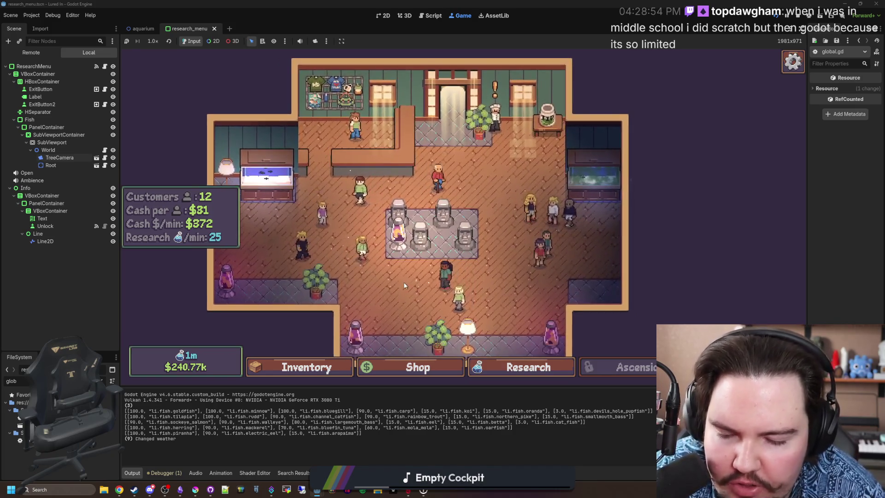
pyautogui.scroll(-1, 397, 279)
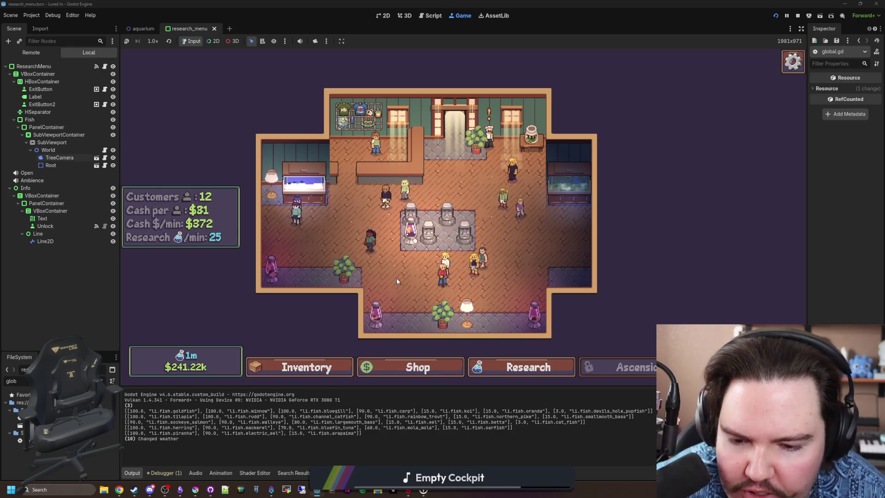
# Step: Move two statues on the display into the row, the second as fourth
pyautogui.scroll(3, 316, 327)
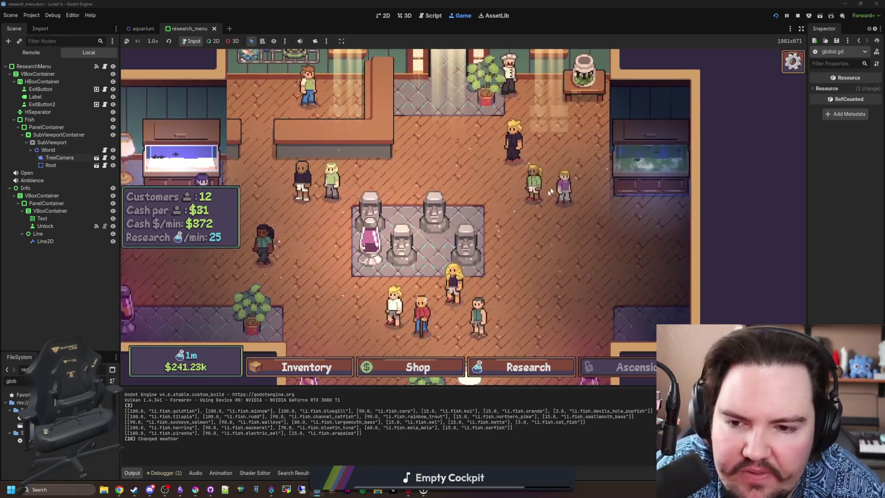
pyautogui.click(466, 237)
pyautogui.click(537, 259)
pyautogui.click(458, 184)
pyautogui.click(464, 209)
pyautogui.click(556, 257)
pyautogui.click(466, 185)
# Step: Pan the shop view down, open the Research tree and look around it
pyautogui.scroll(-3, 498, 230)
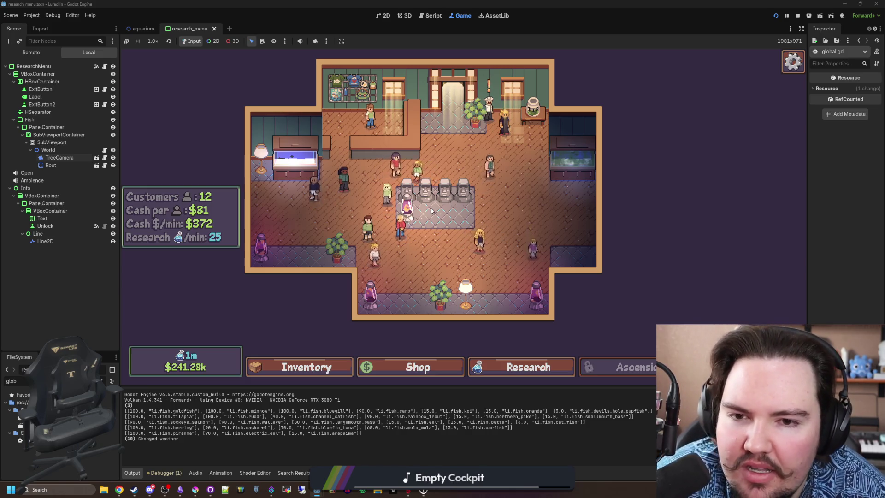
pyautogui.scroll(2, 432, 211)
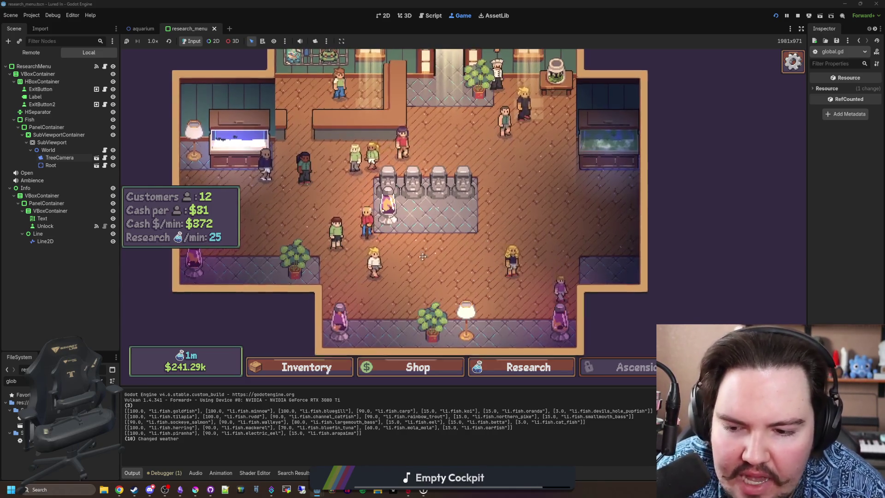
pyautogui.scroll(-2, 426, 250)
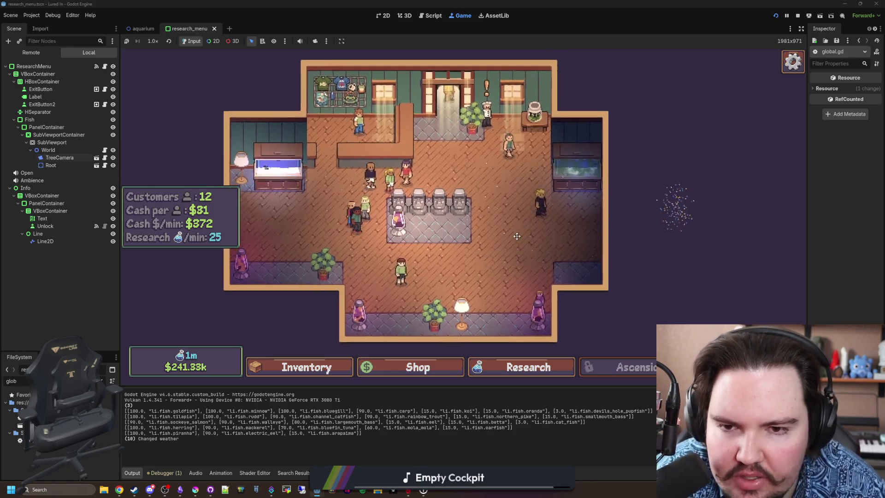
pyautogui.moveTo(488, 197); pyautogui.dragTo(482, 248)
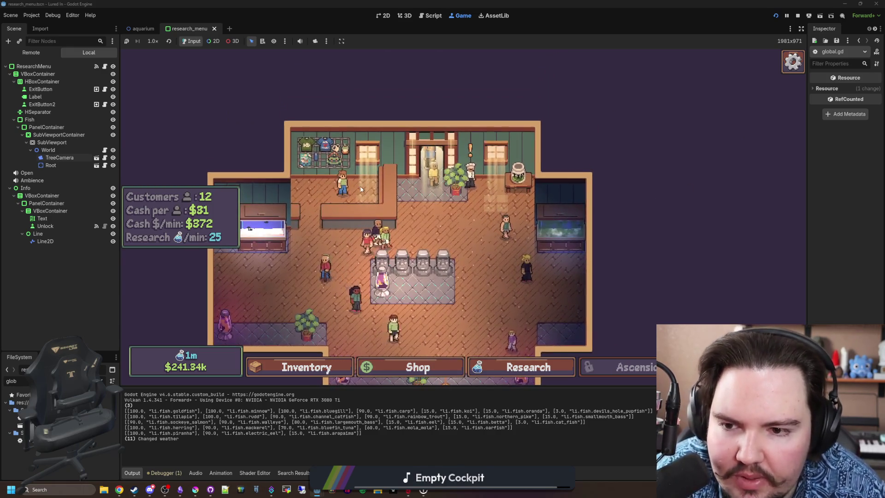
pyautogui.scroll(2, 479, 245)
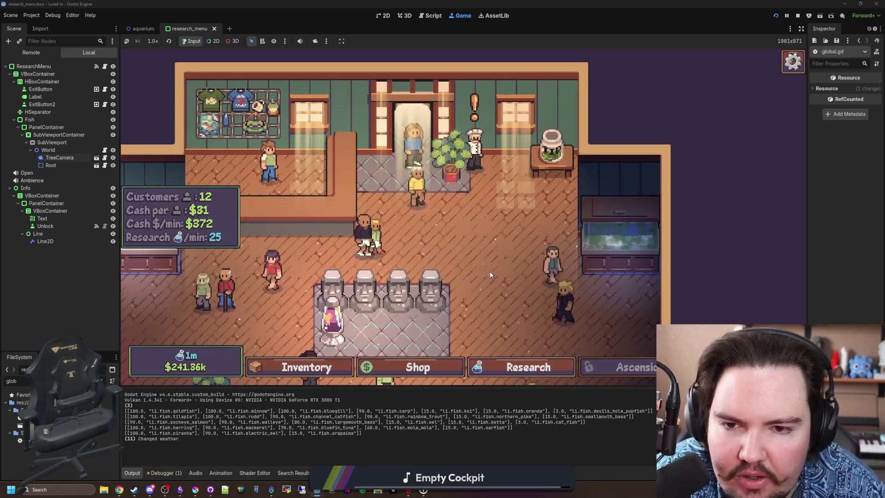
pyautogui.scroll(-2, 491, 275)
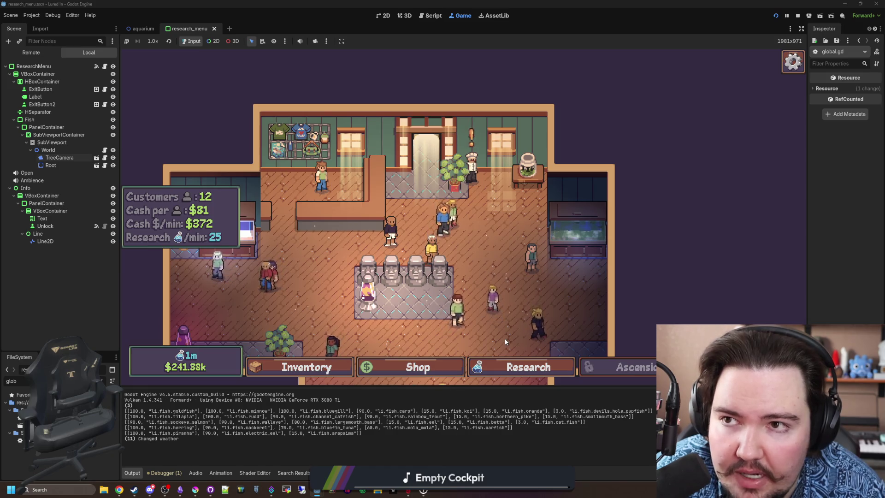
pyautogui.click(490, 374)
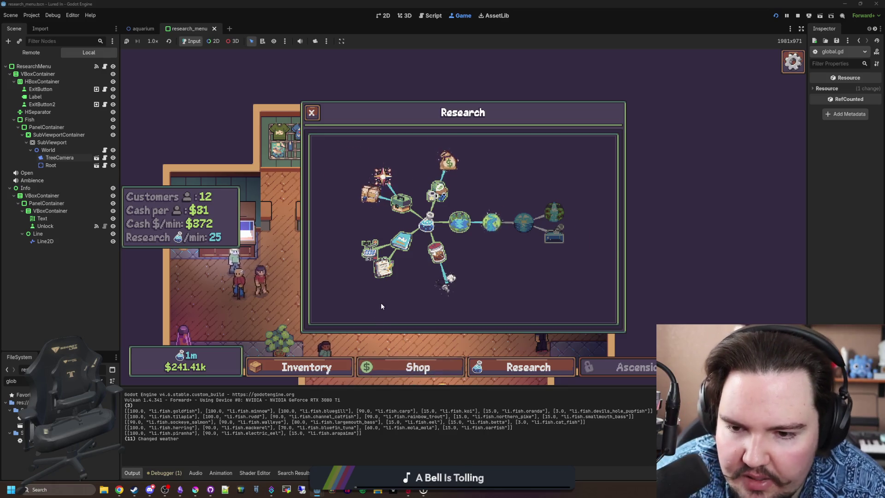
pyautogui.scroll(2, 381, 306)
pyautogui.moveTo(381, 306); pyautogui.dragTo(437, 281)
pyautogui.scroll(2, 437, 281)
pyautogui.scroll(-4, 437, 281)
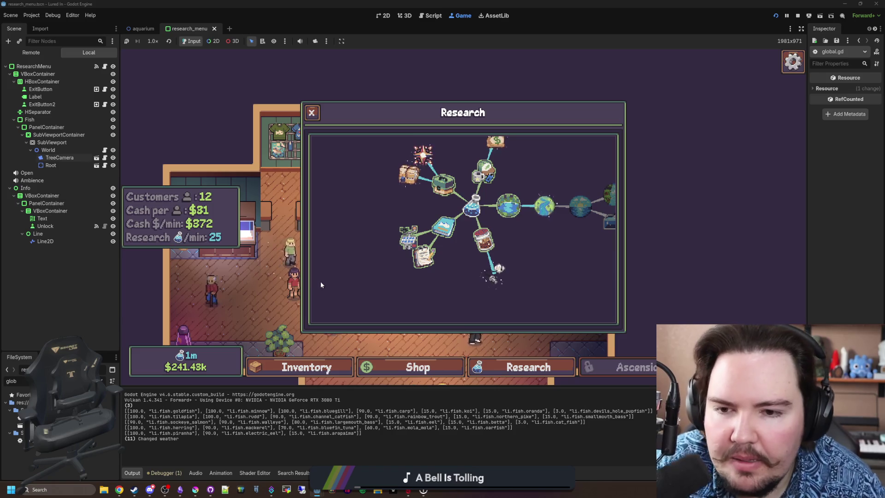
# Step: Travel free to the rainy Pond, cast the line and reel in a fish
pyautogui.click(745, 368)
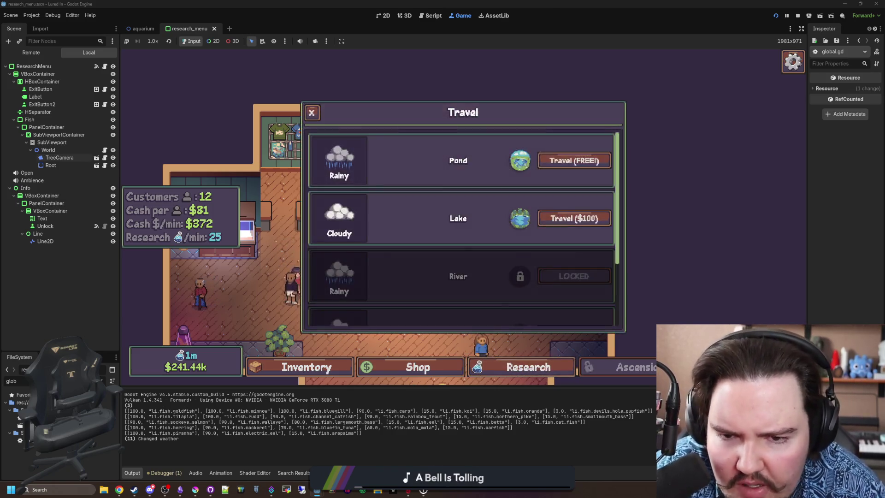
pyautogui.click(590, 169)
pyautogui.moveTo(491, 207); pyautogui.dragTo(485, 219)
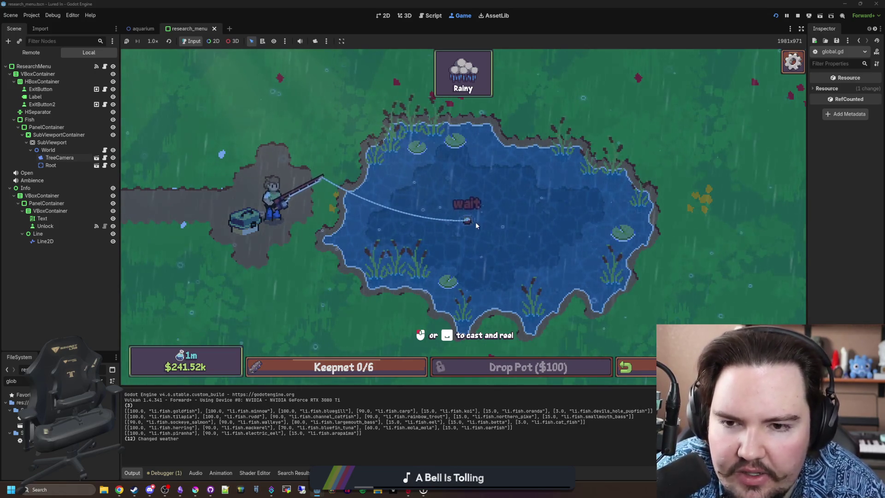
pyautogui.click(475, 213)
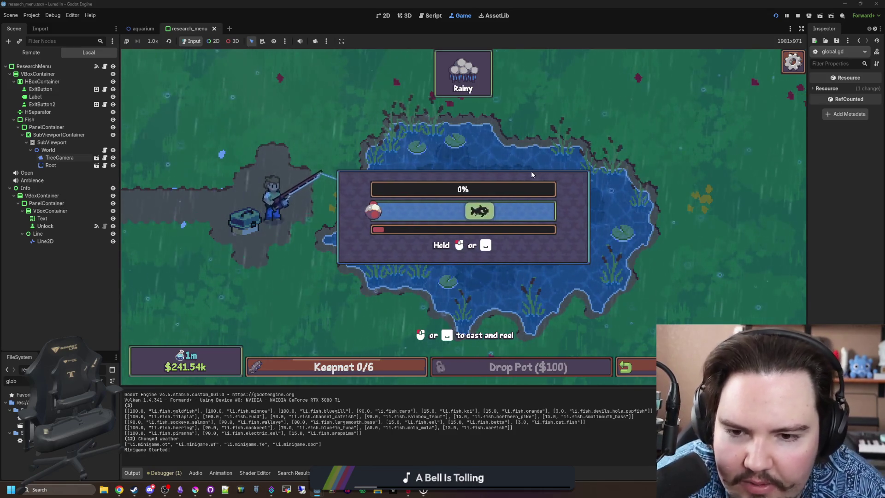
pyautogui.moveTo(519, 176); pyautogui.dragTo(519, 176)
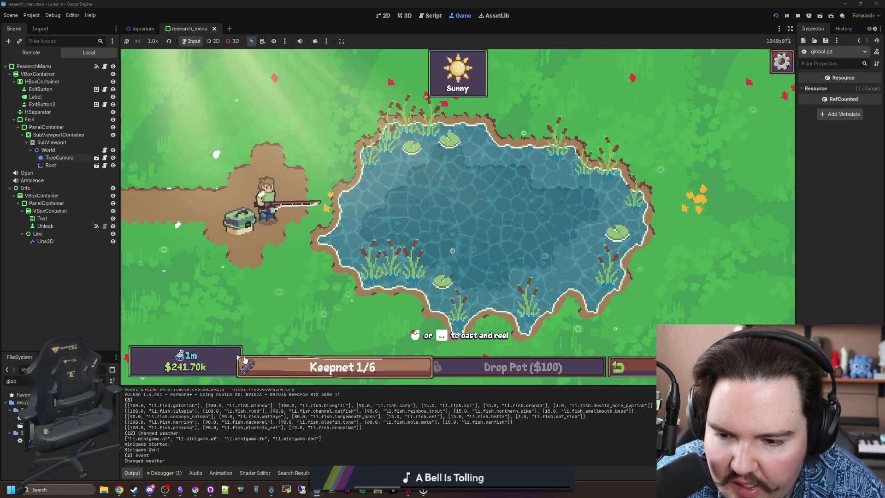
# Step: Cast, hook and reel in a second pond fish, then return to the shop and open Research
pyautogui.moveTo(120, 326); pyautogui.dragTo(132, 326)
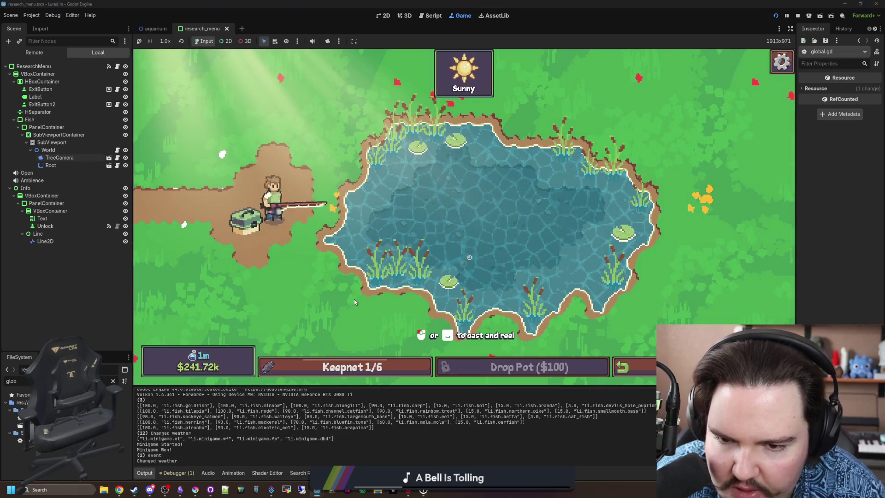
pyautogui.click(438, 203)
pyautogui.click(495, 251)
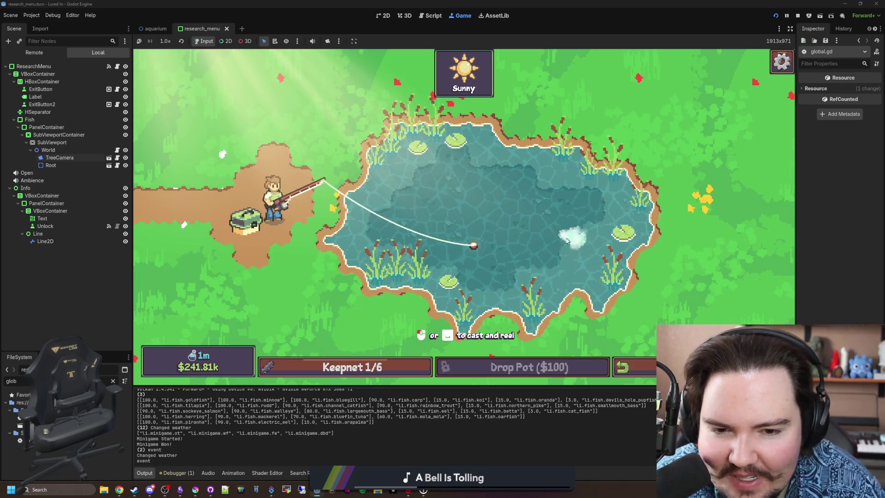
pyautogui.click(567, 237)
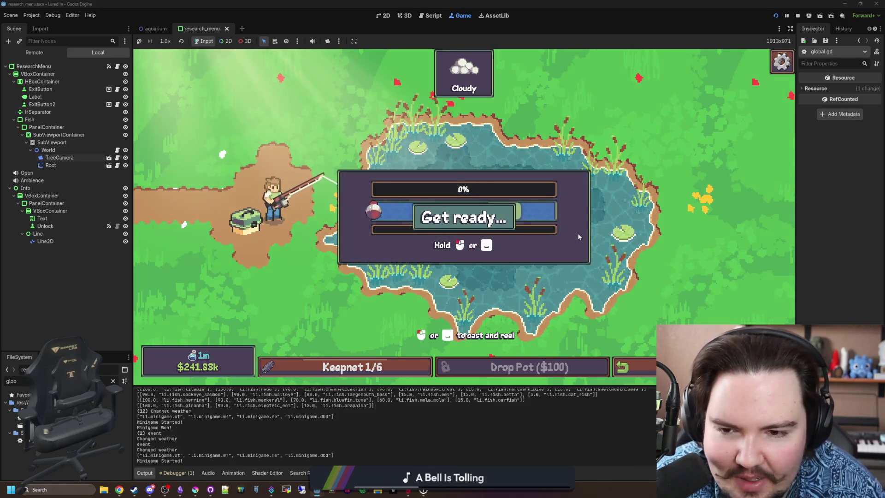
pyautogui.moveTo(567, 267); pyautogui.dragTo(567, 266)
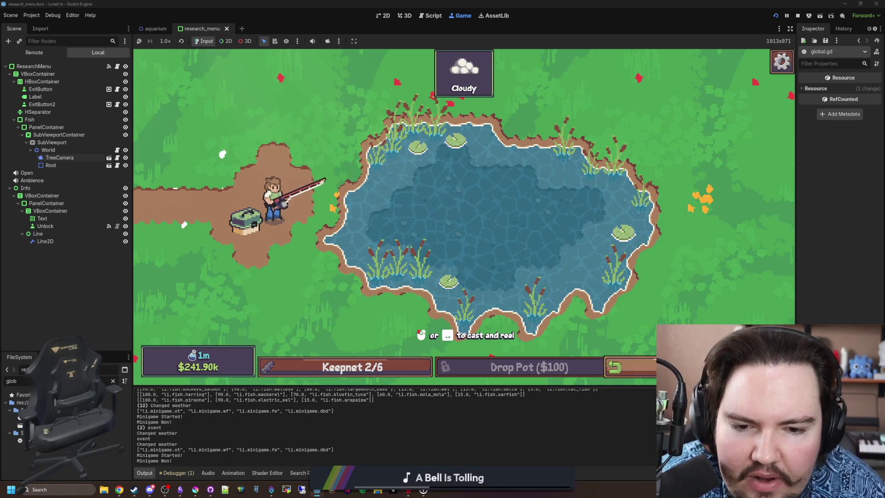
pyautogui.click(631, 366)
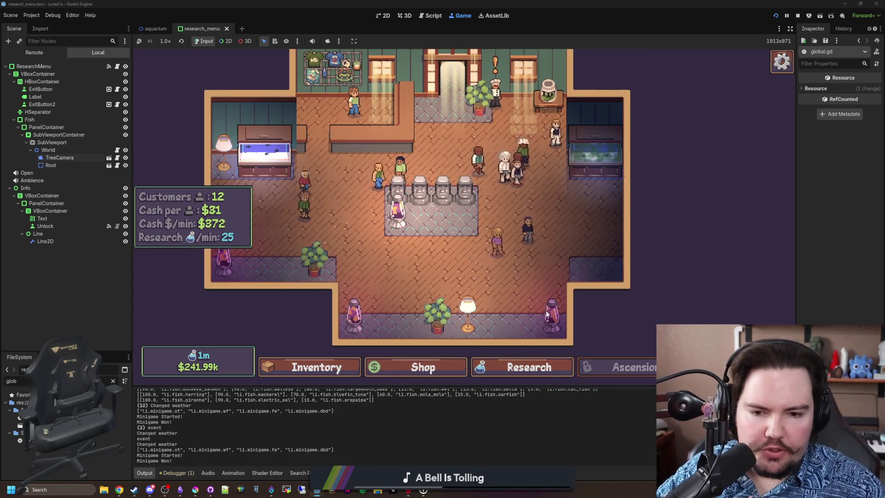
pyautogui.click(530, 368)
pyautogui.click(571, 374)
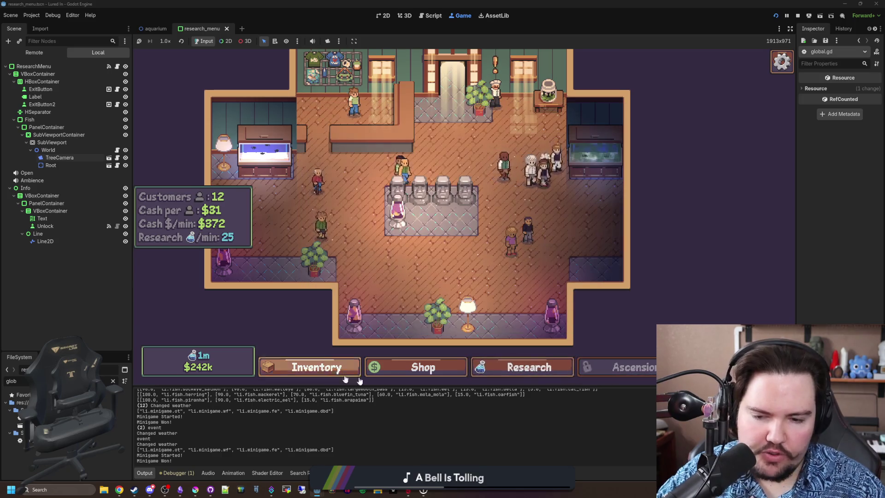
pyautogui.click(423, 367)
pyautogui.click(421, 367)
pyautogui.click(340, 371)
pyautogui.click(341, 371)
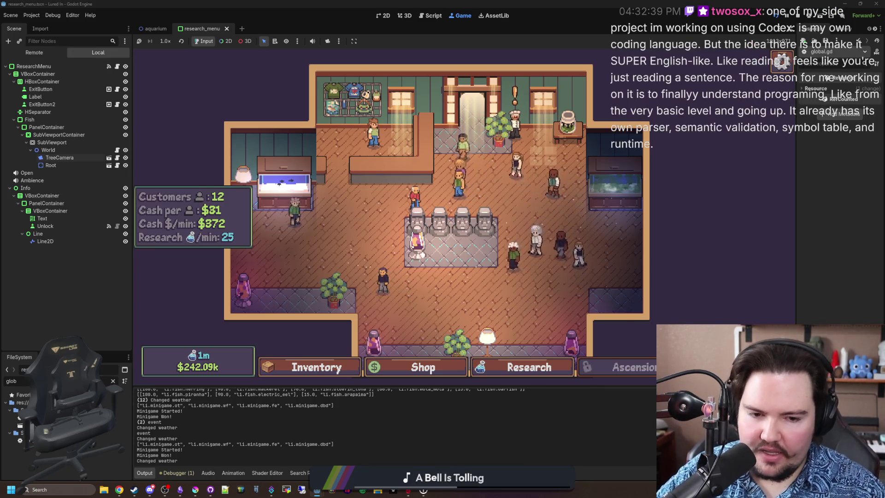
pyautogui.press('t')
pyautogui.click(596, 167)
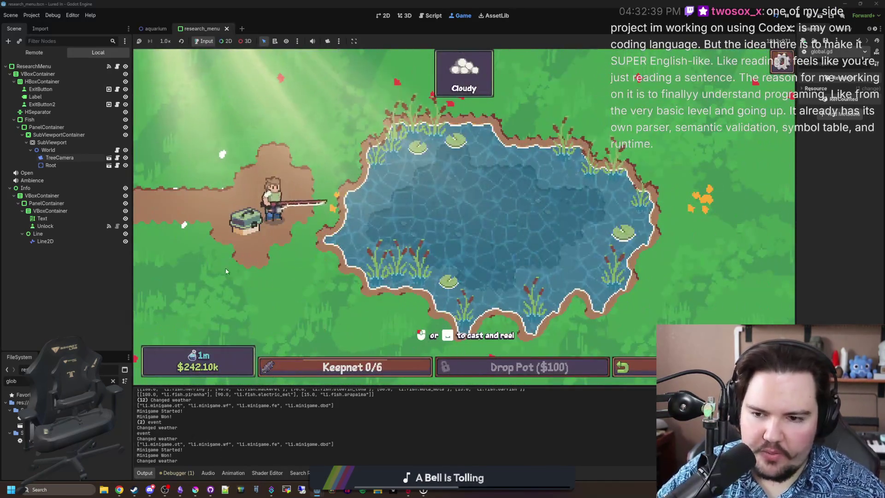
pyautogui.click(249, 224)
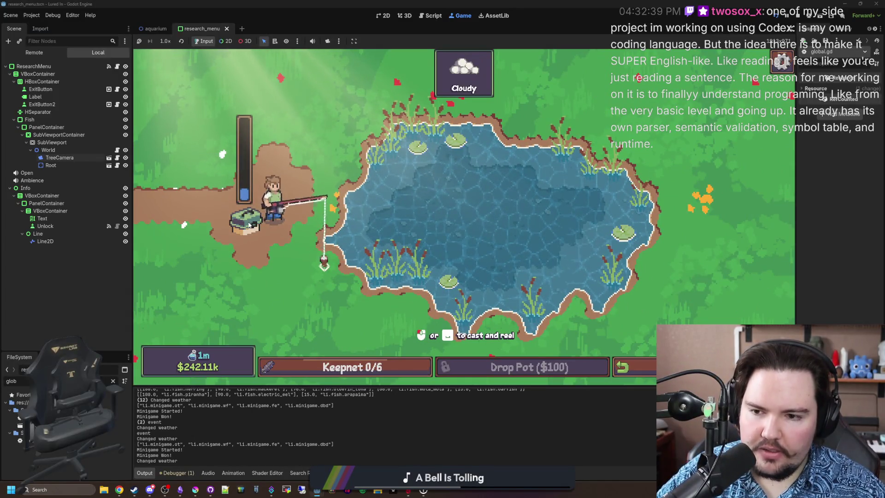
pyautogui.click(249, 224)
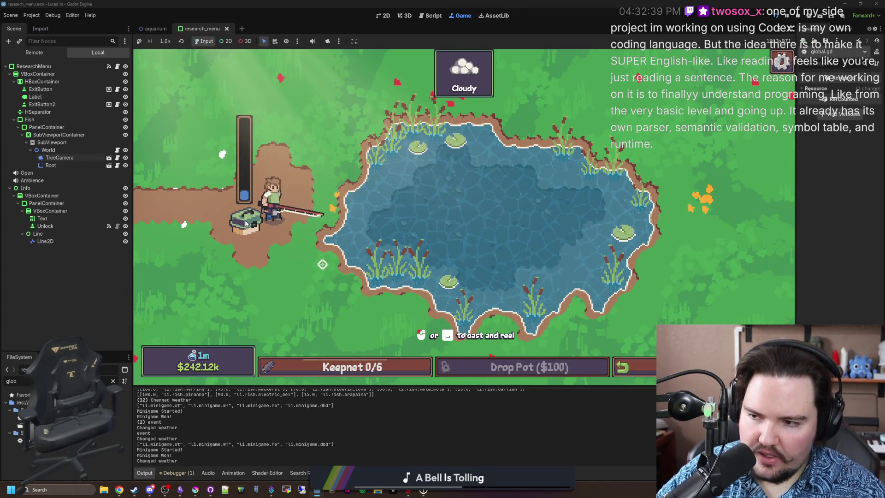
pyautogui.click(248, 223)
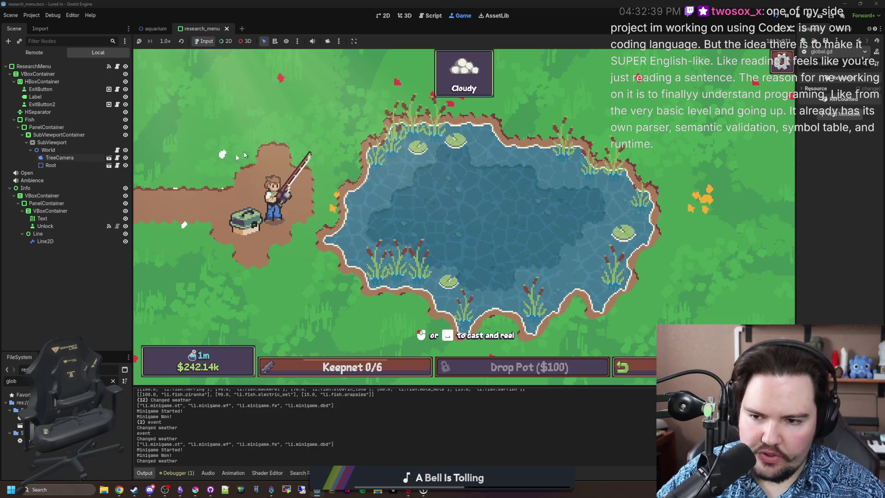
pyautogui.click(622, 367)
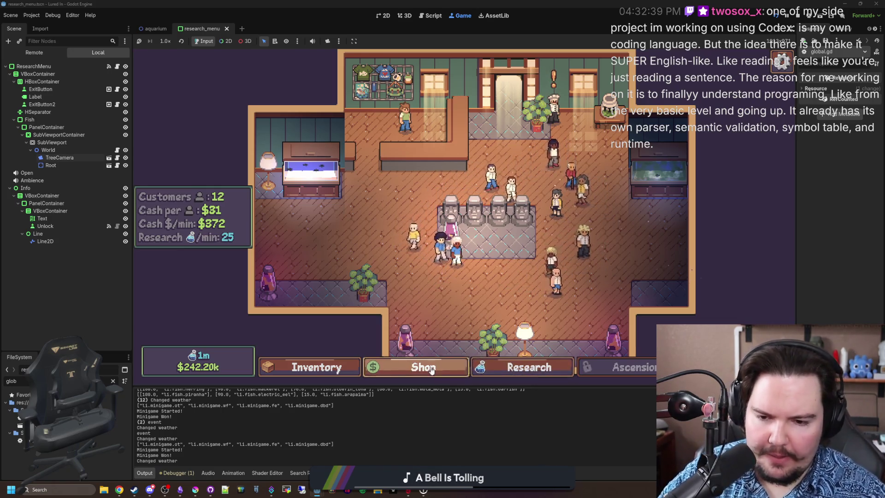
pyautogui.click(509, 364)
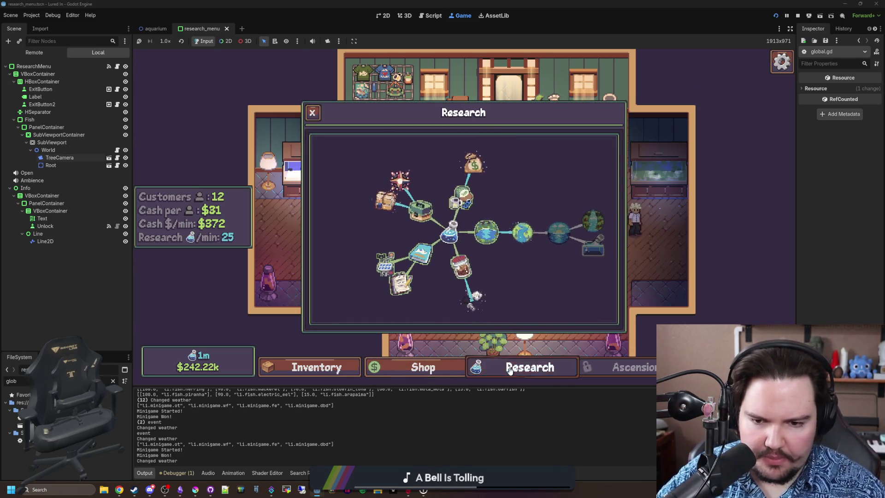
# Step: Close the research tree and travel free to the sunny Pond
pyautogui.click(511, 370)
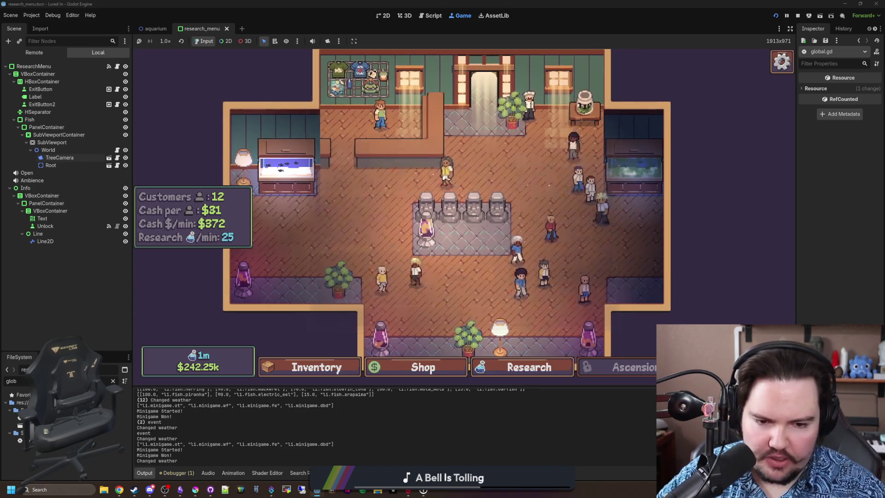
pyautogui.click(562, 159)
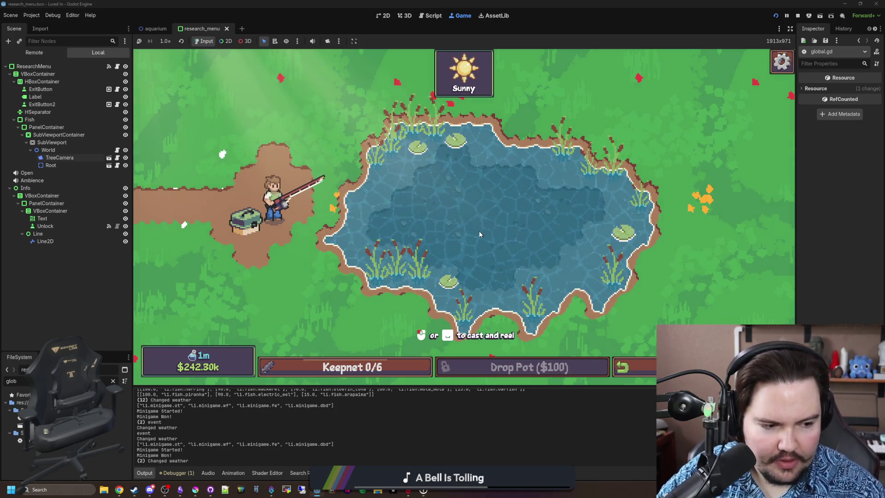
# Step: Cast and reel in a Goldfish at the pond, then escape back to the shop
pyautogui.moveTo(480, 234); pyautogui.dragTo(507, 236)
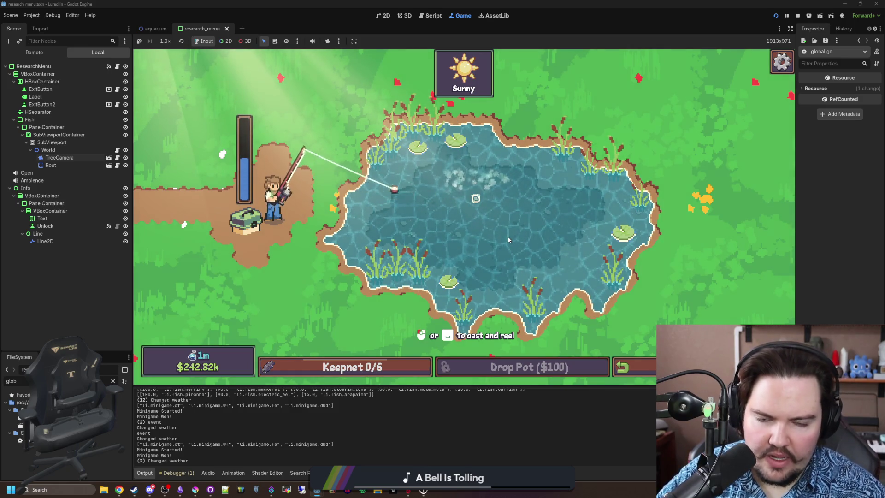
pyautogui.click(510, 246)
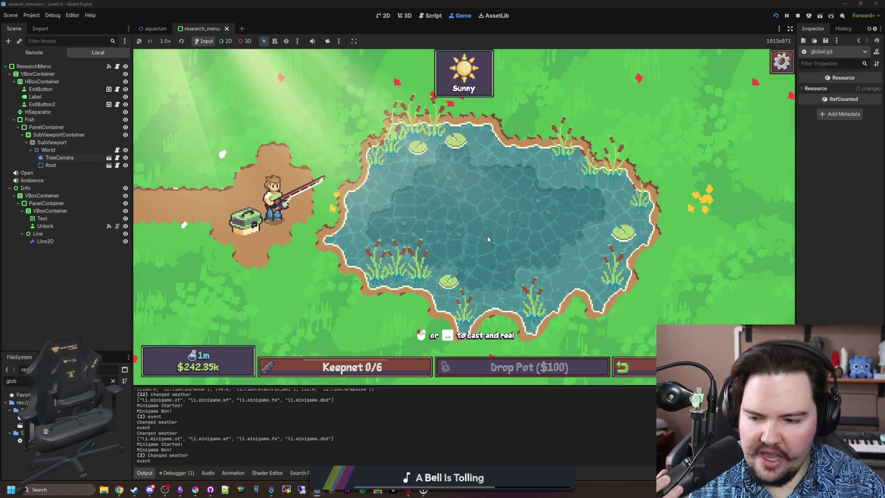
pyautogui.click(438, 225)
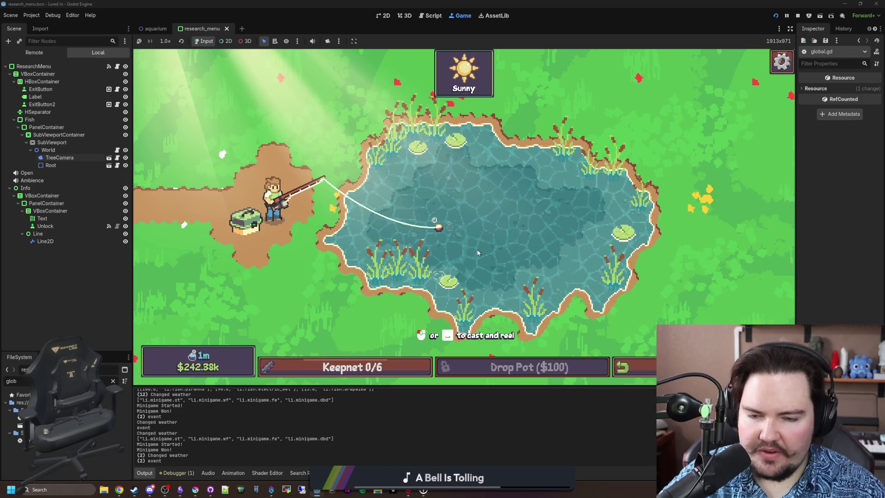
pyautogui.click(465, 215)
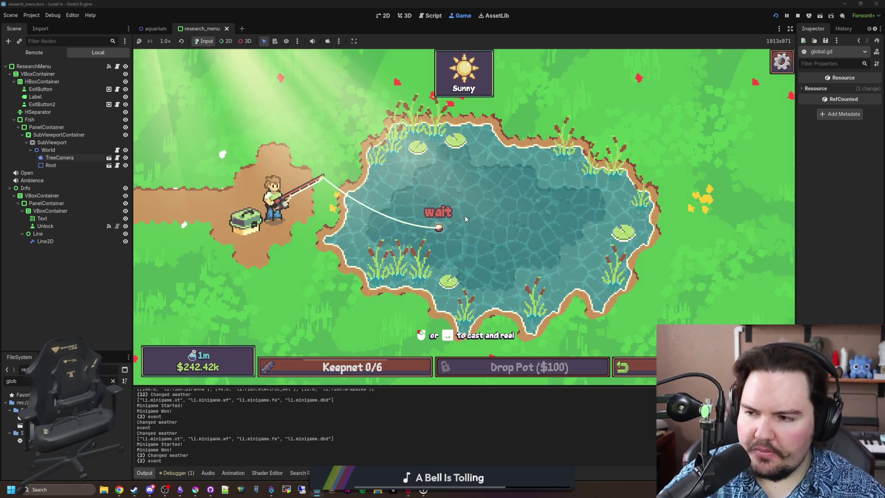
pyautogui.click(498, 222)
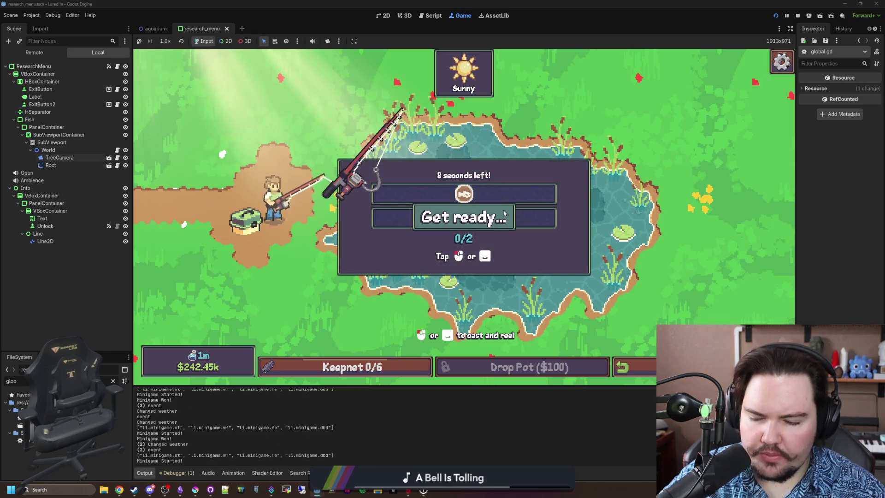
pyautogui.click(516, 206)
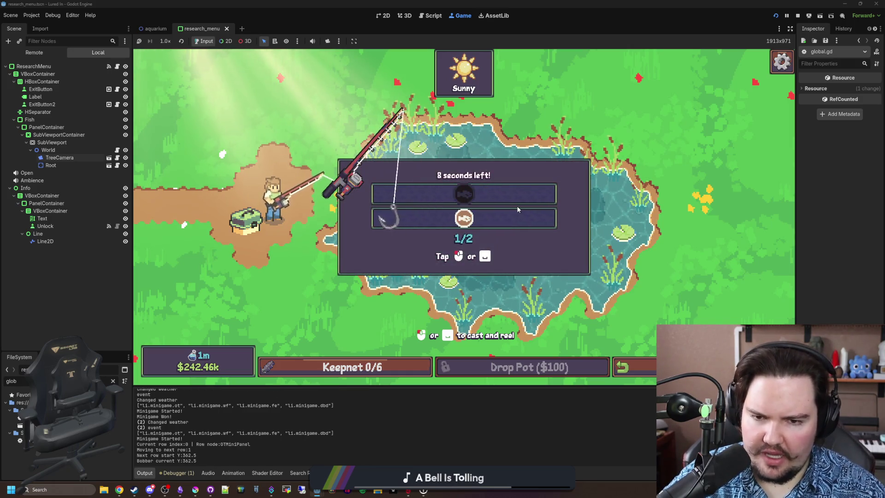
pyautogui.click(517, 205)
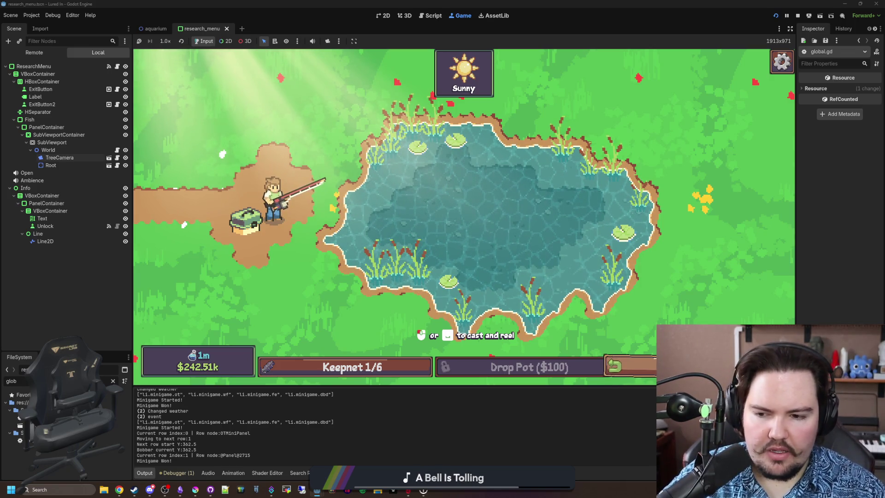
pyautogui.press('Escape')
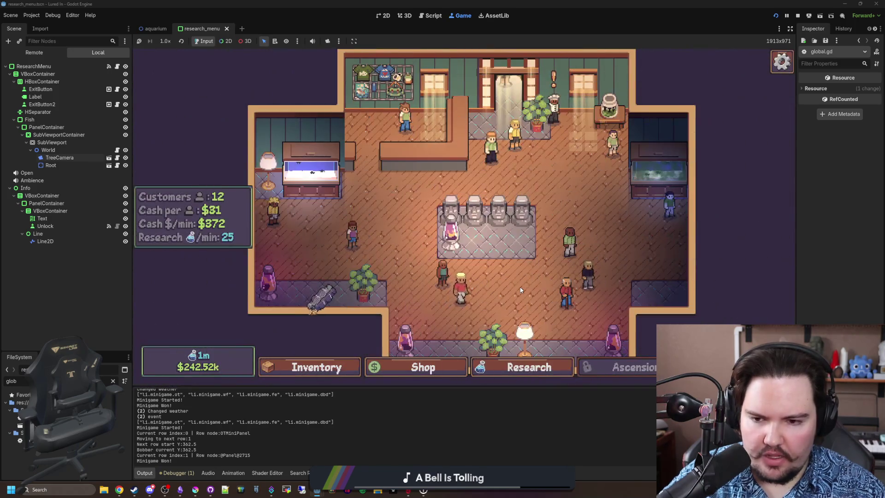
# Step: View the Chef's fish trade offer, decline it with No Thanks, and open a new browser tab
pyautogui.click(551, 109)
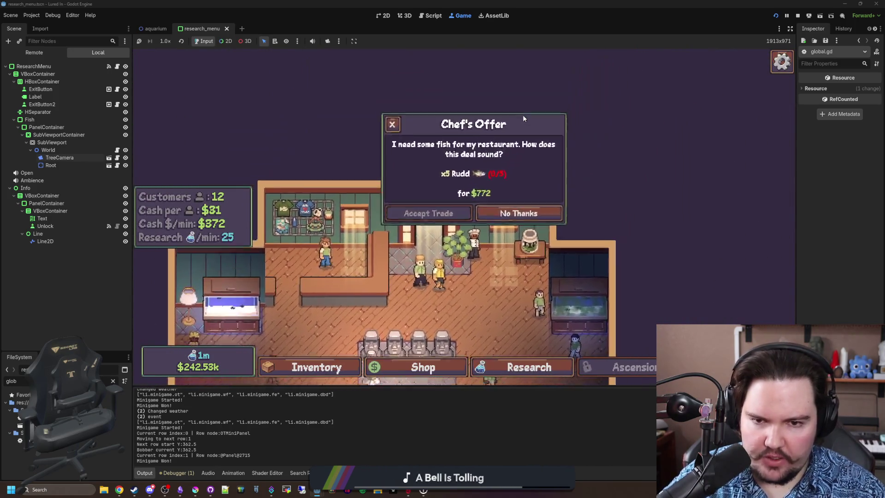
pyautogui.click(510, 237)
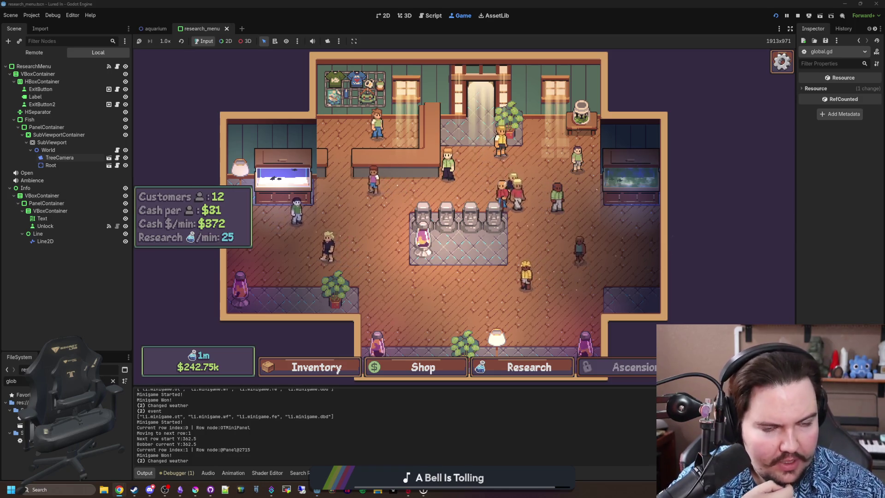
pyautogui.press('super+2')
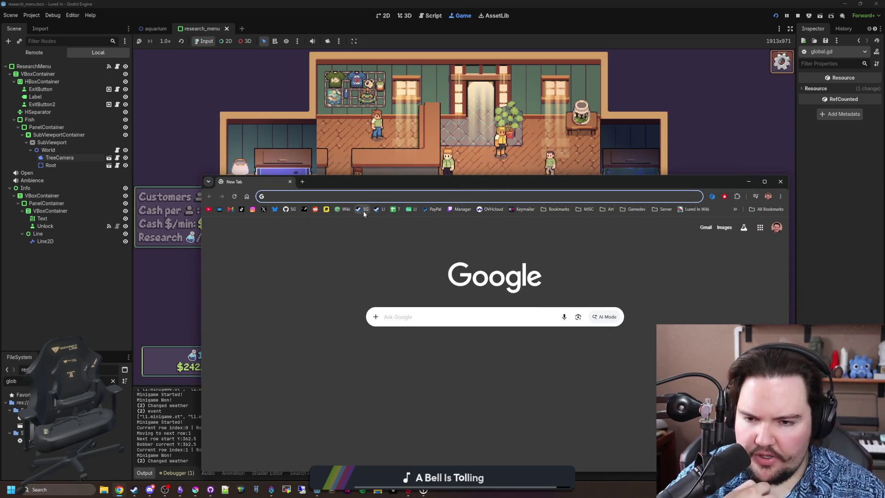
# Step: Go from the Lured In Steam page via the Big Boy Games curator to Pogo Rocket
pyautogui.click(378, 210)
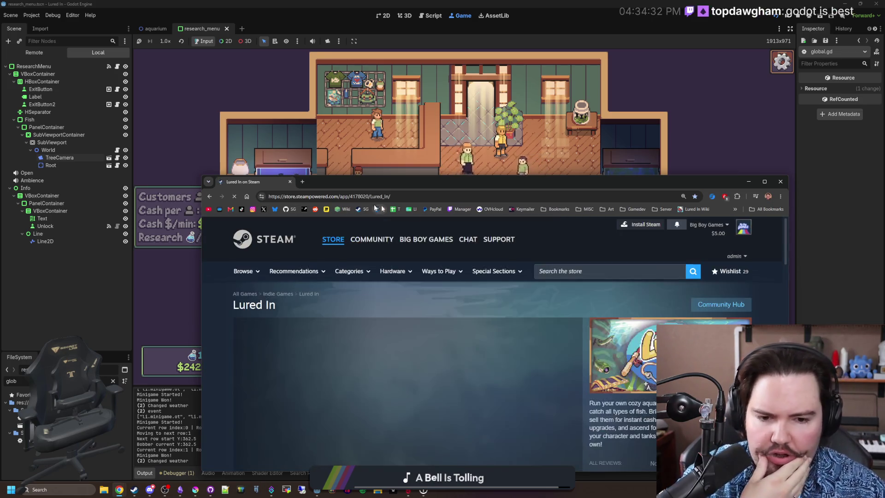
pyautogui.scroll(-5, 415, 323)
pyautogui.scroll(-3, 493, 344)
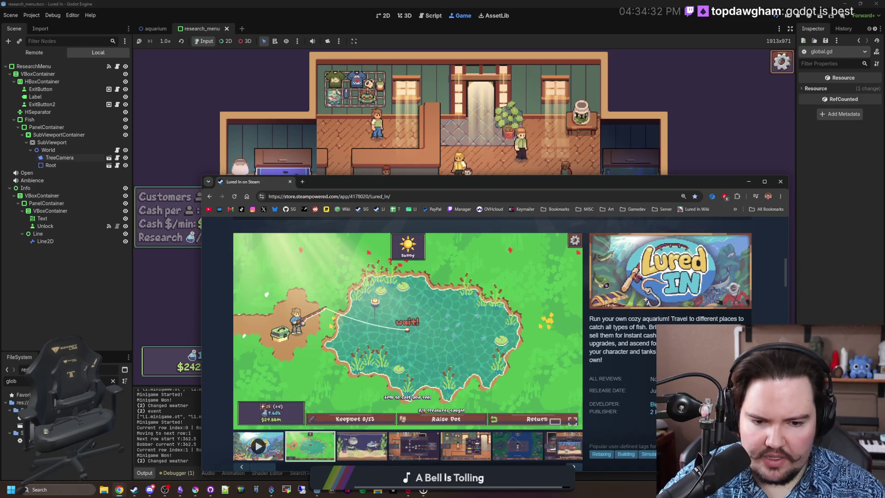
pyautogui.click(668, 404)
pyautogui.scroll(-15, 320, 373)
pyautogui.scroll(-2, 320, 370)
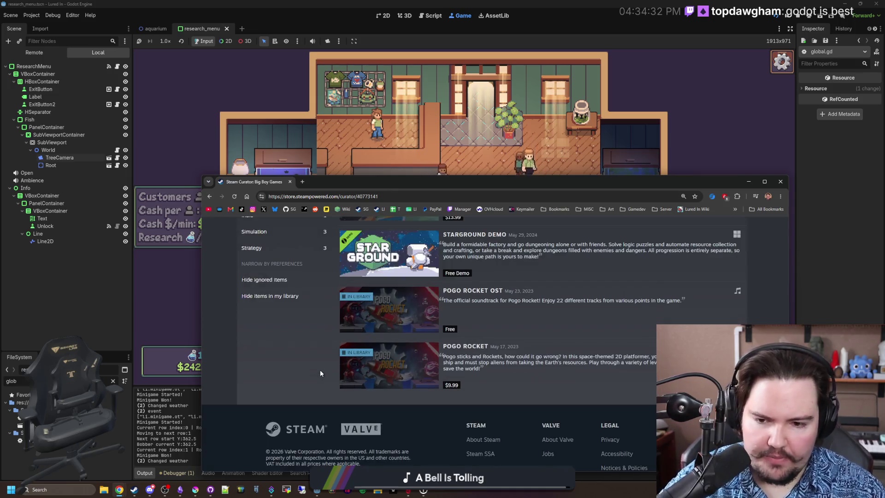
pyautogui.click(383, 367)
# Step: Jump to Pogo Rocket's user reviews and scroll through them
pyautogui.scroll(-5, 444, 344)
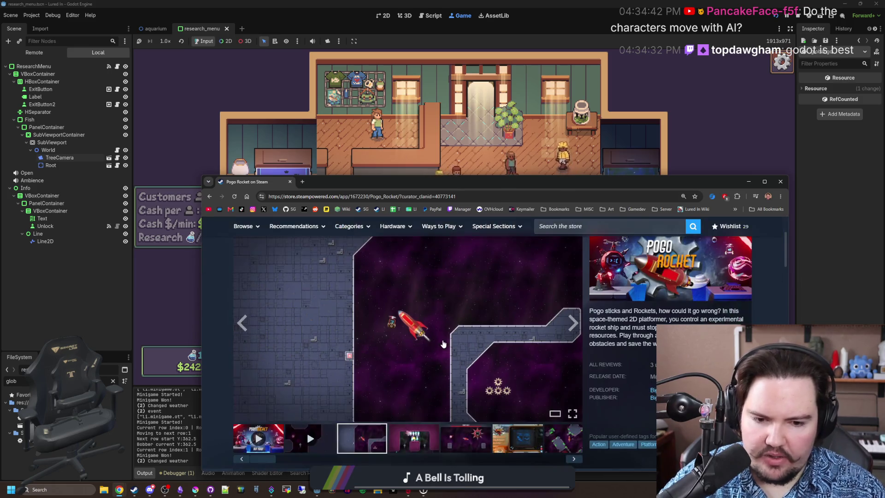
pyautogui.scroll(2, 443, 344)
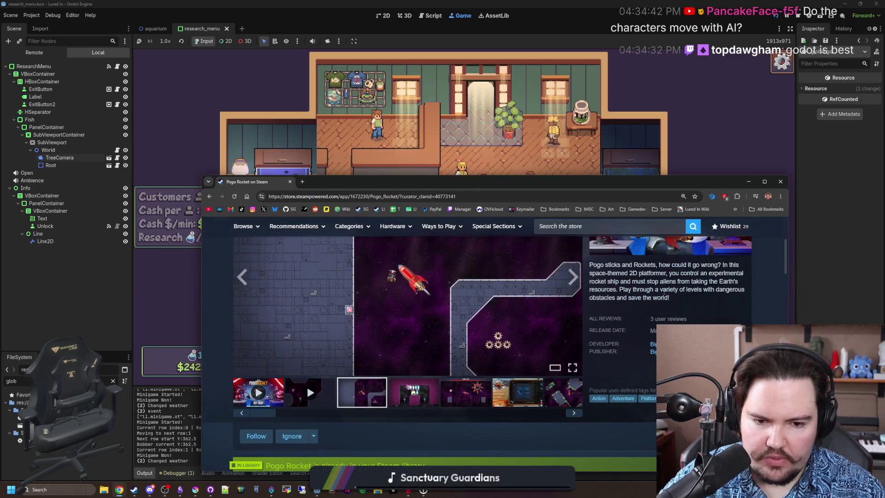
pyautogui.click(675, 319)
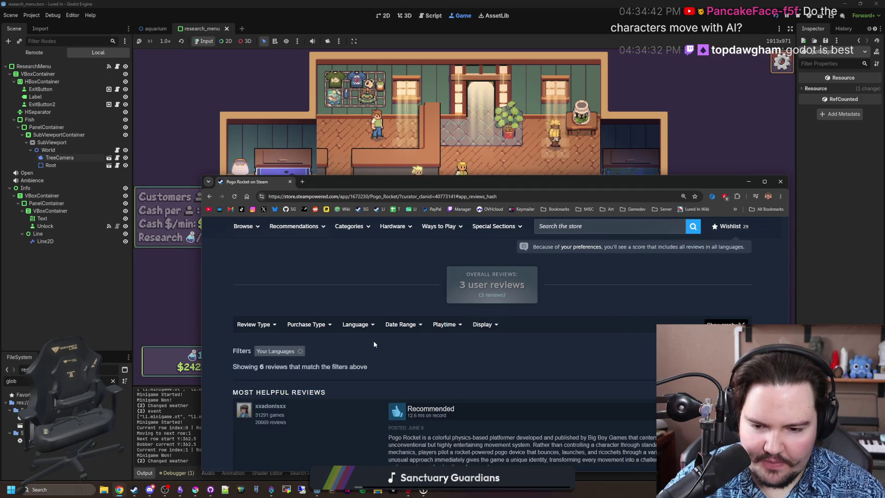
pyautogui.scroll(-3, 374, 344)
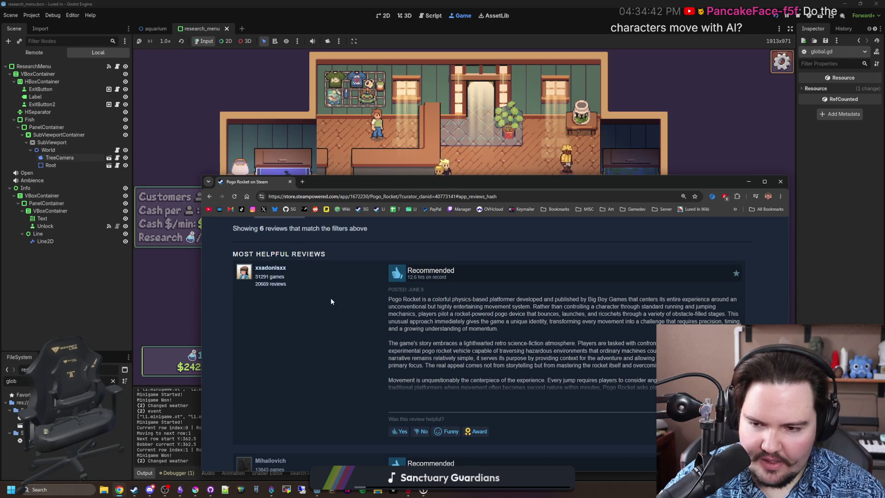
pyautogui.moveTo(245, 273)
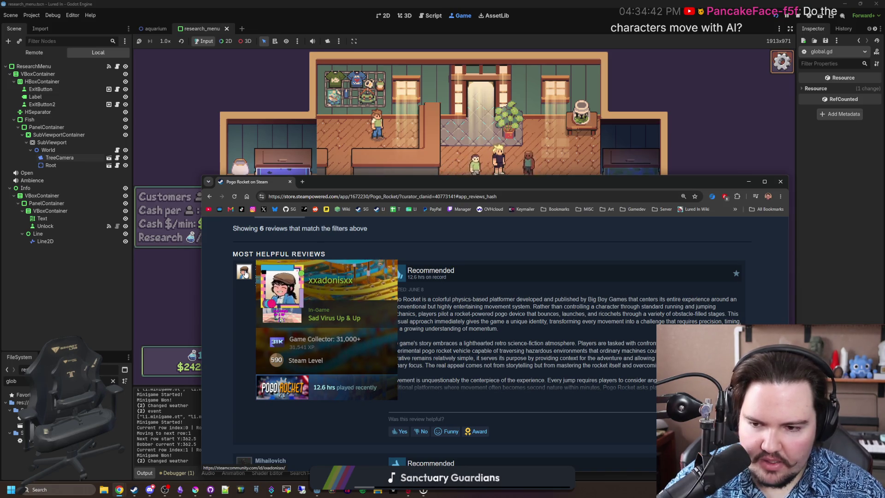
pyautogui.scroll(-5, 516, 331)
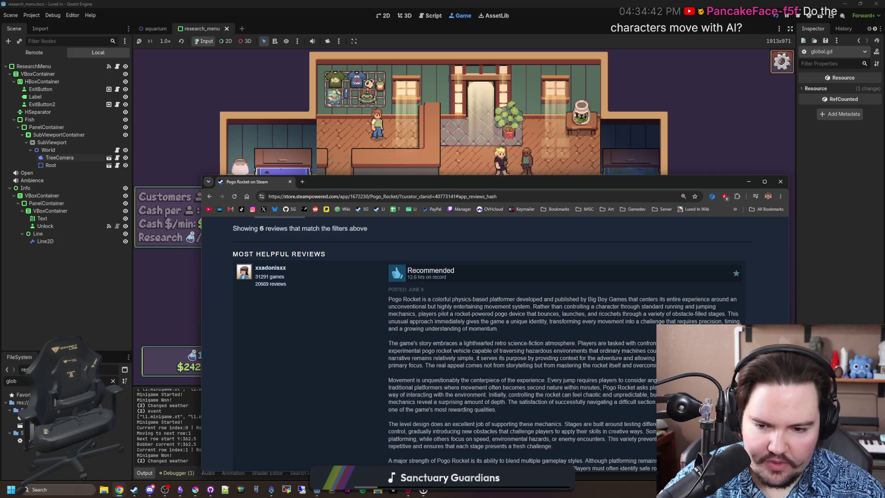
pyautogui.scroll(-2, 517, 331)
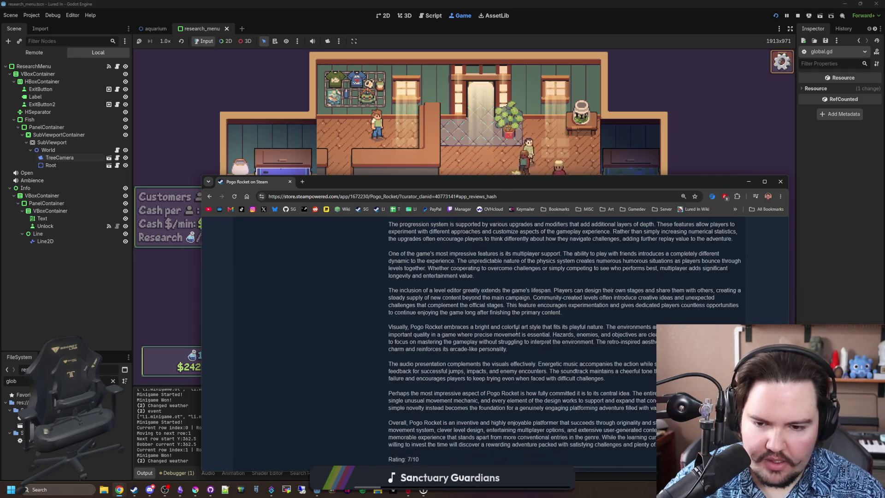
pyautogui.scroll(-2, 516, 331)
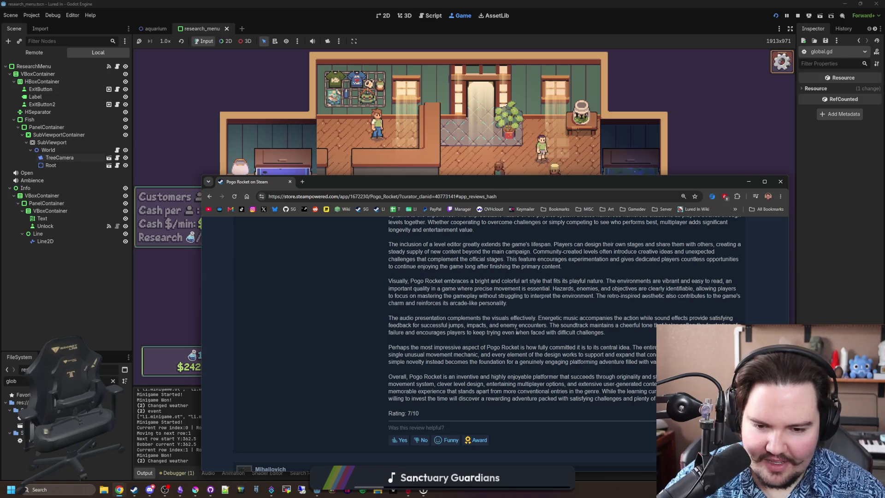
pyautogui.scroll(-3, 516, 331)
pyautogui.scroll(20, 516, 331)
pyautogui.scroll(-6, 516, 332)
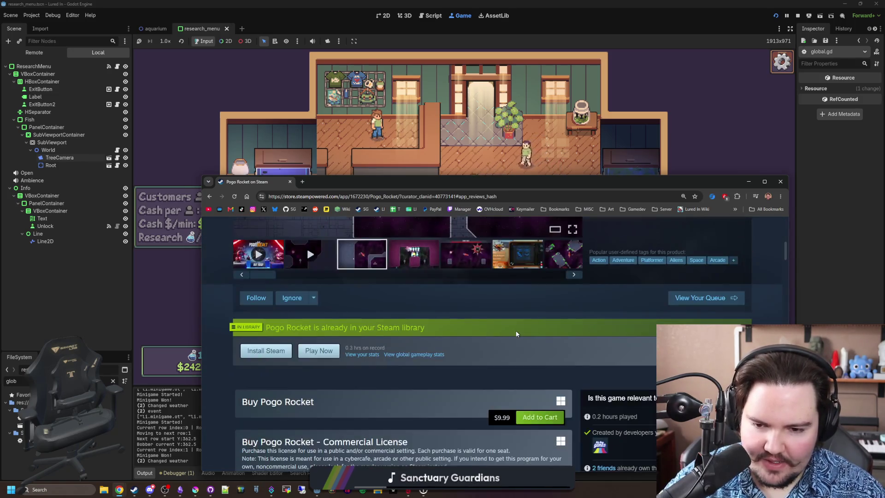
pyautogui.scroll(-4, 516, 333)
pyautogui.scroll(10, 517, 334)
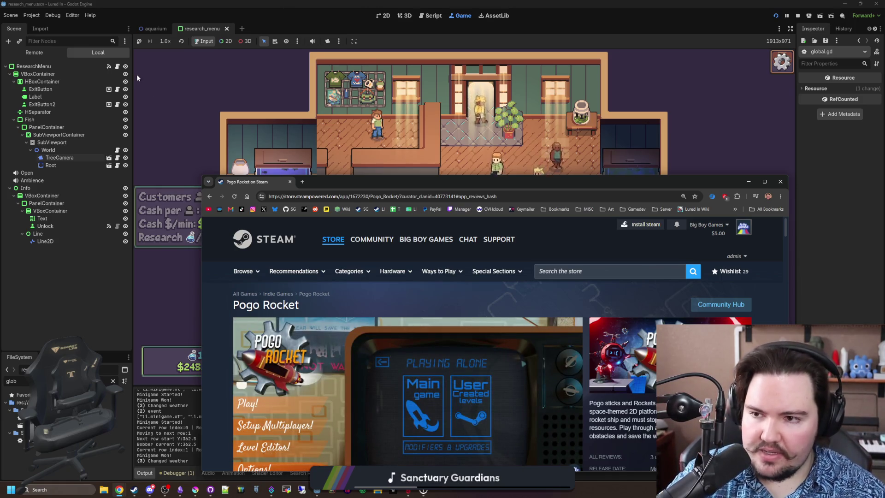
# Step: In tree_menu.gd, write OS.shell_open("") on line 17 inside _ready using autocomplete
pyautogui.click(117, 67)
pyautogui.click(330, 225)
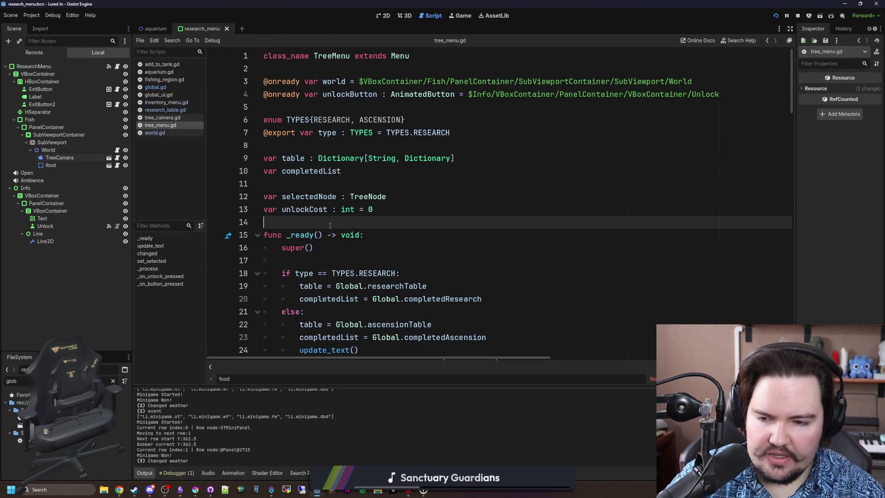
pyautogui.press('Down')
pyautogui.press('Down')
pyautogui.press('Down')
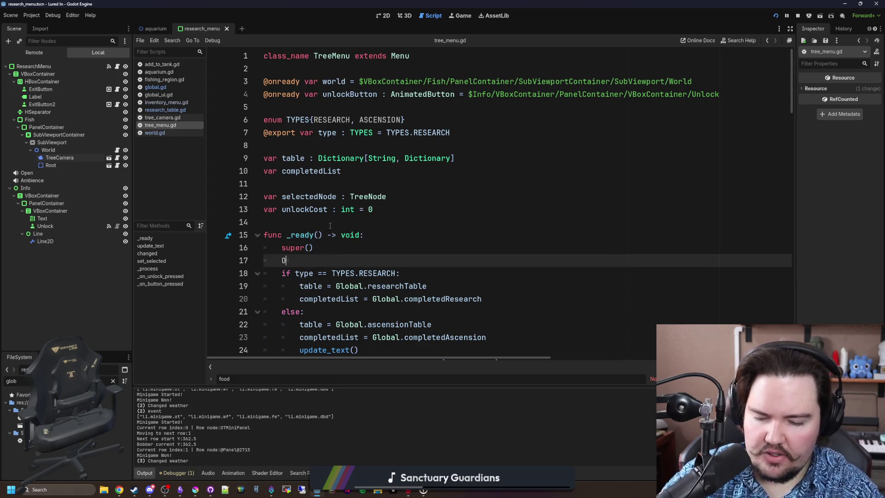
pyautogui.write('alt')
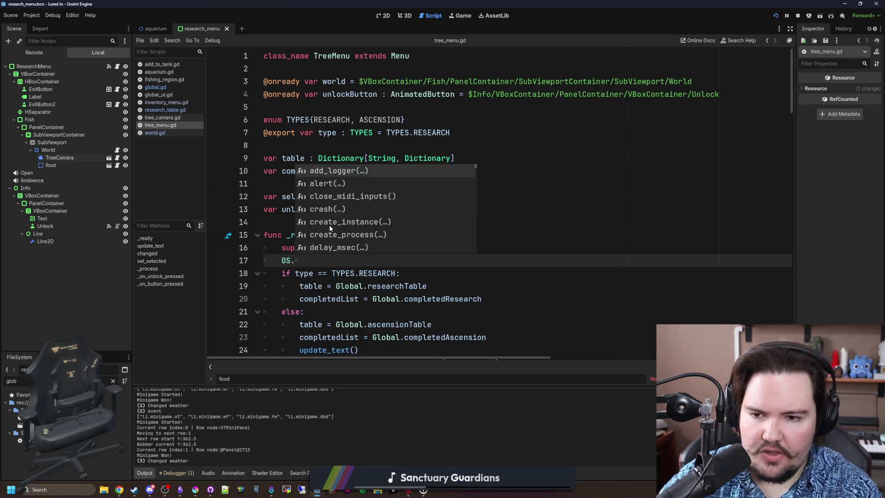
pyautogui.press('BackSpace')
pyautogui.press('BackSpace')
pyautogui.press('BackSpace')
pyautogui.write('shel')
pyautogui.press('Return')
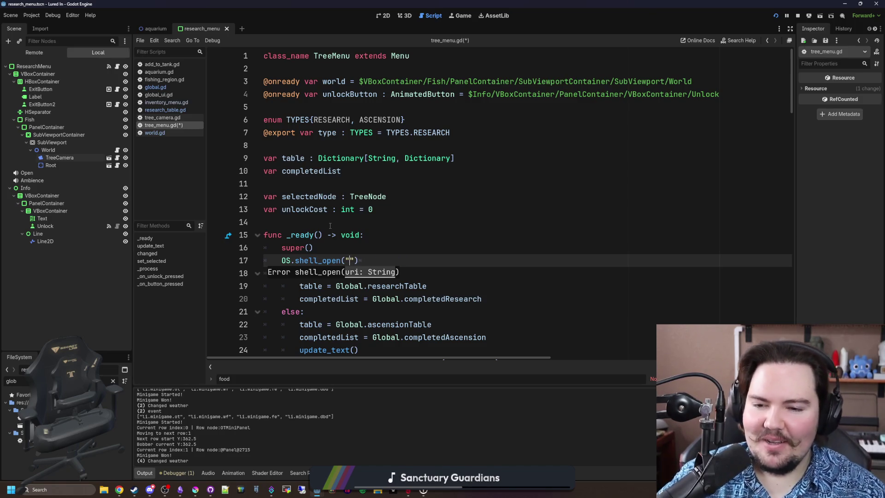
# Step: Delete the shell_open("") call, leaving OS., and open the OS class documentation
pyautogui.click(422, 256)
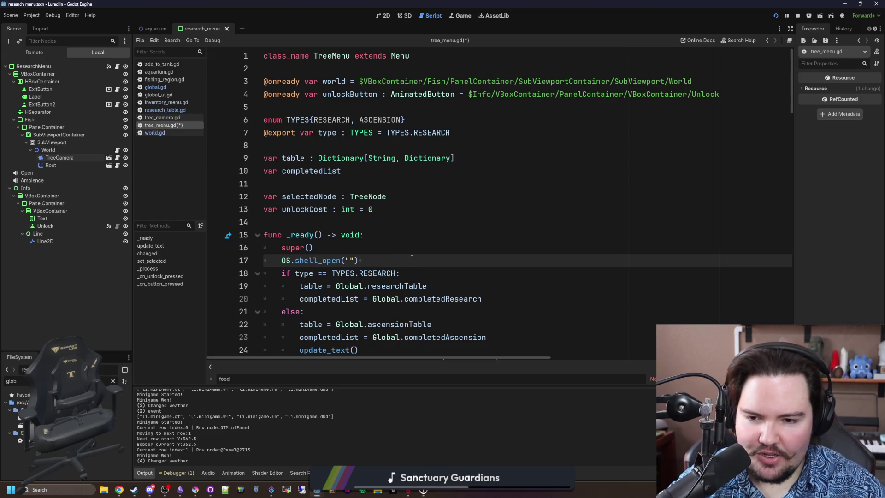
pyautogui.moveTo(367, 264); pyautogui.dragTo(300, 262)
pyautogui.press('BackSpace')
pyautogui.keyDown('ctrl'); pyautogui.click(286, 261); pyautogui.keyUp('ctrl')
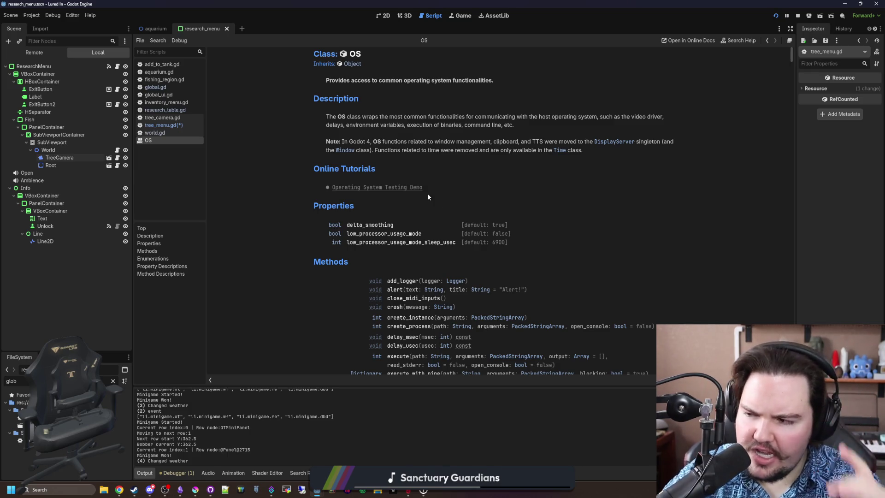
# Step: Scroll down through the OS class method list in the documentation
pyautogui.scroll(-8, 469, 223)
pyautogui.scroll(6, 505, 174)
pyautogui.scroll(3, 522, 172)
pyautogui.scroll(-3, 445, 213)
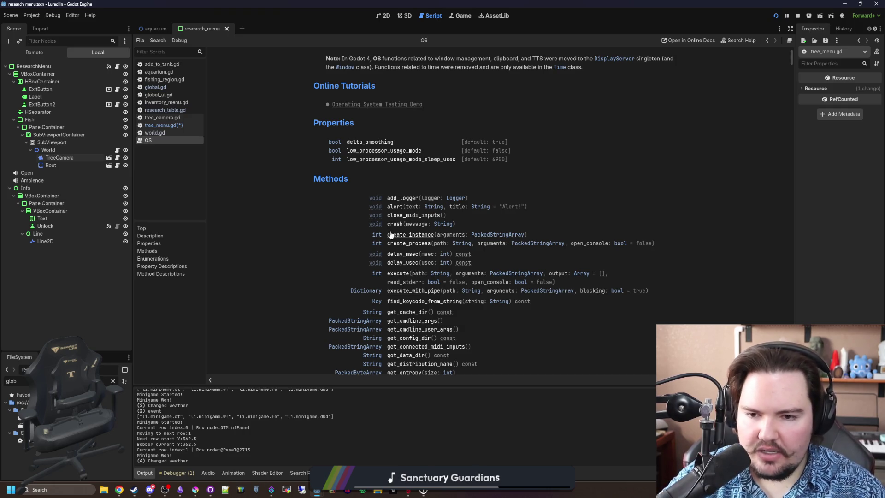
pyautogui.scroll(-3, 355, 189)
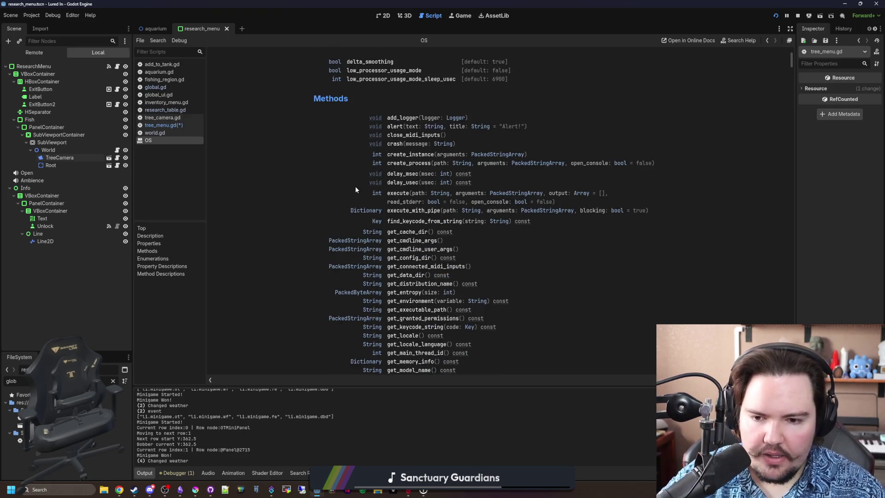
pyautogui.scroll(-2, 355, 189)
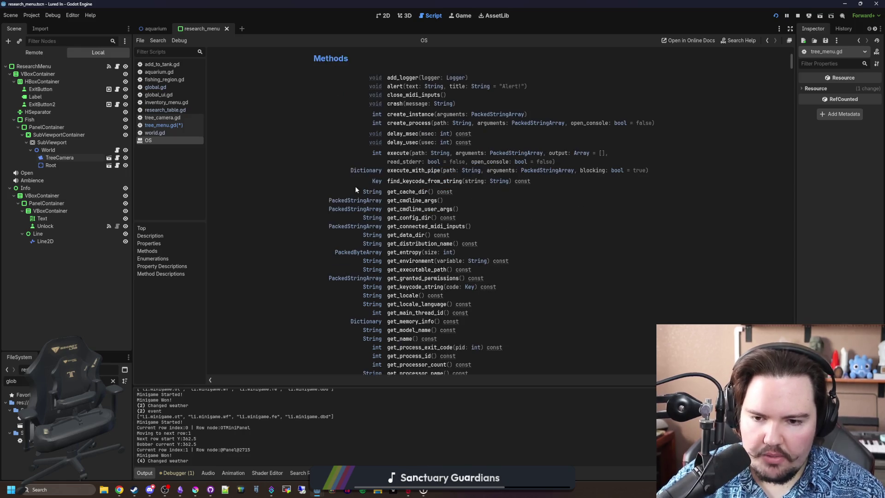
pyautogui.scroll(-2, 356, 189)
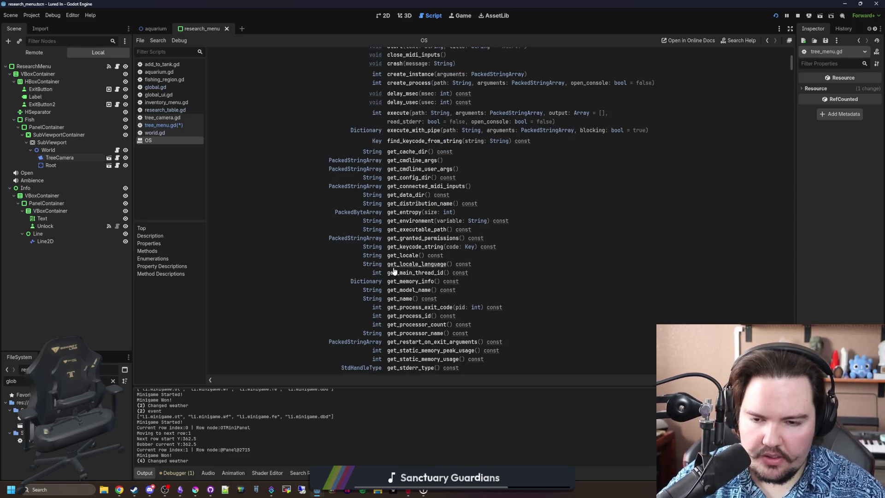
pyautogui.scroll(-2, 429, 277)
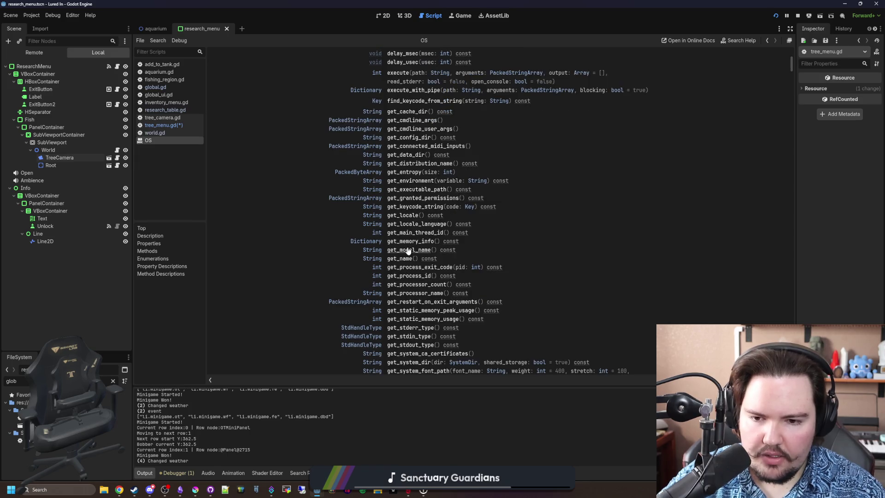
pyautogui.scroll(-2, 412, 244)
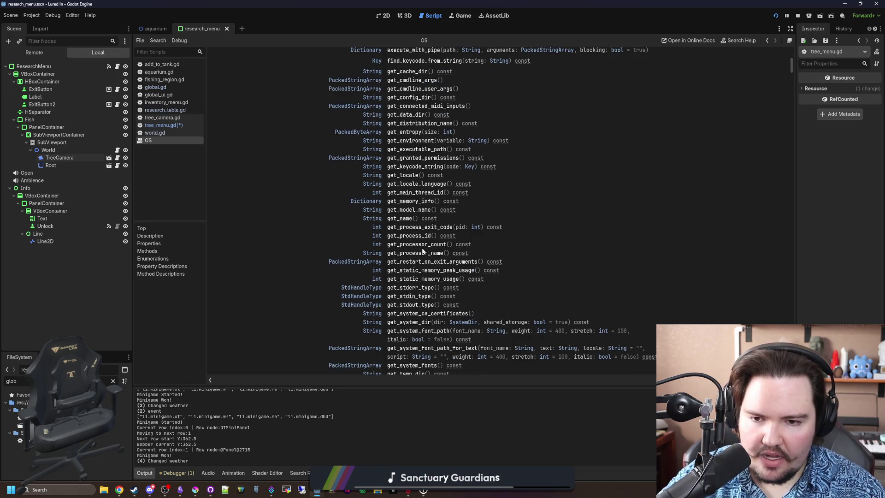
pyautogui.scroll(-4, 444, 211)
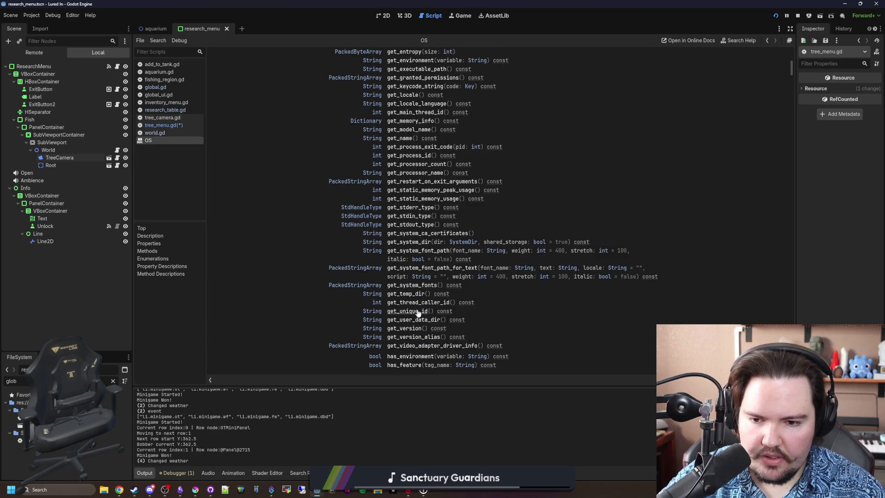
pyautogui.scroll(-2, 423, 281)
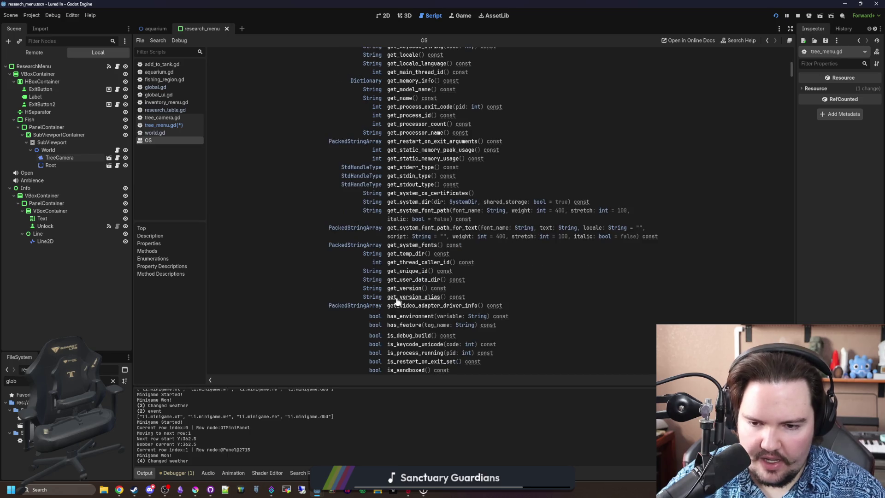
pyautogui.scroll(-2, 392, 263)
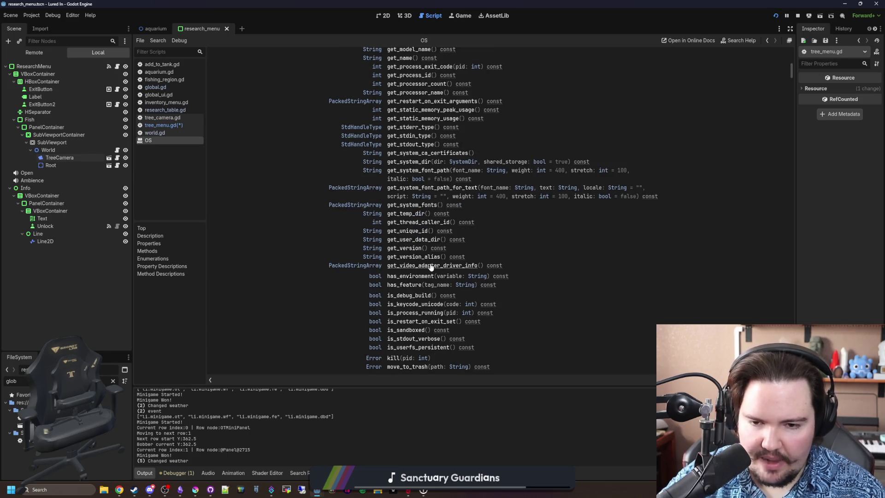
# Step: Finish scanning the remaining OS methods, then go back to the tree_menu.gd script
pyautogui.scroll(-2, 415, 261)
pyautogui.scroll(-2, 413, 259)
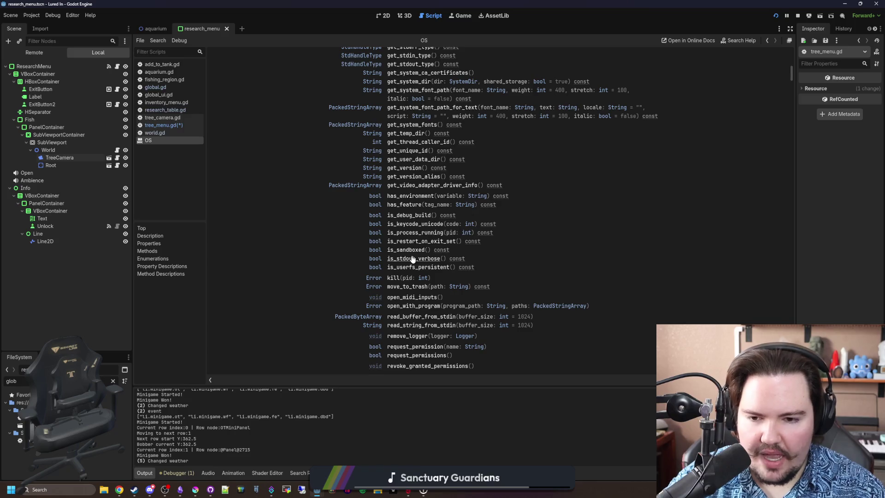
pyautogui.scroll(-2, 413, 260)
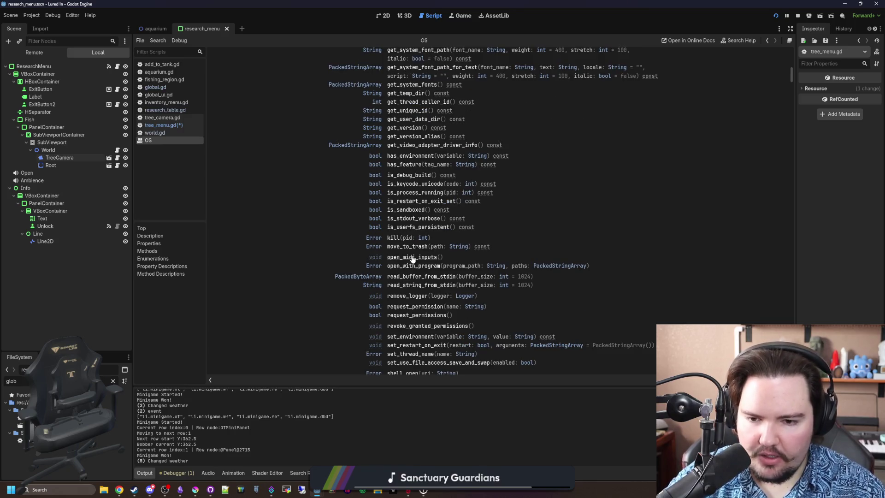
pyautogui.scroll(-2, 413, 260)
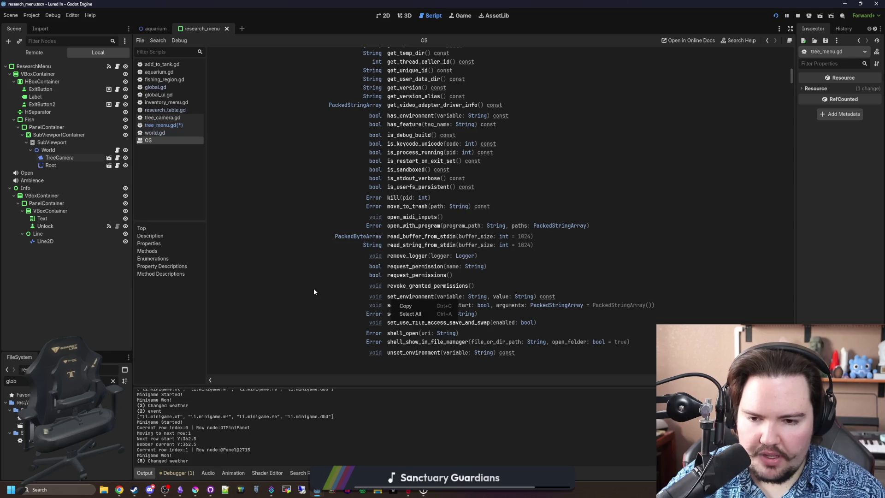
pyautogui.scroll(-4, 314, 277)
pyautogui.scroll(20, 313, 274)
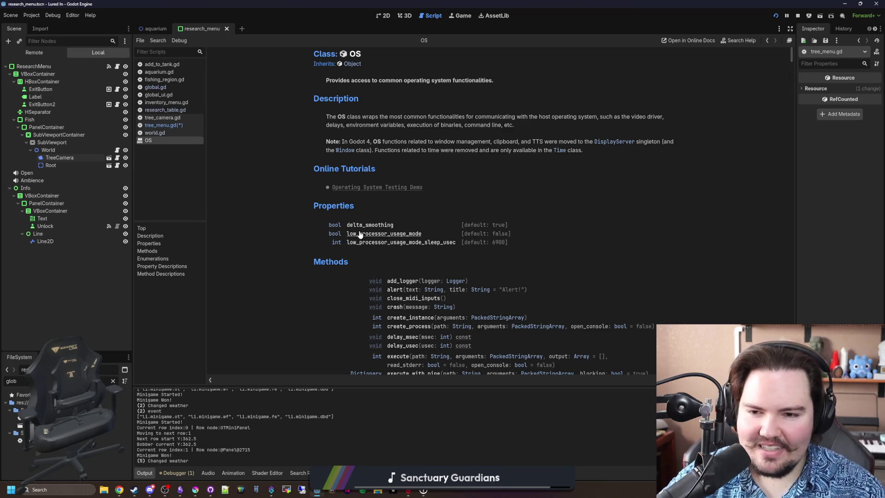
pyautogui.hotkey('alt', 'Left')
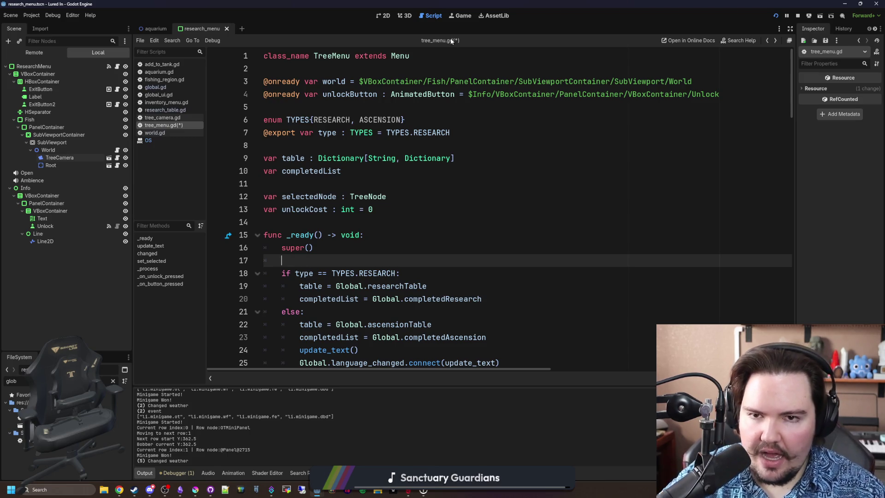
# Step: Switch to the running Lured In game and pan the camera around the shop floor
pyautogui.click(461, 16)
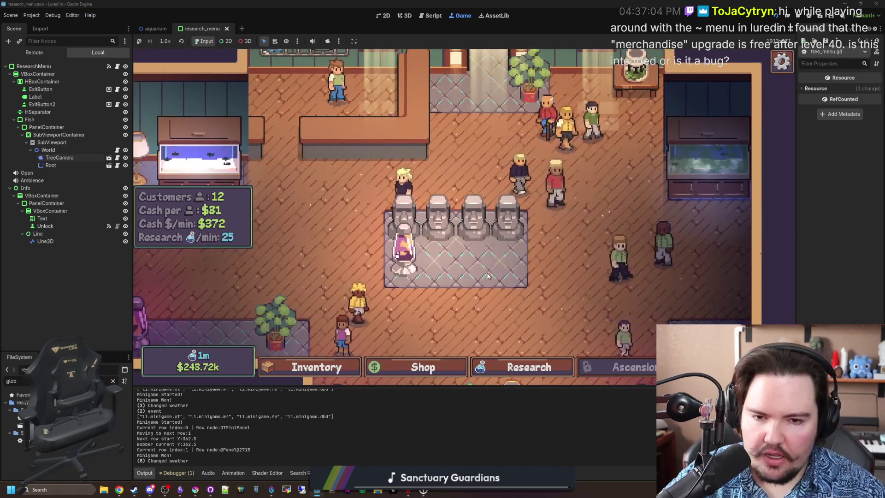
pyautogui.press('Down')
pyautogui.press('Right')
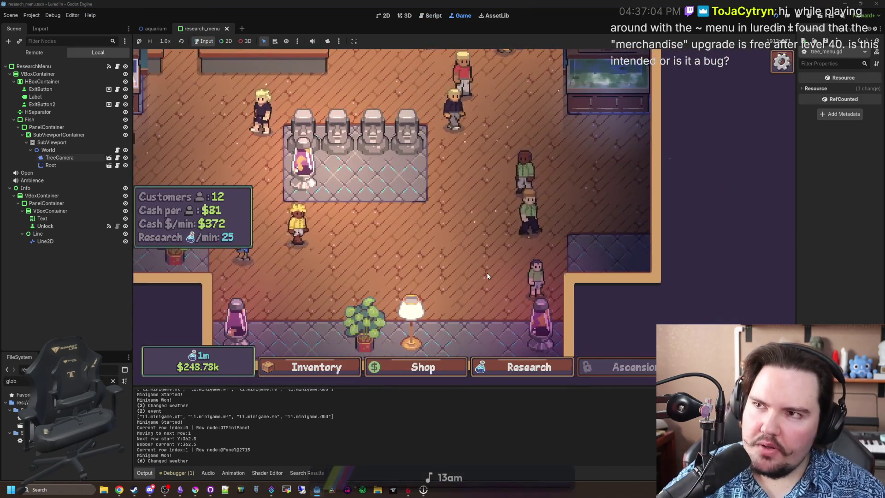
pyautogui.press('Up')
pyautogui.press('Right')
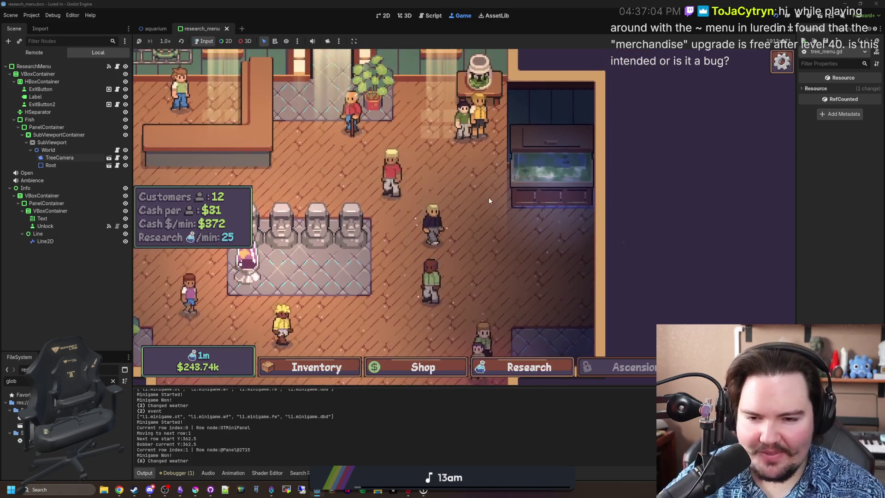
pyautogui.press('Left')
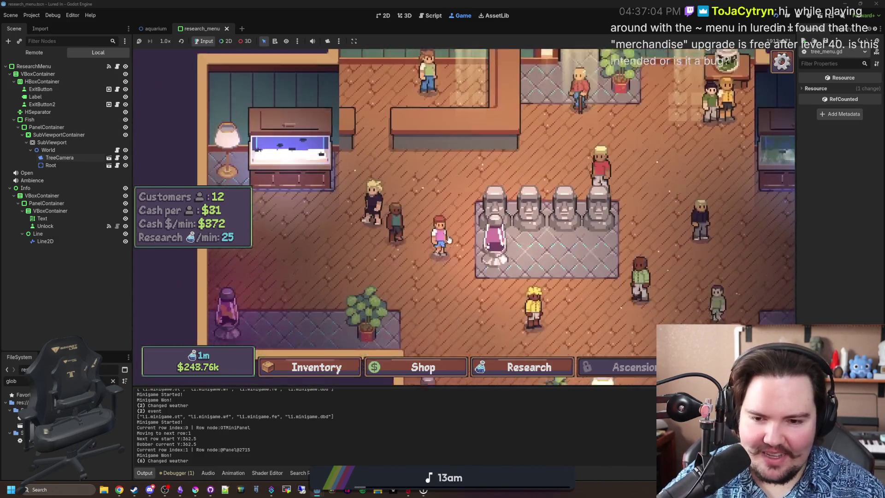
pyautogui.press('Down')
pyautogui.press('Right')
# Step: Zoom the game camera in and out while panning across the aquarium shop
pyautogui.scroll(3, 456, 233)
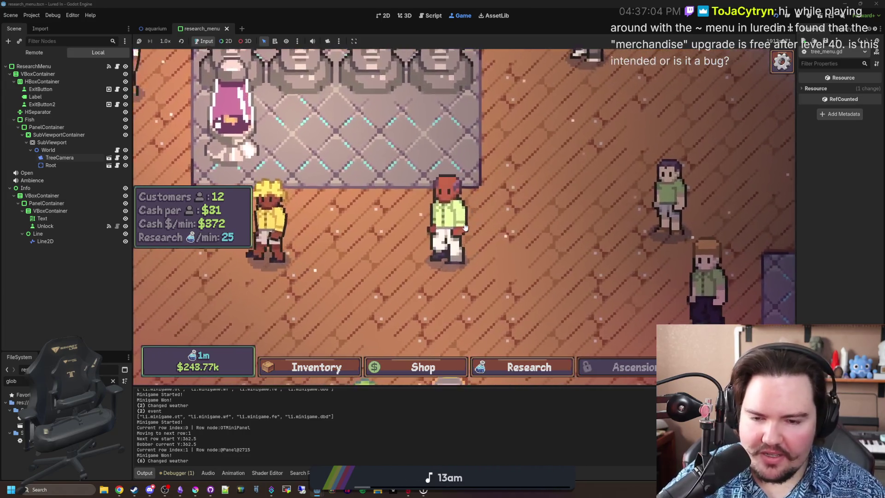
pyautogui.scroll(-5, 463, 226)
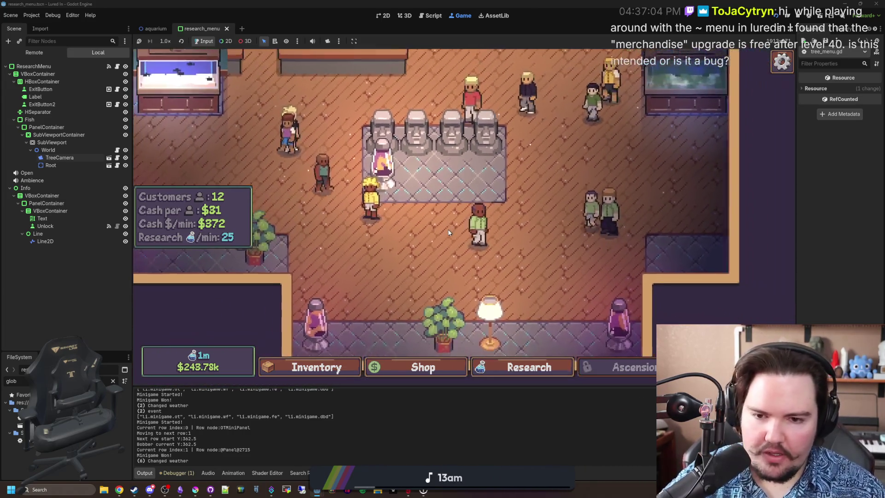
pyautogui.scroll(-3, 445, 234)
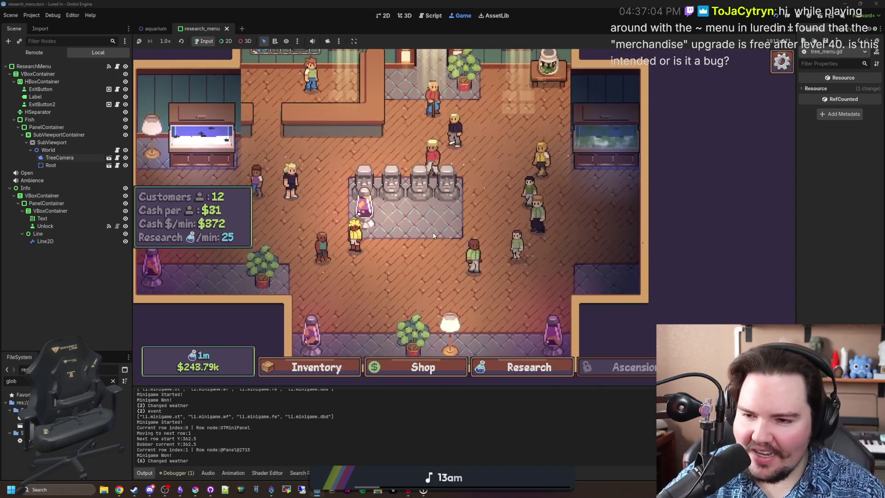
pyautogui.press('Up')
pyautogui.press('Right')
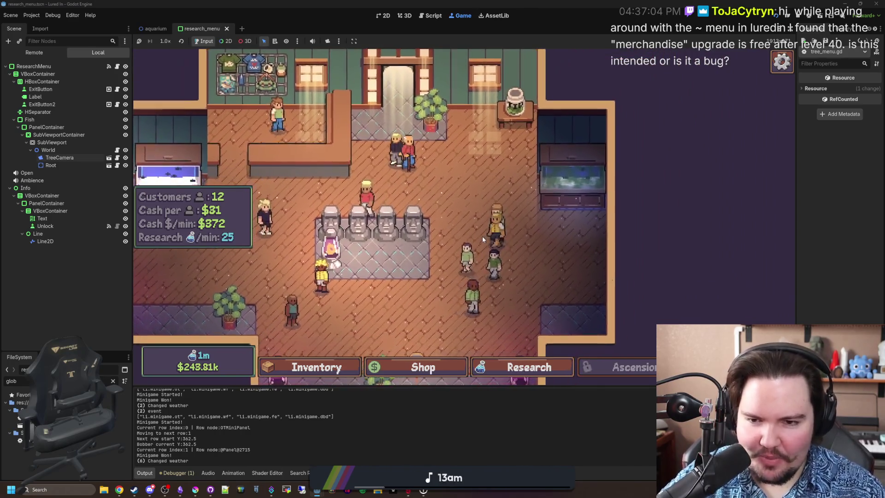
pyautogui.press('Up')
pyautogui.press('Left')
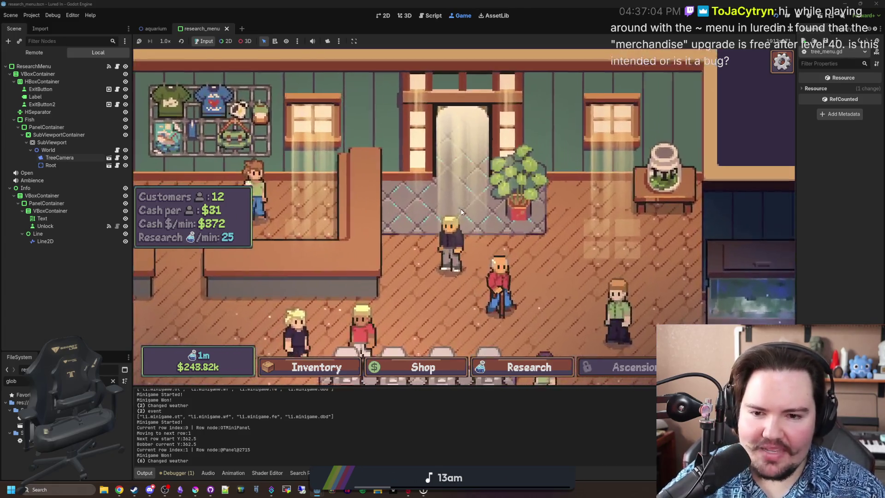
pyautogui.scroll(3, 461, 199)
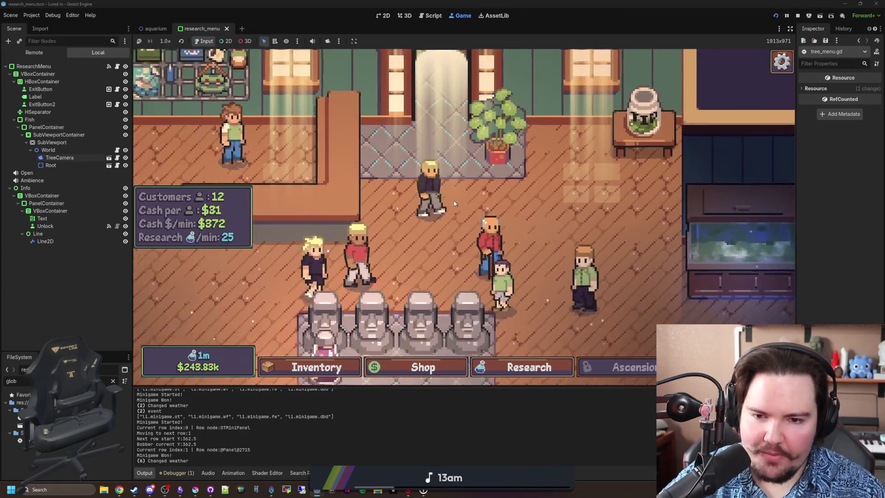
pyautogui.scroll(-5, 454, 203)
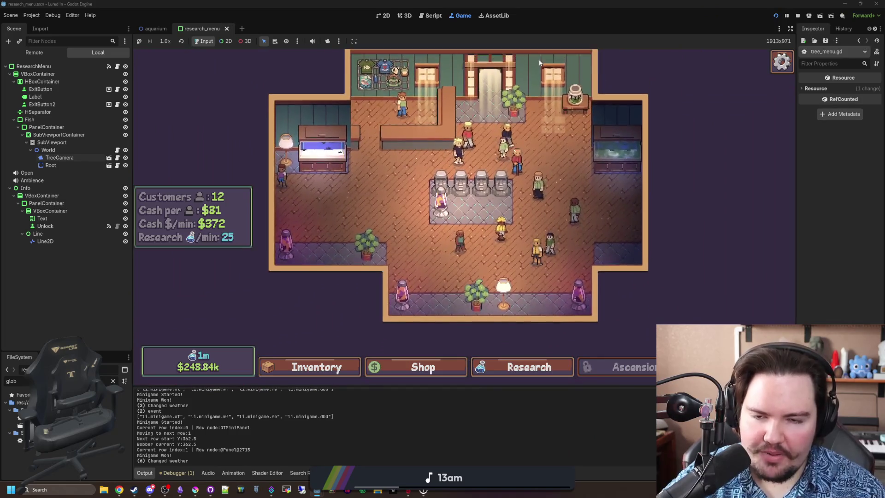
pyautogui.scroll(4, 495, 199)
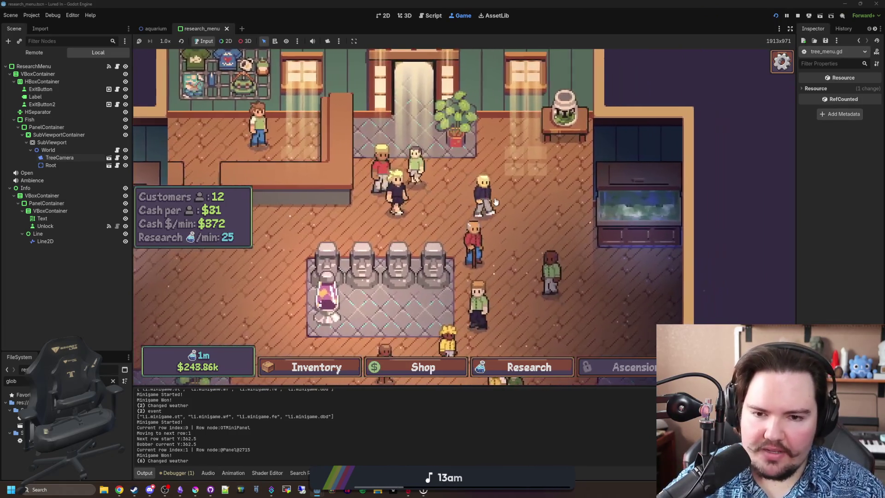
pyautogui.scroll(-2, 246, 225)
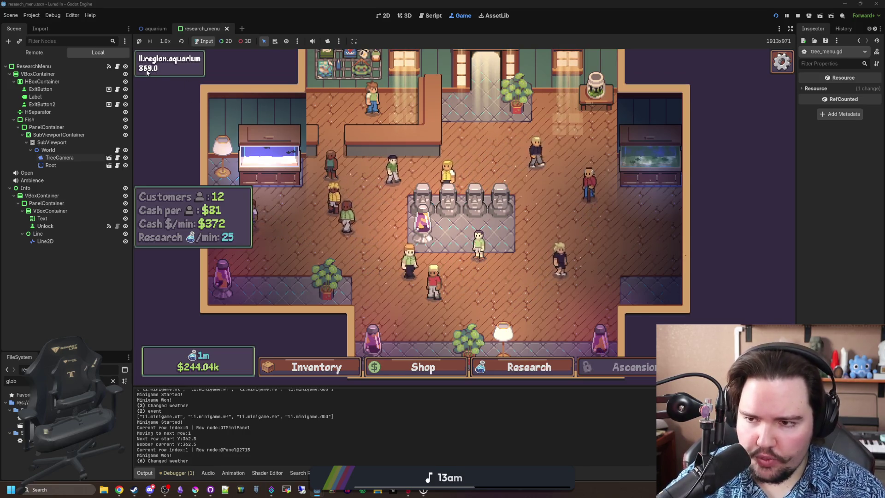
pyautogui.scroll(-2, 561, 192)
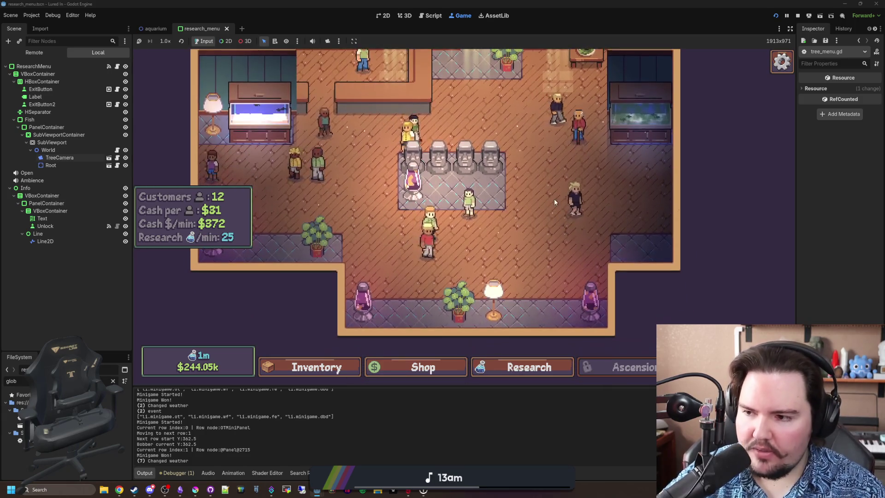
pyautogui.moveTo(541, 229); pyautogui.dragTo(534, 250)
pyautogui.scroll(-3, 535, 251)
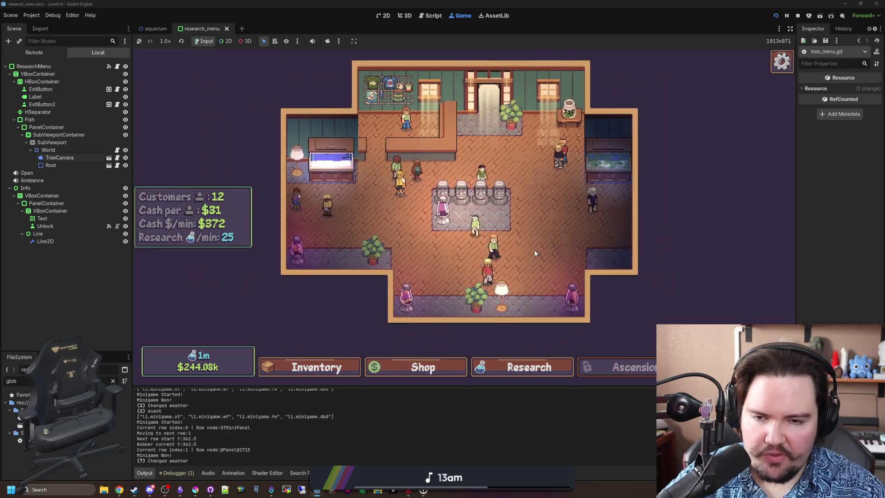
pyautogui.scroll(1, 535, 250)
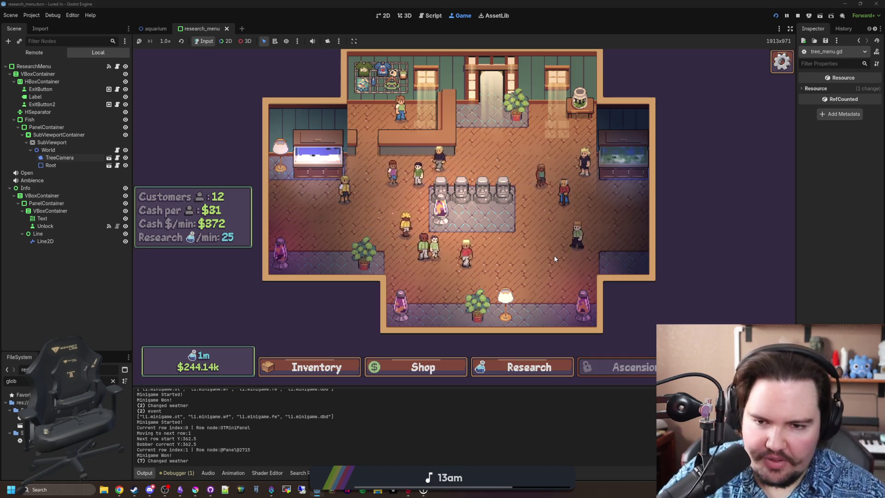
pyautogui.scroll(2, 468, 270)
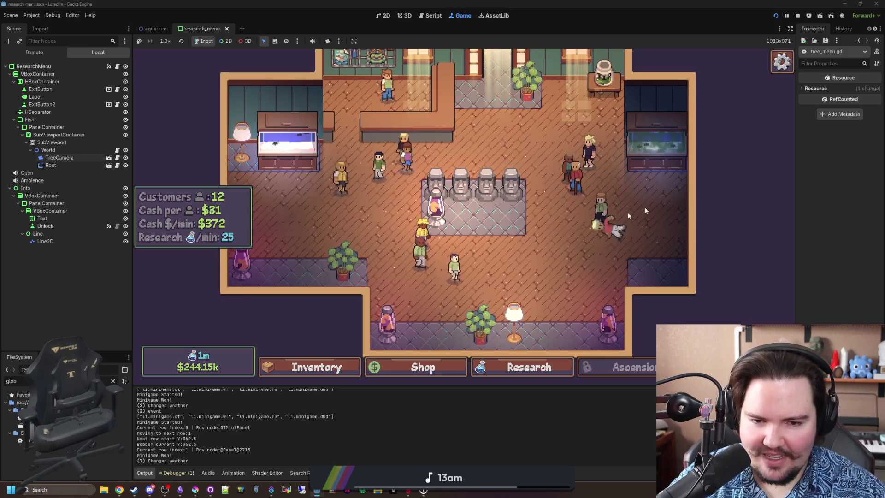
pyautogui.moveTo(558, 237); pyautogui.dragTo(471, 223)
pyautogui.scroll(3, 546, 241)
pyautogui.scroll(2, 447, 242)
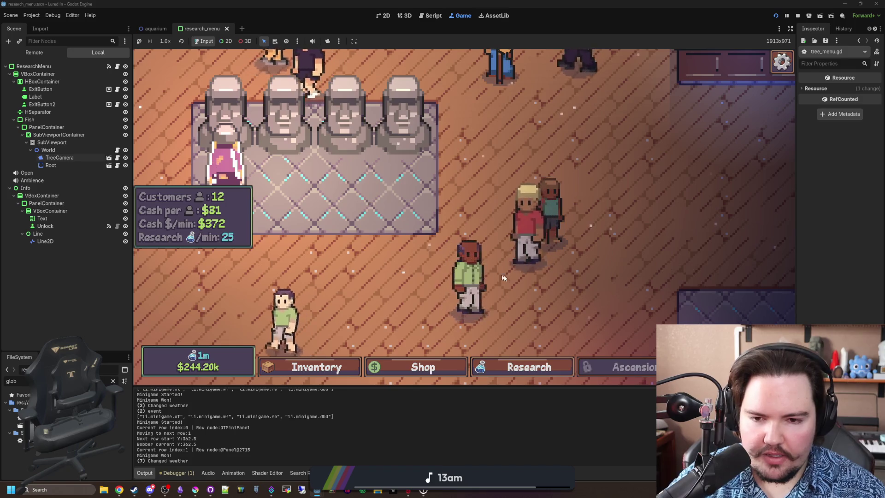
pyautogui.scroll(-3, 540, 277)
pyautogui.scroll(-3, 539, 276)
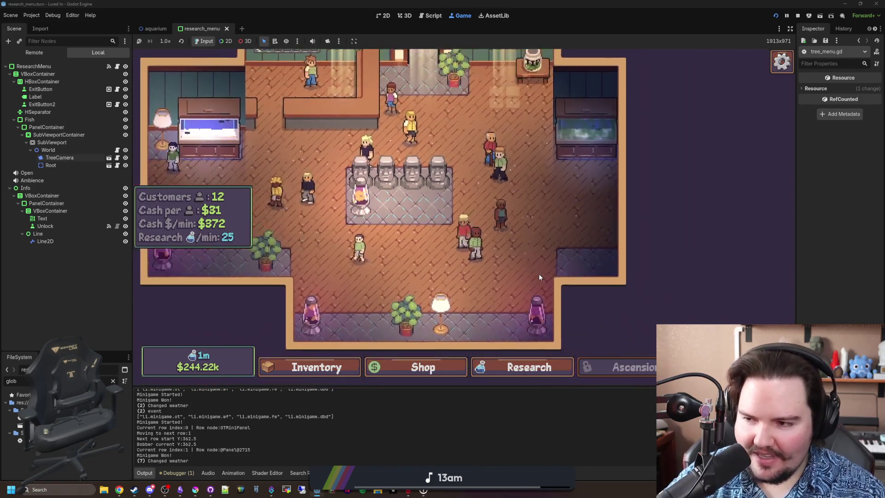
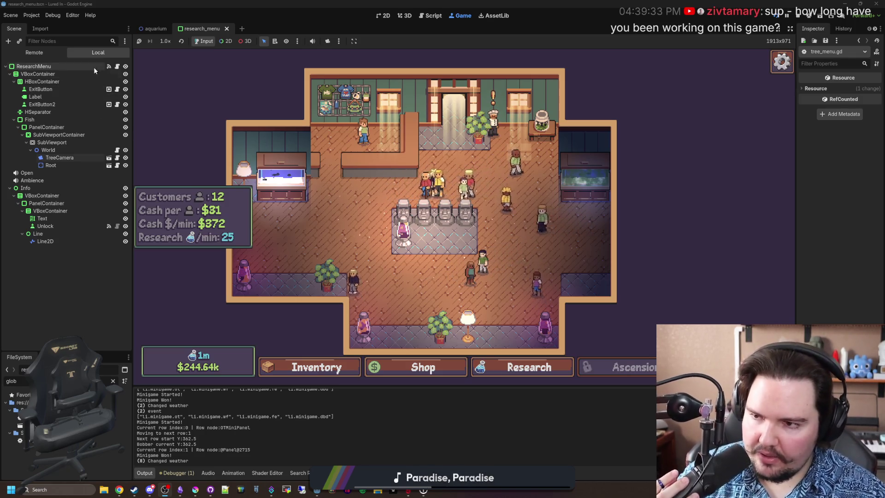
# Step: Open the tree_menu.gd script from the ResearchMenu node and go to its _ready function
pyautogui.click(118, 66)
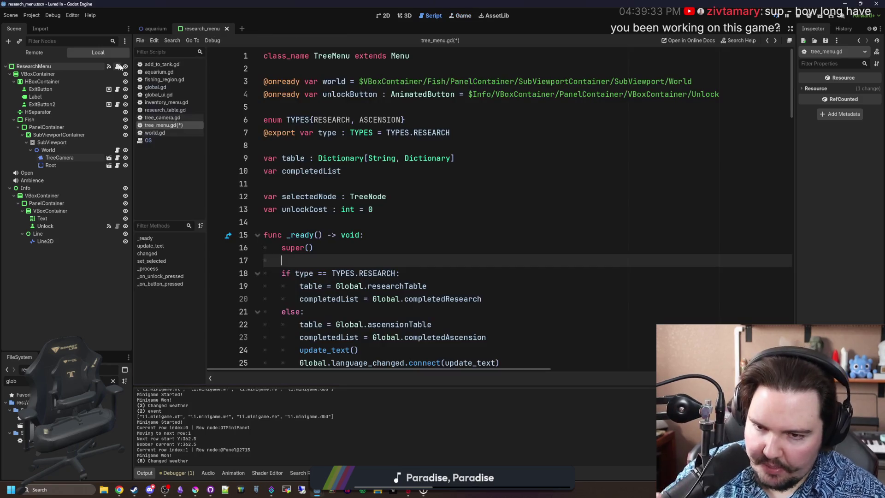
pyautogui.click(346, 226)
pyautogui.scroll(-2, 346, 225)
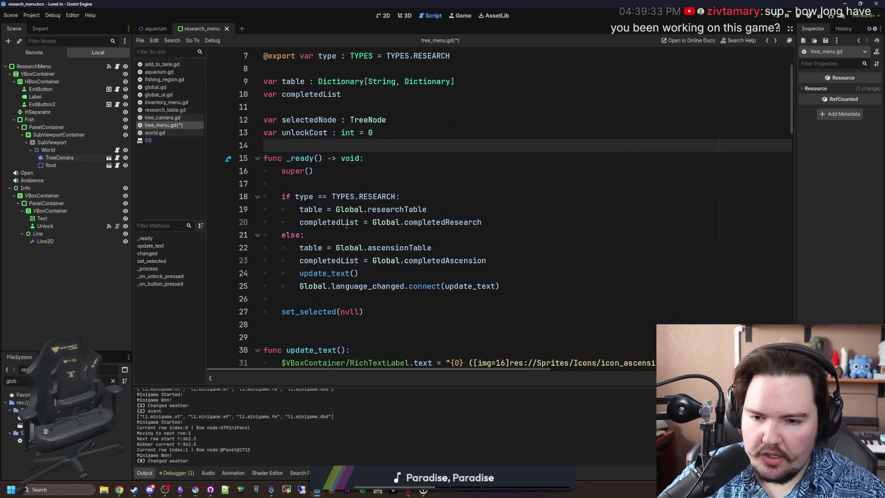
pyautogui.click(391, 187)
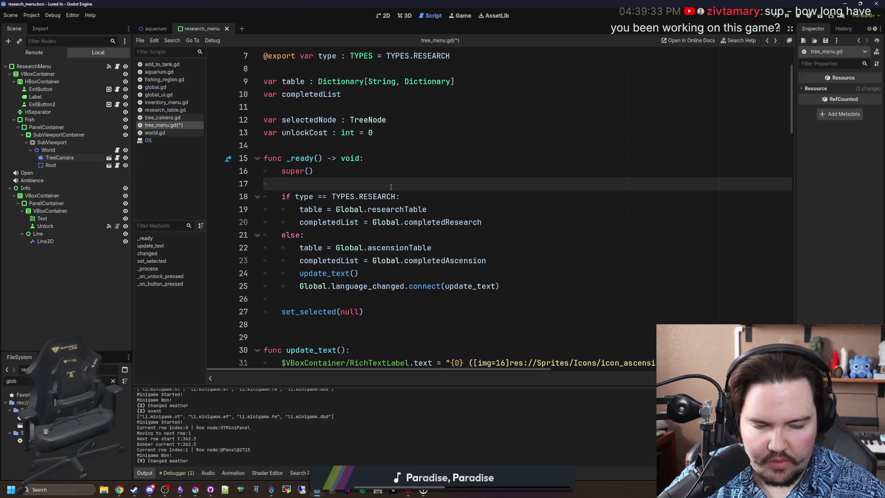
# Step: Delete the selected code block so _ready calls super() before choosing the table by menu type
pyautogui.moveTo(264, 350); pyautogui.dragTo(265, 83)
pyautogui.click(313, 171)
pyautogui.scroll(-1, 409, 174)
pyautogui.scroll(-3, 410, 174)
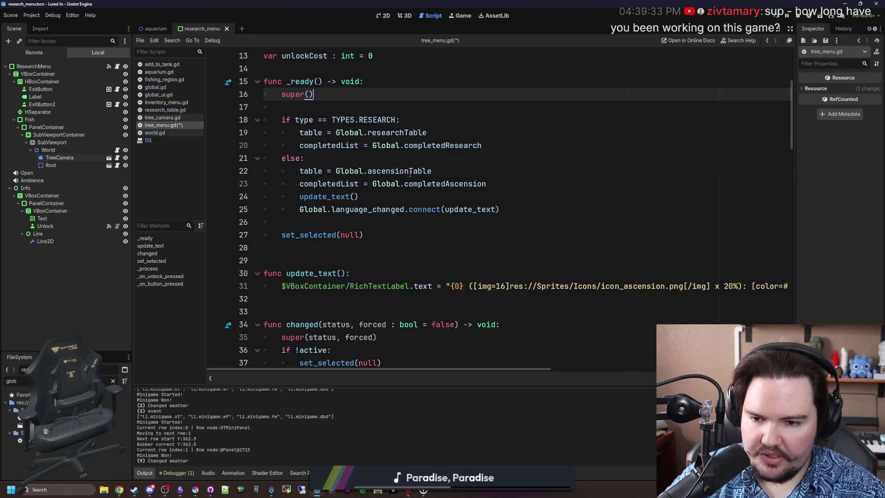
pyautogui.click(264, 184)
pyautogui.scroll(5, 357, 204)
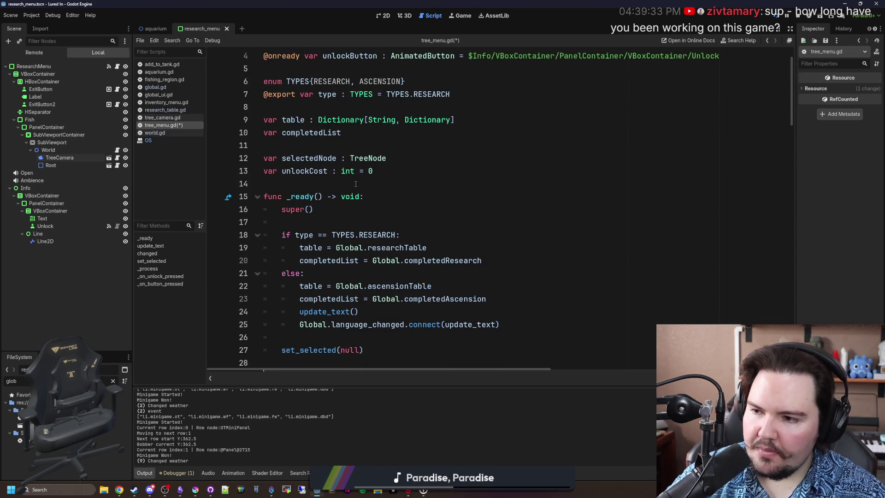
pyautogui.click(356, 184)
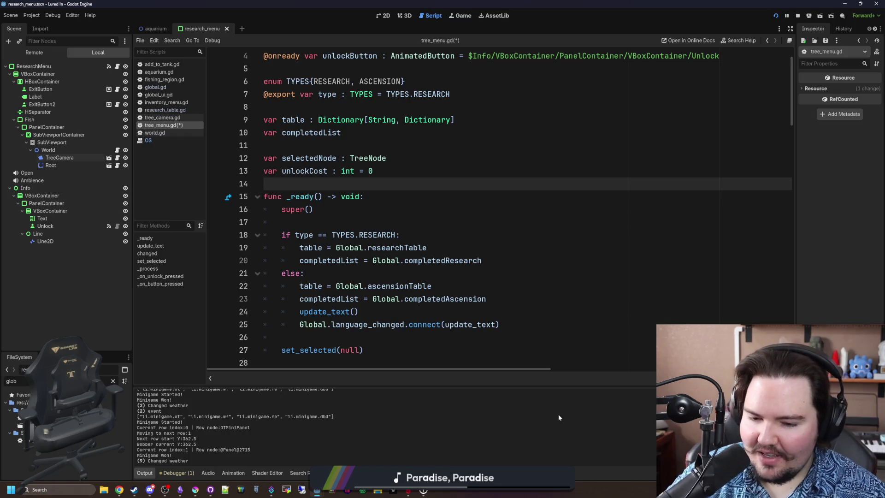
# Step: In the running game, open the Shop on its Marketing upgrades
pyautogui.click(463, 16)
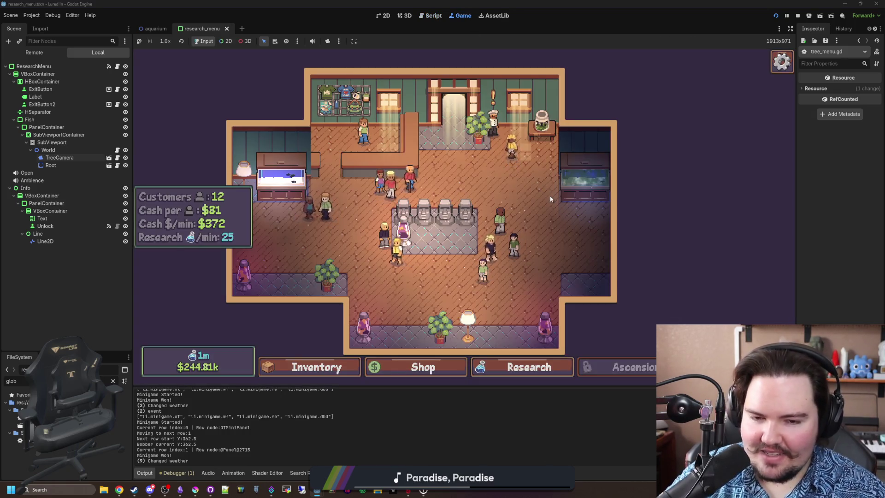
pyautogui.click(423, 367)
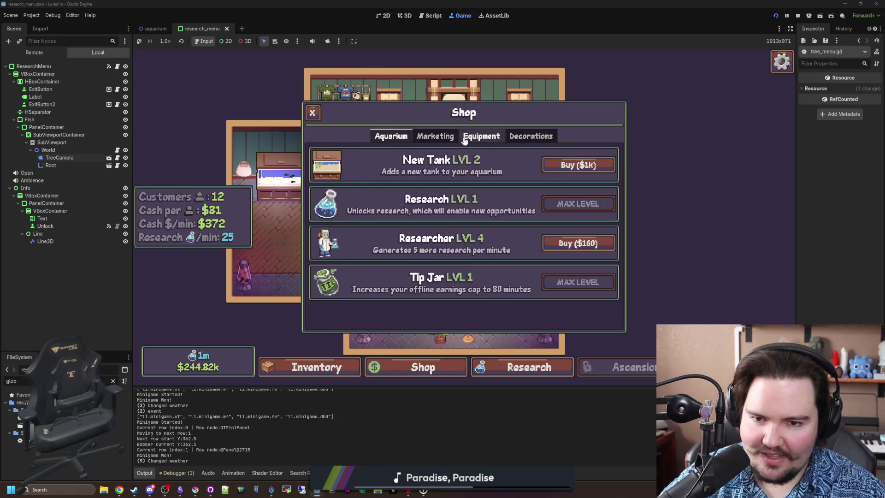
pyautogui.click(481, 136)
pyautogui.click(446, 140)
# Step: Run 'setupgrade li.upgrade.merchandise 39' in the command menu to set Merchandise to level 39
pyautogui.press('`')
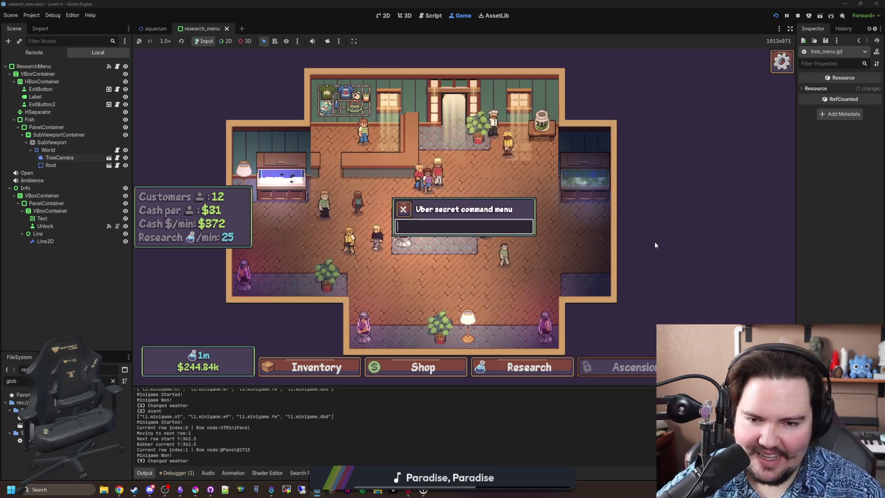
pyautogui.write('setup')
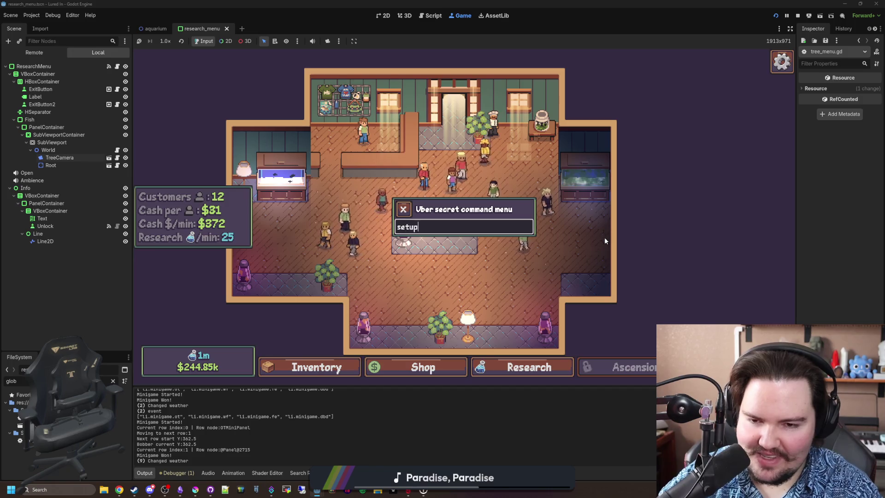
pyautogui.write('grade li')
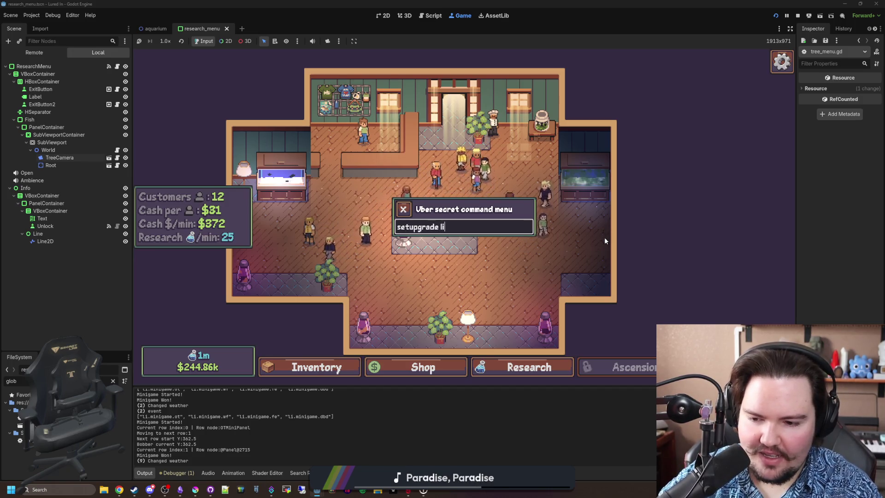
pyautogui.write('.upgrade.merchandise')
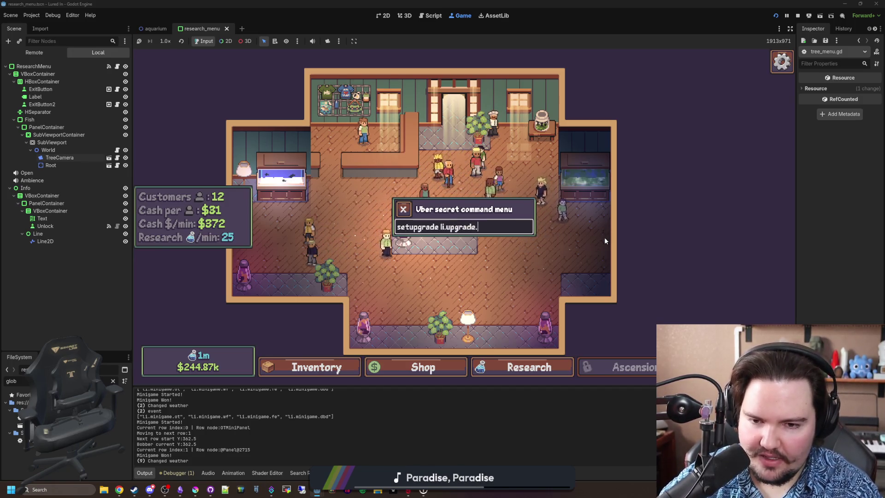
pyautogui.press('Return')
pyautogui.press('Return')
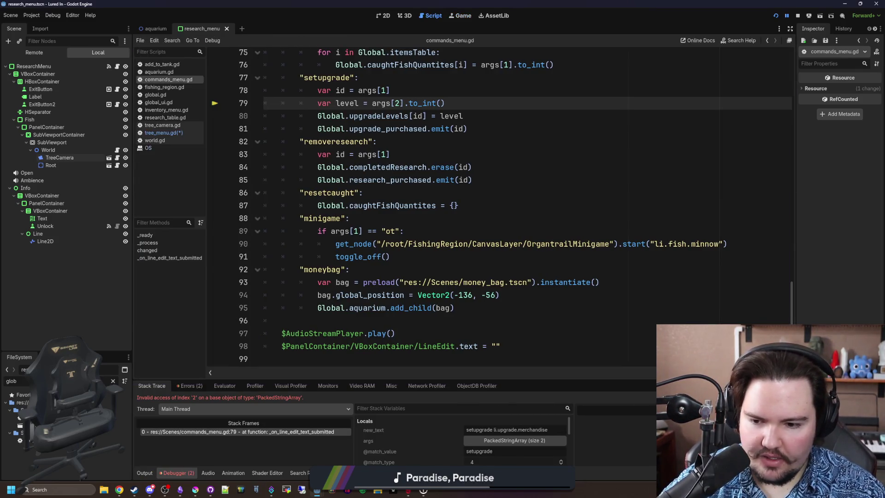
pyautogui.press('F12')
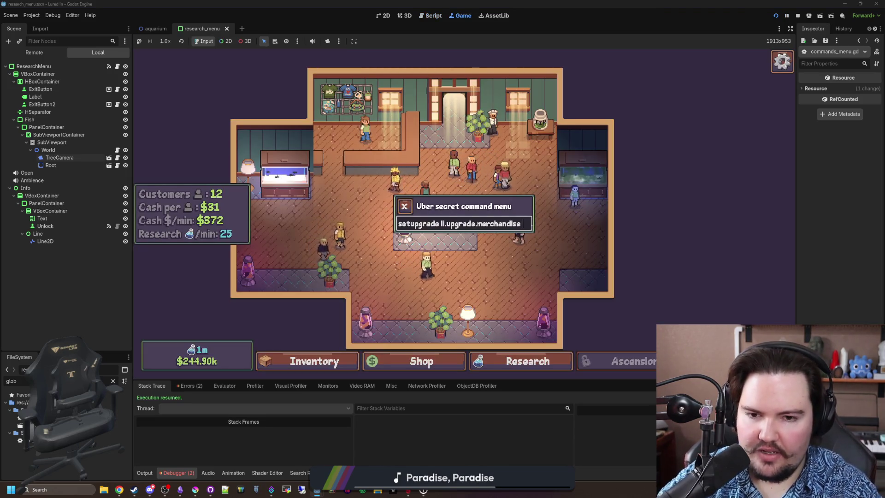
pyautogui.write('39')
pyautogui.press('Return')
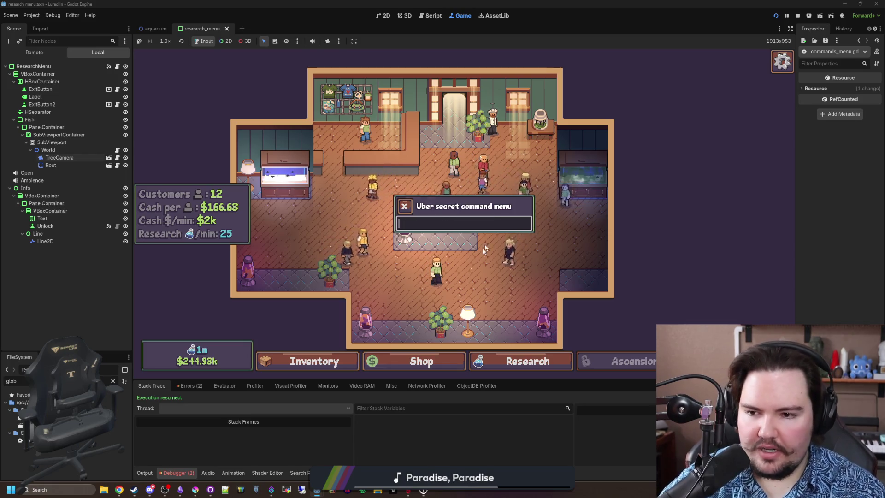
pyautogui.press('Escape')
# Step: Check the Shop, then reset Merchandise with 'setupgrade li.upgrade.merchandise 1' and verify it
pyautogui.click(447, 371)
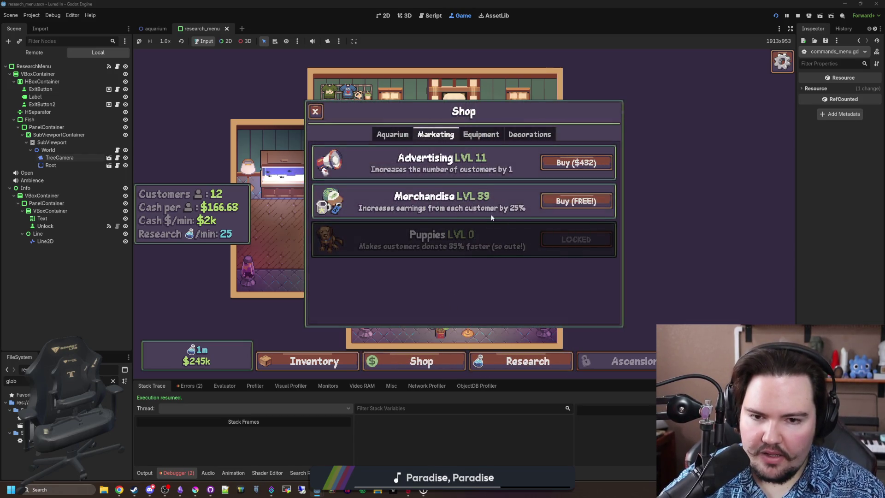
pyautogui.press('`')
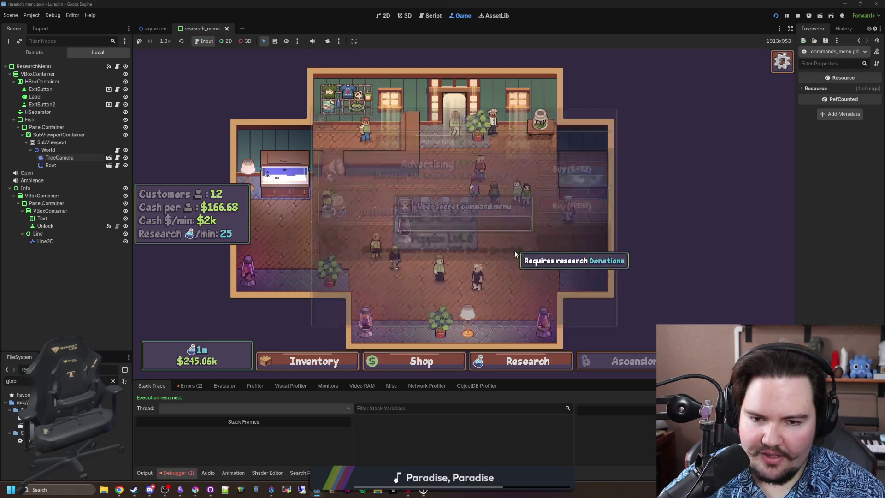
pyautogui.write('setupgrade ll.')
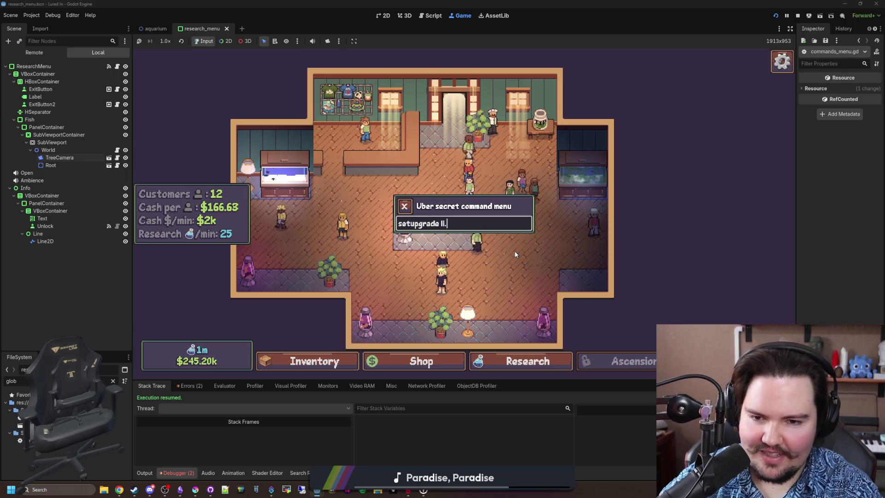
pyautogui.write('upgrade.')
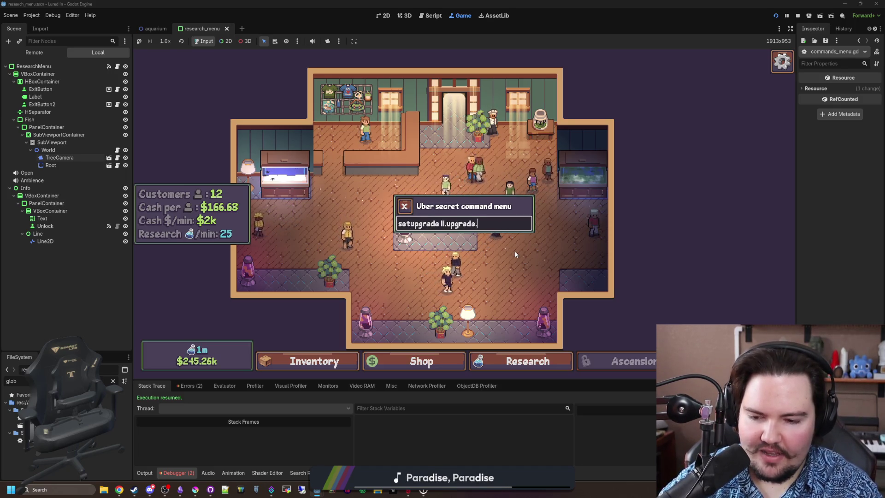
pyautogui.write('merchandise ')
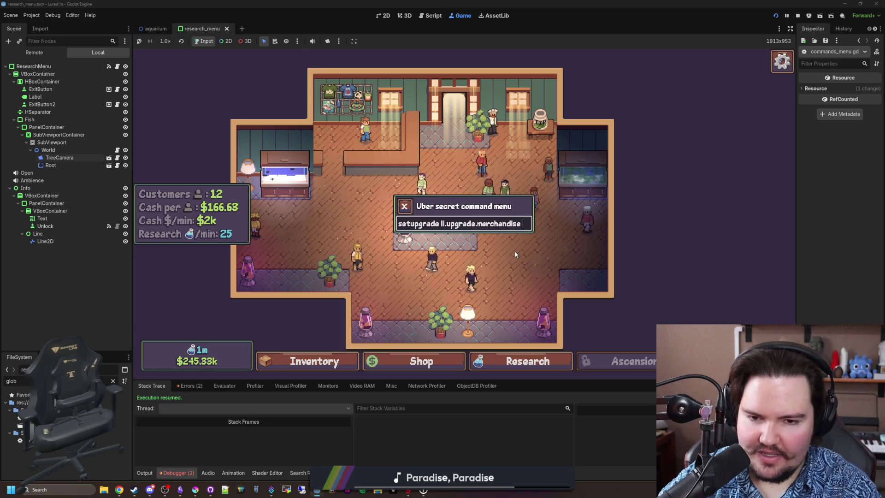
pyautogui.write('1')
pyautogui.press('Return')
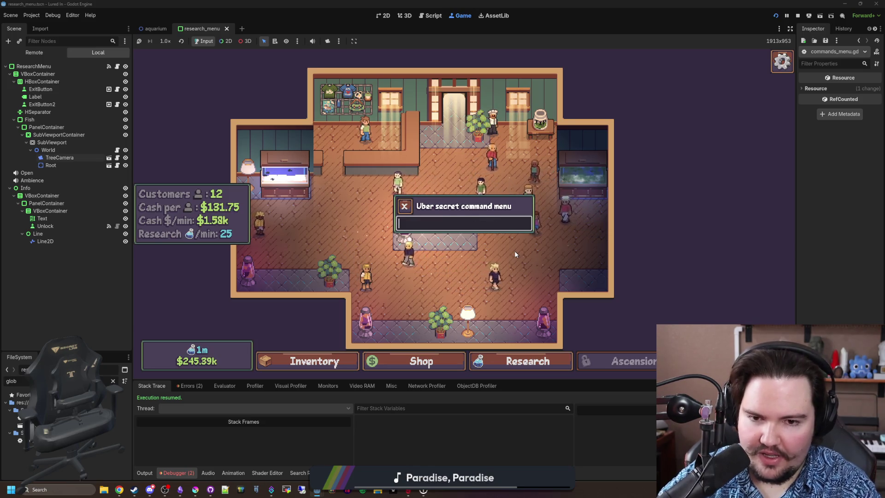
pyautogui.click(459, 362)
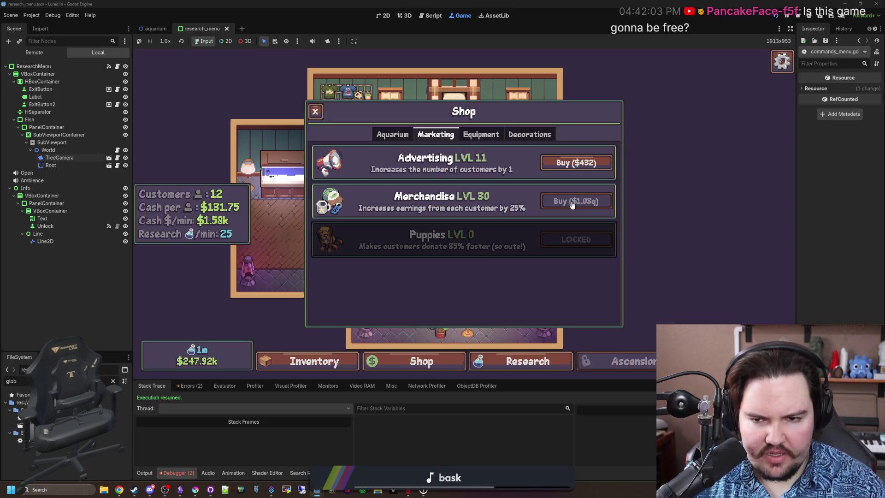
pyautogui.click(315, 111)
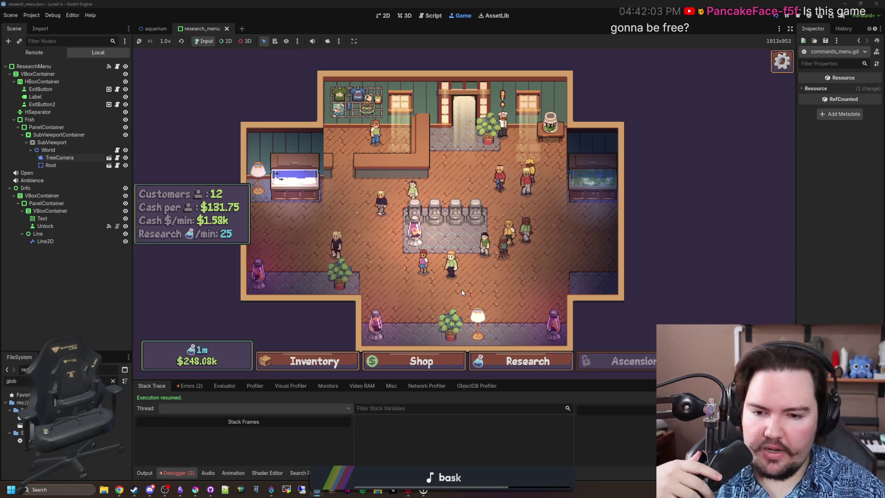
# Step: In the Shop's Aquarium tab, buy Researcher levels repeatedly up to level 14
pyautogui.click(427, 362)
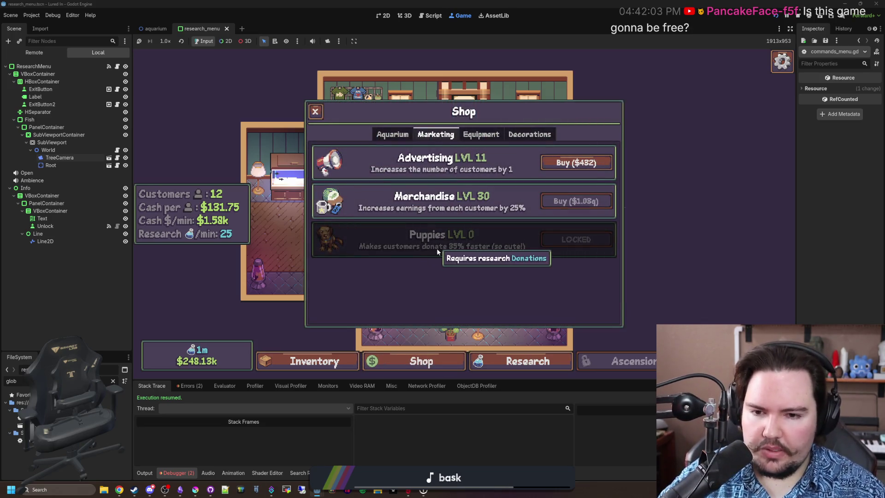
pyautogui.click(480, 138)
pyautogui.click(523, 138)
pyautogui.click(388, 139)
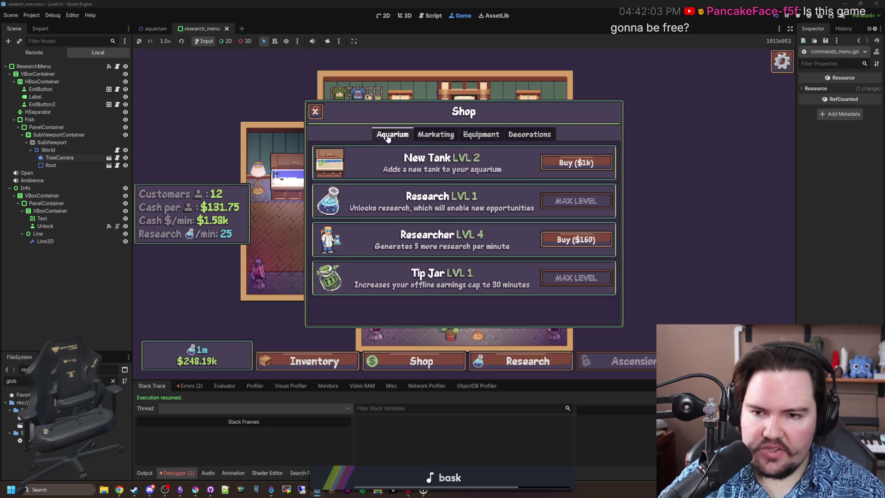
pyautogui.click(547, 241)
pyautogui.click(547, 240)
pyautogui.click(547, 240)
pyautogui.click(547, 240)
pyautogui.click(547, 240)
pyautogui.click(547, 240)
pyautogui.click(547, 240)
pyautogui.click(547, 241)
pyautogui.click(547, 241)
pyautogui.click(547, 241)
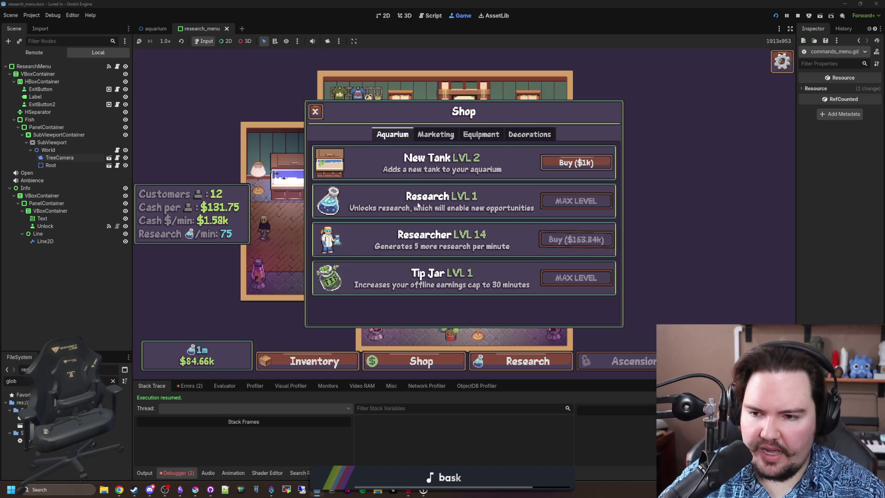
# Step: Close the Shop and open the Chef's Offer for three Oranda
pyautogui.click(315, 118)
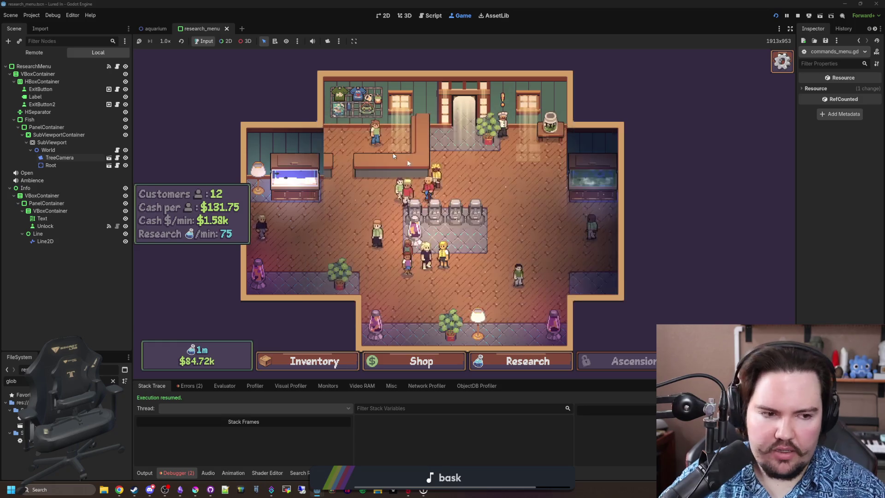
pyautogui.scroll(3, 508, 219)
pyautogui.scroll(-3, 508, 220)
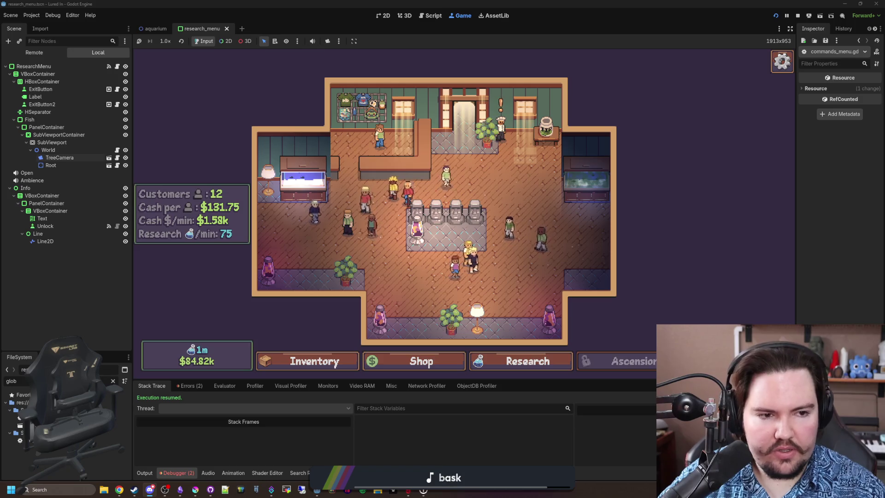
pyautogui.click(500, 124)
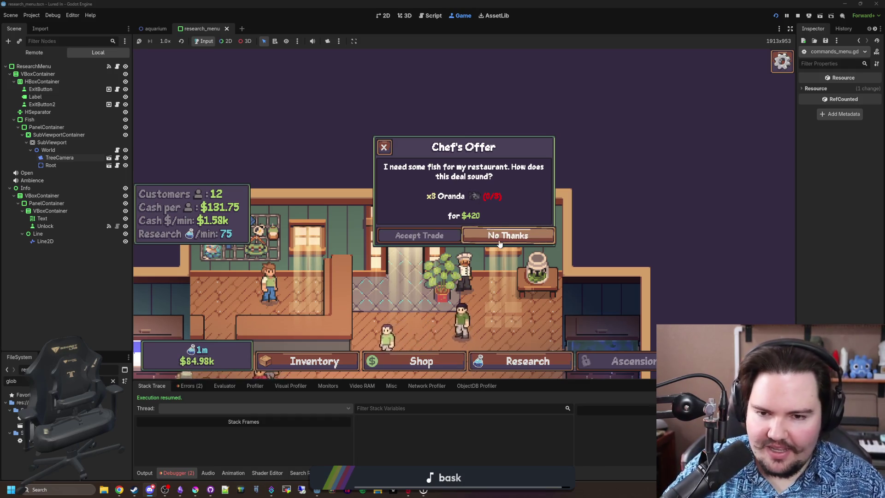
# Step: Decline the chef's trade offer and look over the fish inventory
pyautogui.click(384, 147)
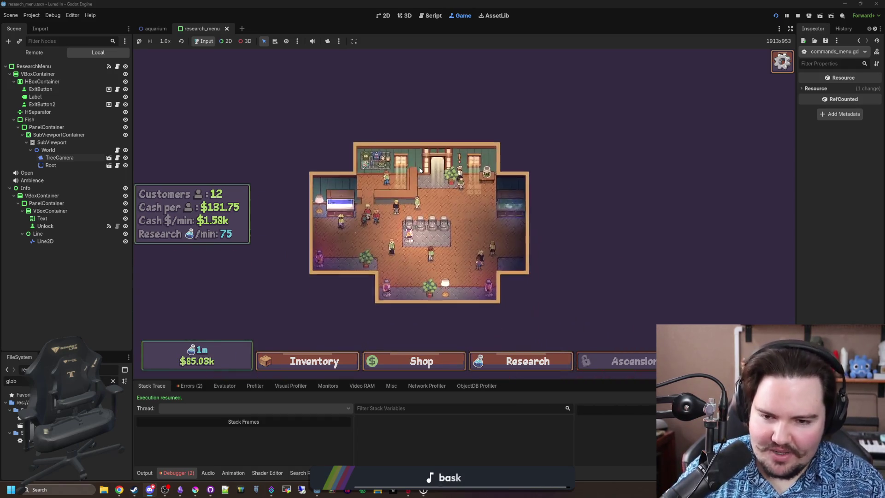
pyautogui.click(325, 355)
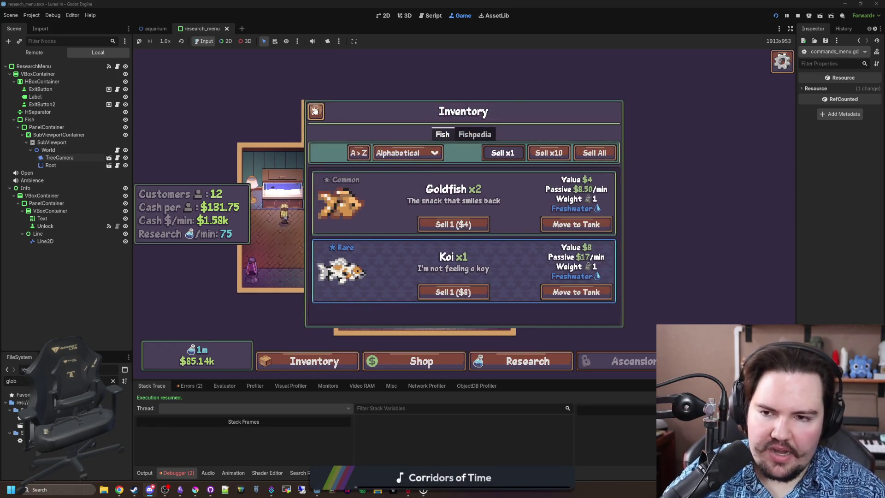
pyautogui.click(315, 111)
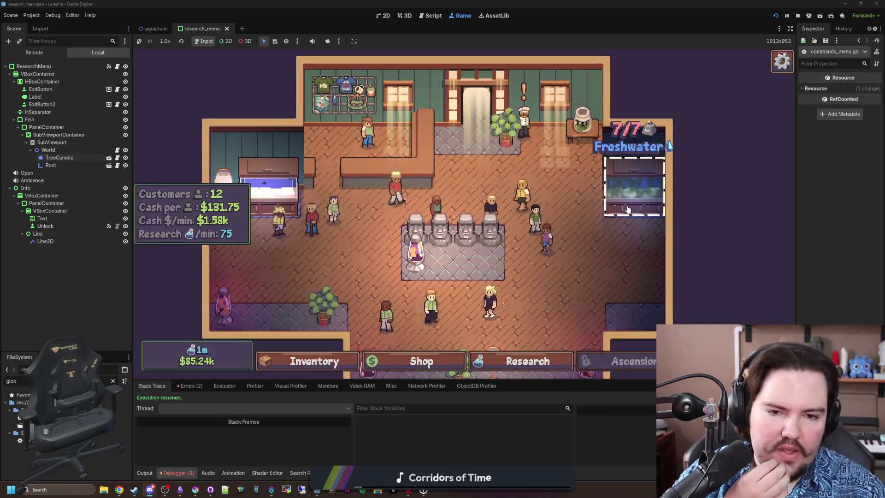
# Step: Clean the murky water in Fish Tank 2, then switch to the browser window
pyautogui.click(635, 189)
pyautogui.click(341, 149)
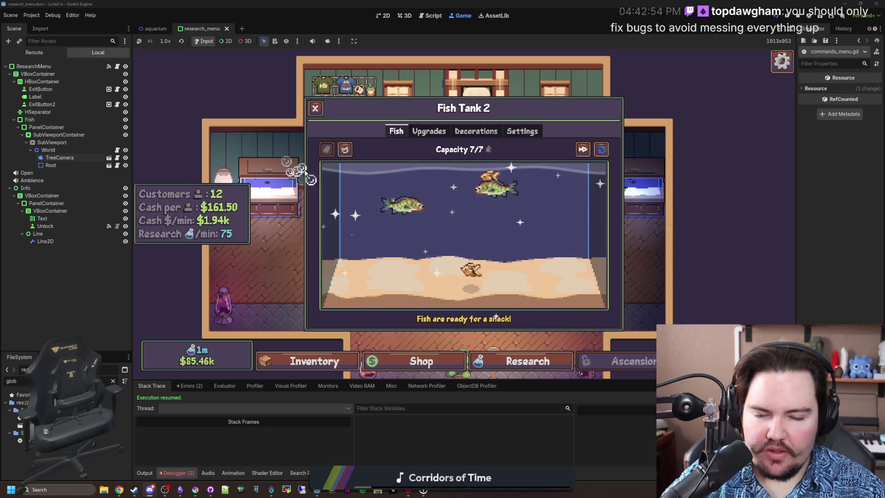
pyautogui.press('Escape')
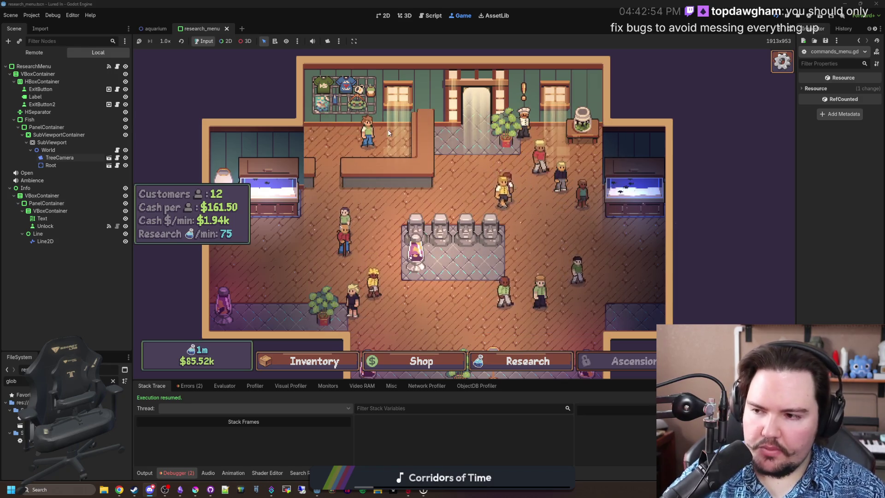
pyautogui.moveTo(128, 492)
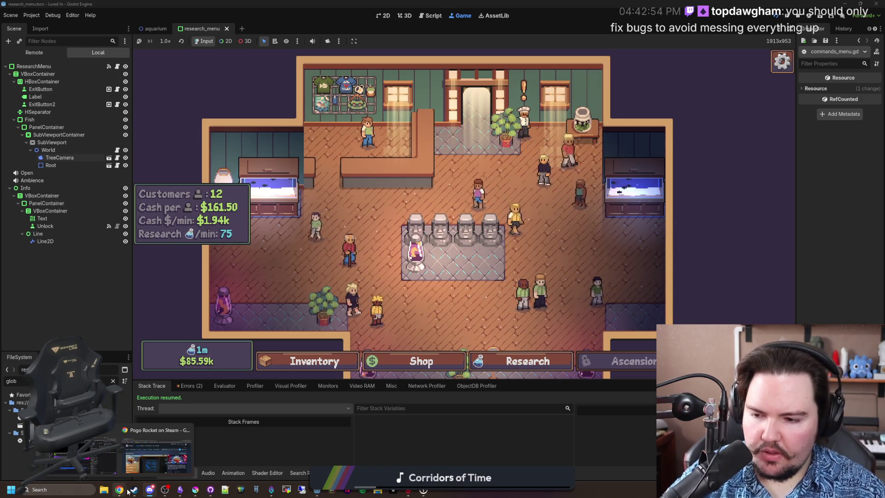
pyautogui.click(152, 450)
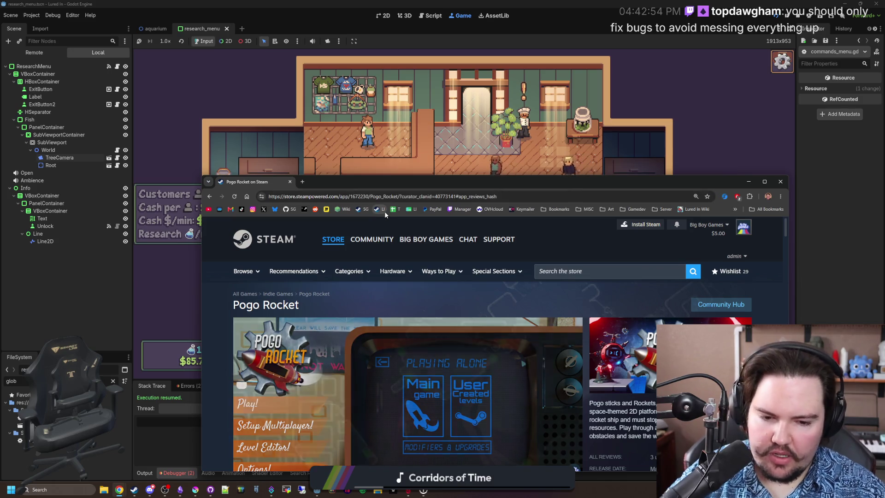
pyautogui.click(392, 168)
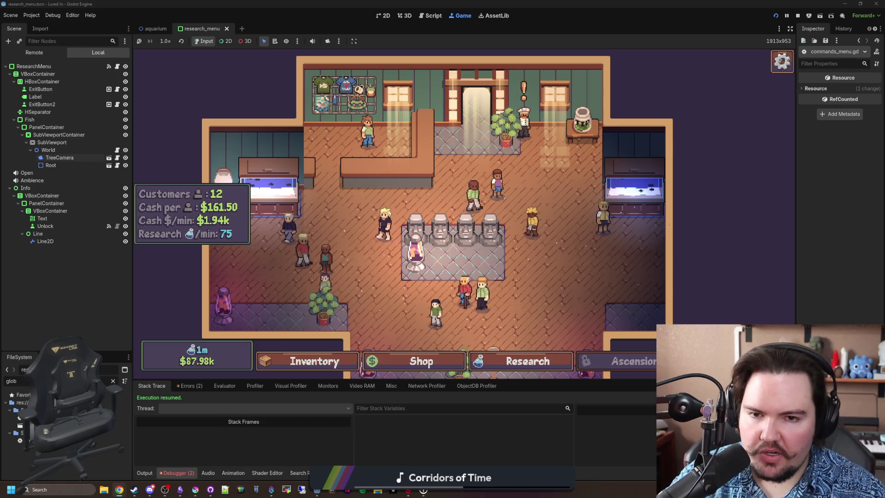
# Step: Dismiss the chef's offer and inspect Tank Sensors in the research tree
pyautogui.click(524, 120)
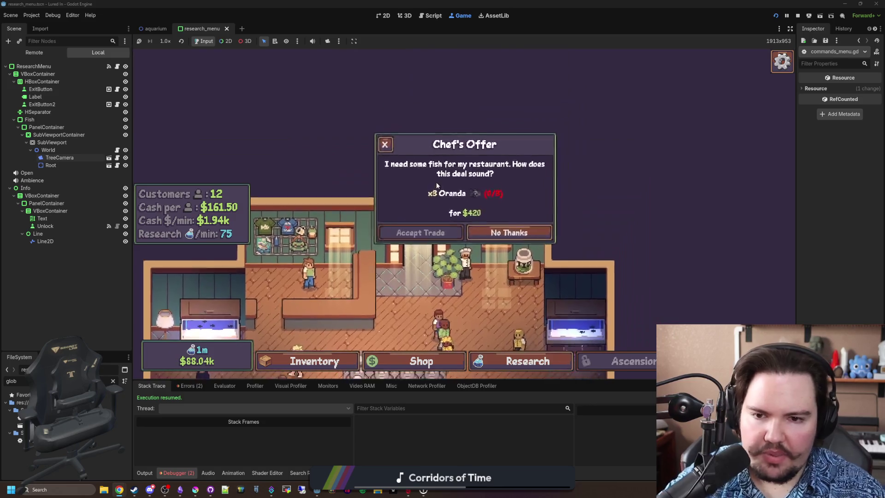
pyautogui.click(510, 231)
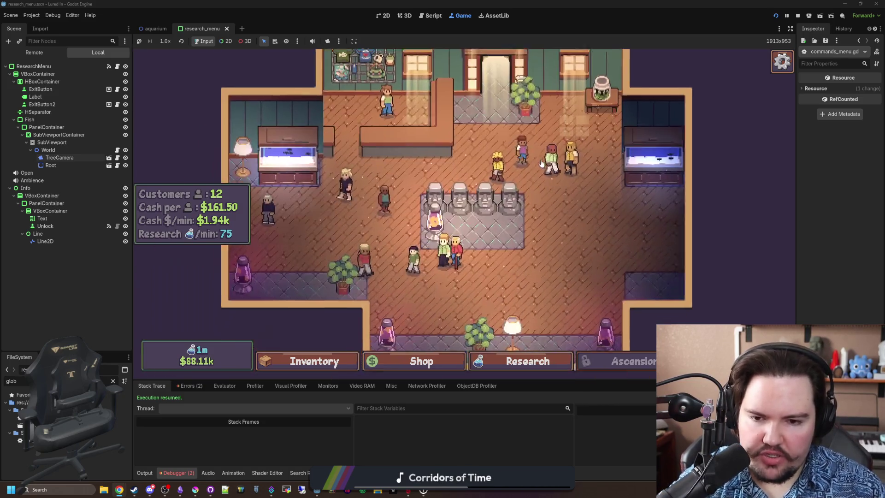
pyautogui.click(516, 368)
pyautogui.scroll(-3, 522, 245)
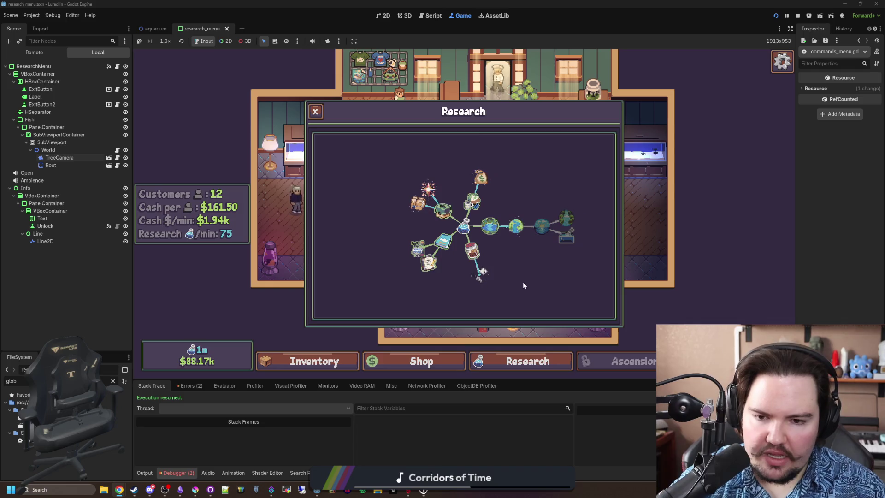
pyautogui.click(454, 275)
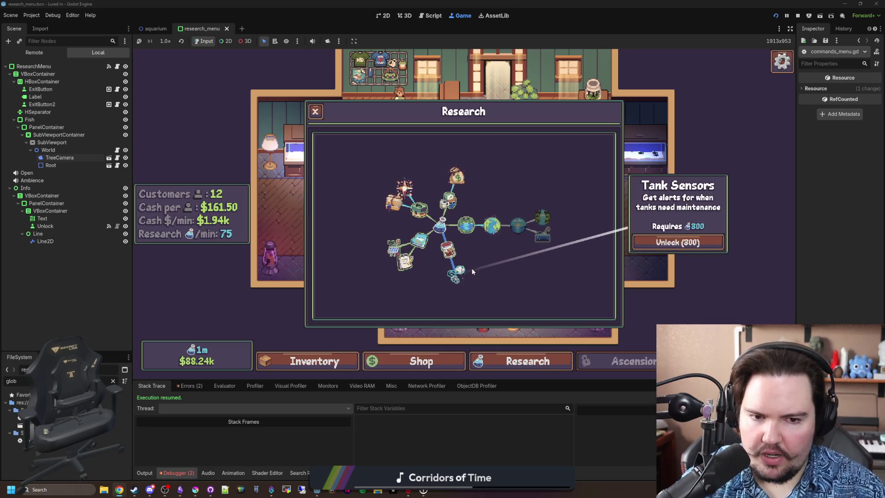
pyautogui.click(457, 276)
pyautogui.scroll(1, 524, 291)
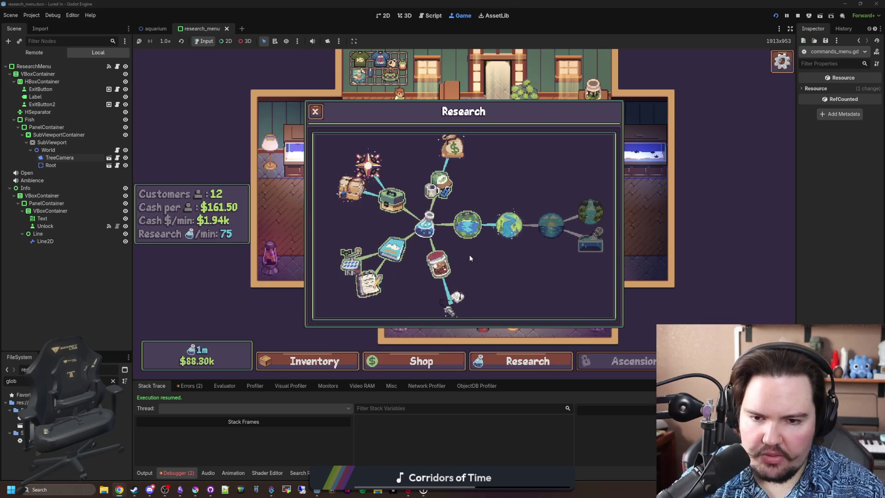
# Step: Glance at the travel list, then scroll through the research tree again
pyautogui.press('t')
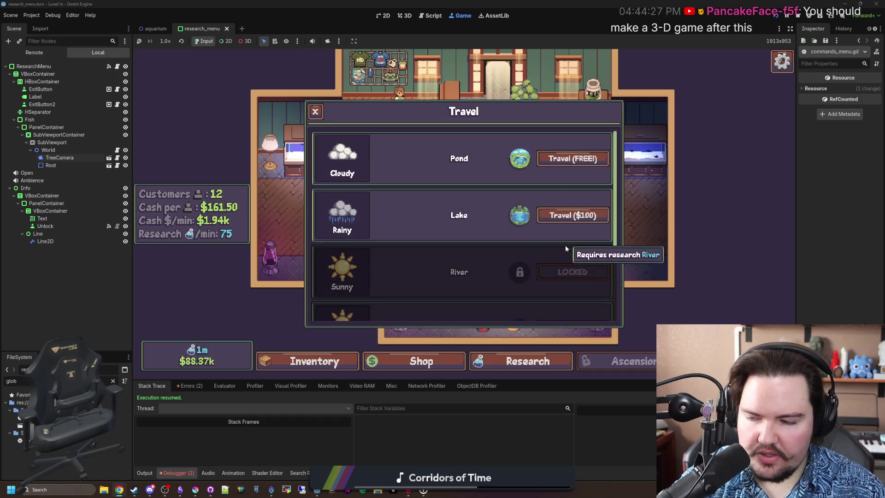
pyautogui.click(323, 115)
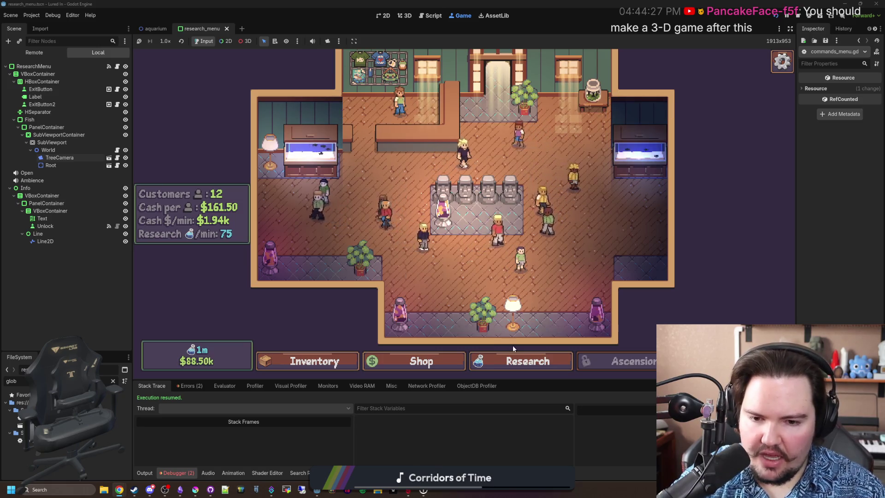
pyautogui.click(525, 361)
pyautogui.moveTo(458, 298)
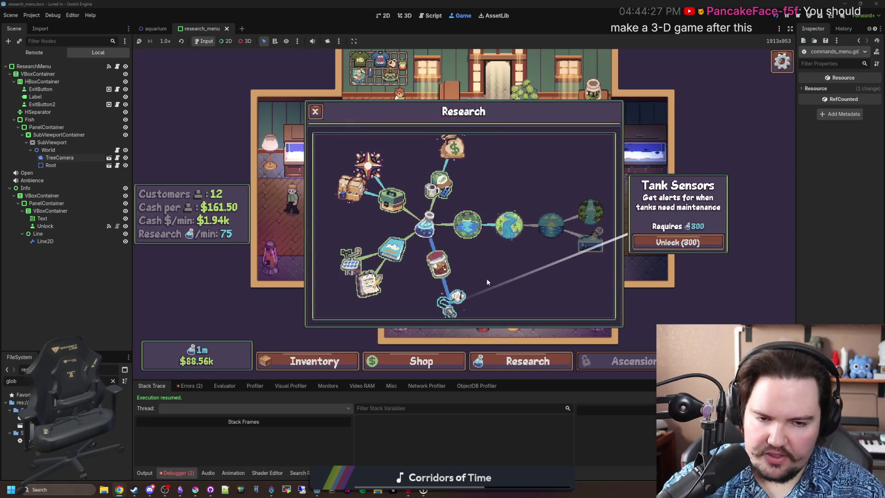
pyautogui.scroll(-2, 488, 279)
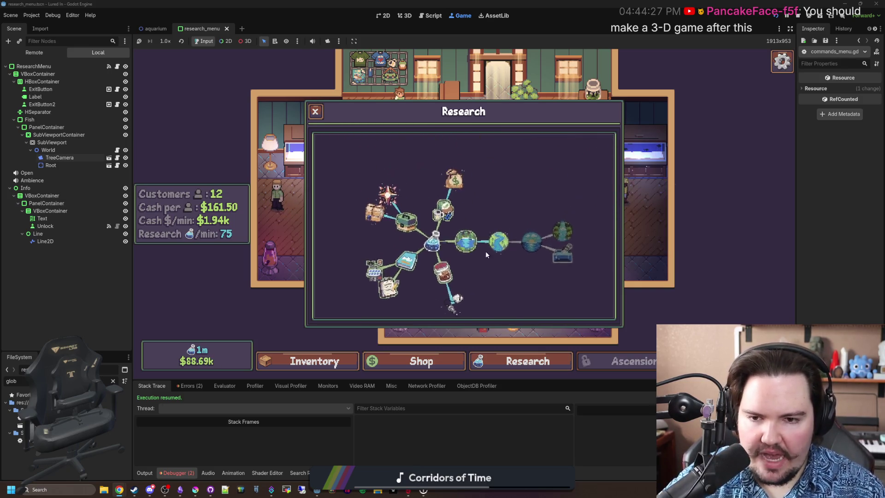
pyautogui.click(315, 111)
# Step: Open the travel destinations and travel to the Lake for $100
pyautogui.click(325, 157)
pyautogui.scroll(-3, 525, 258)
pyautogui.scroll(3, 525, 258)
pyautogui.scroll(-3, 525, 271)
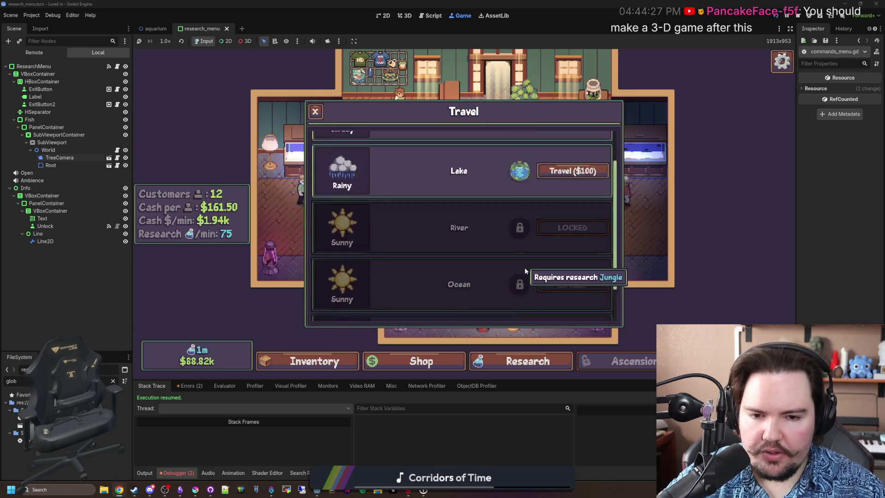
pyautogui.scroll(3, 525, 271)
pyautogui.click(572, 215)
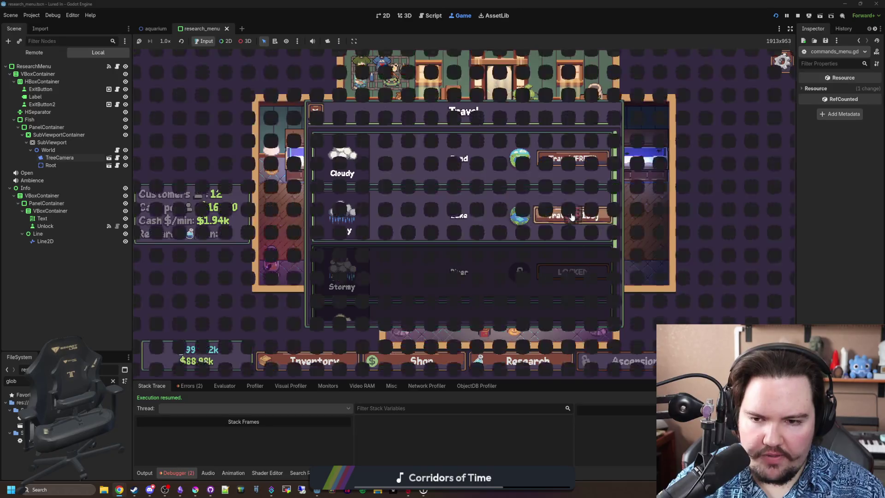
# Step: Drop a $1k pot into the lake and run the pottime console command four times
pyautogui.click(533, 353)
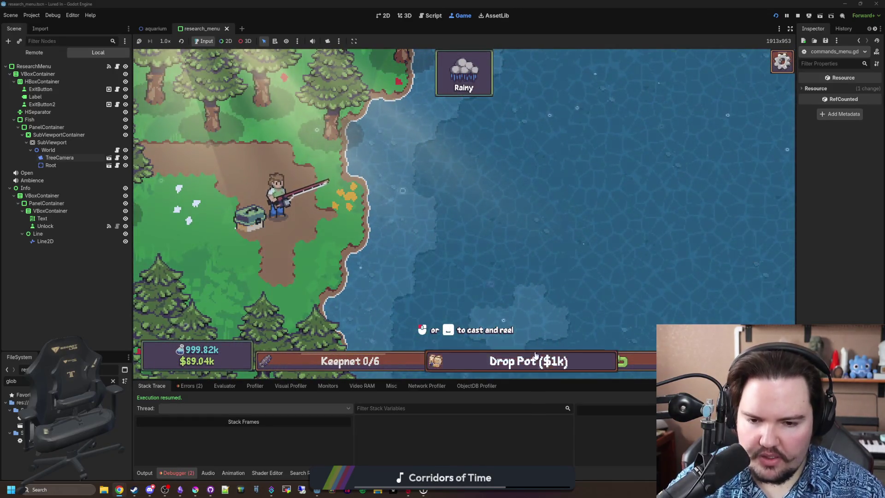
pyautogui.press('`')
pyautogui.write('pottime')
pyautogui.press('Return')
pyautogui.write('pottime')
pyautogui.press('Return')
pyautogui.write('pottime')
pyautogui.press('Return')
pyautogui.write('pottime')
pyautogui.press('Return')
pyautogui.press('`')
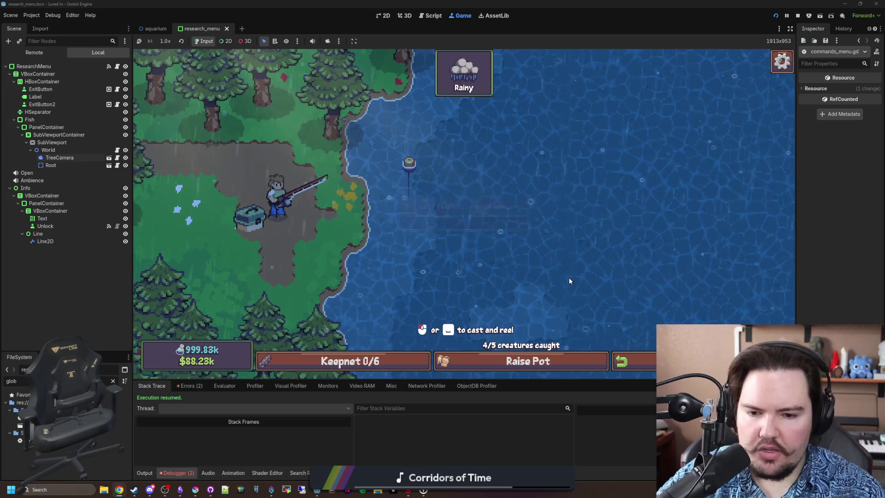
# Step: Cast the line into the lake and move the chat window off screen
pyautogui.click(480, 248)
pyautogui.click(480, 244)
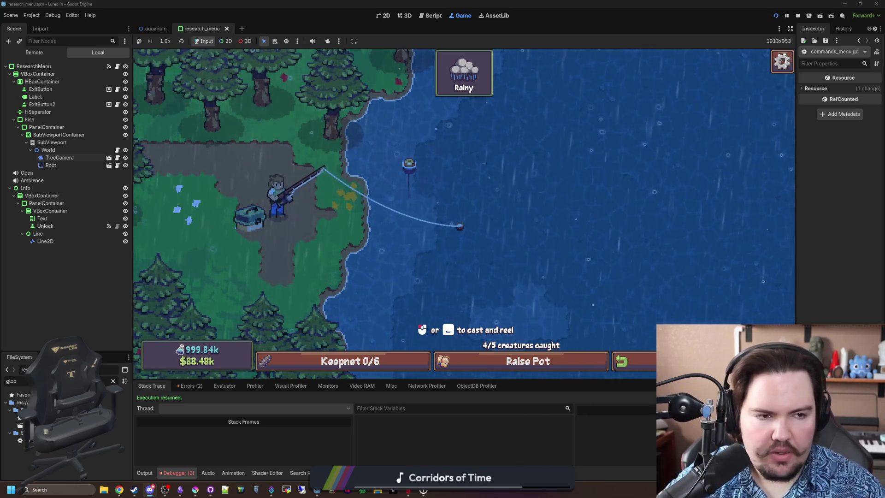
pyautogui.hotkey('alt', 'Tab')
pyautogui.moveTo(747, 69); pyautogui.dragTo(397, 105)
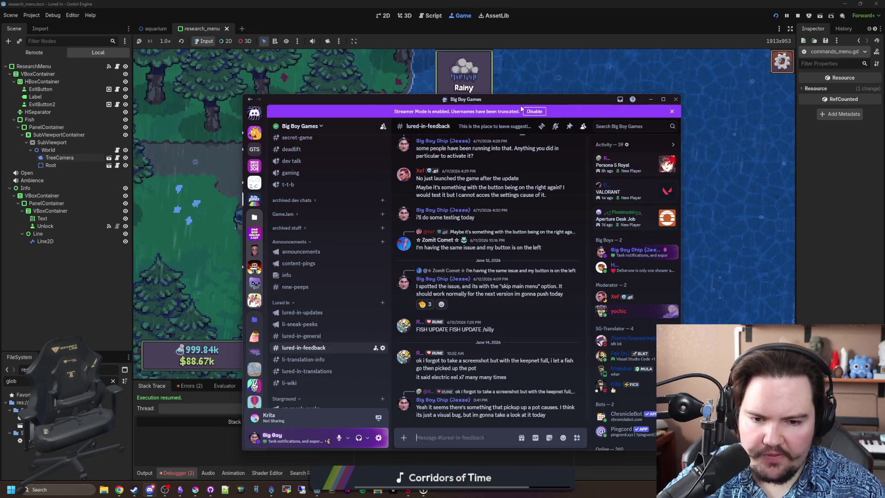
pyautogui.moveTo(533, 105)
pyautogui.mouseDown()
pyautogui.moveTo(521, 105)
pyautogui.moveTo(884, 105)
pyautogui.mouseUp()
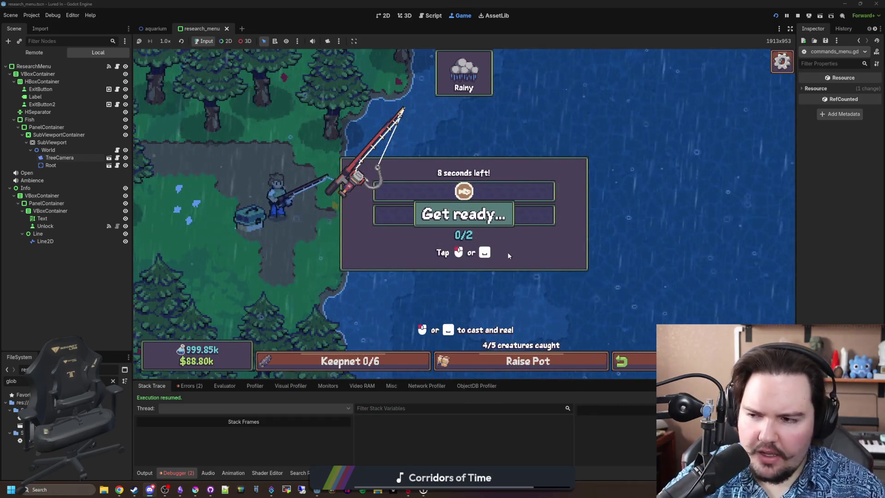
# Step: Hook and land the first fish, then recast farther into the lake
pyautogui.click(535, 207)
pyautogui.click(535, 206)
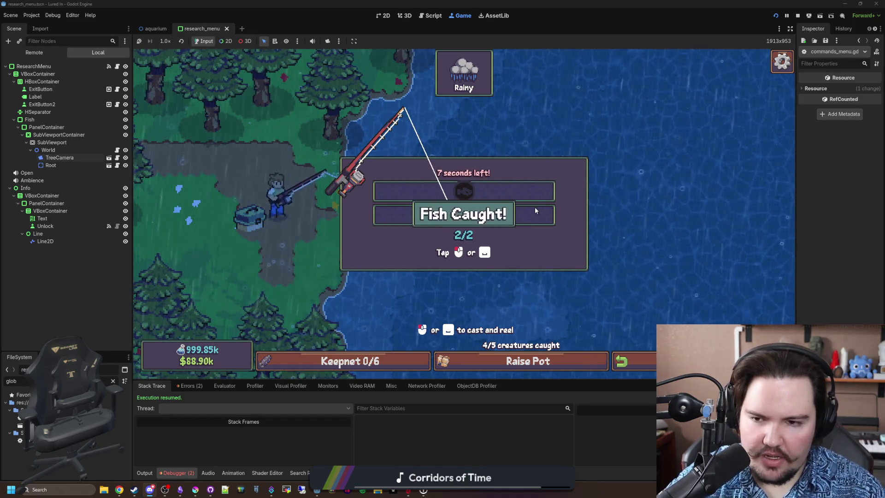
pyautogui.click(525, 205)
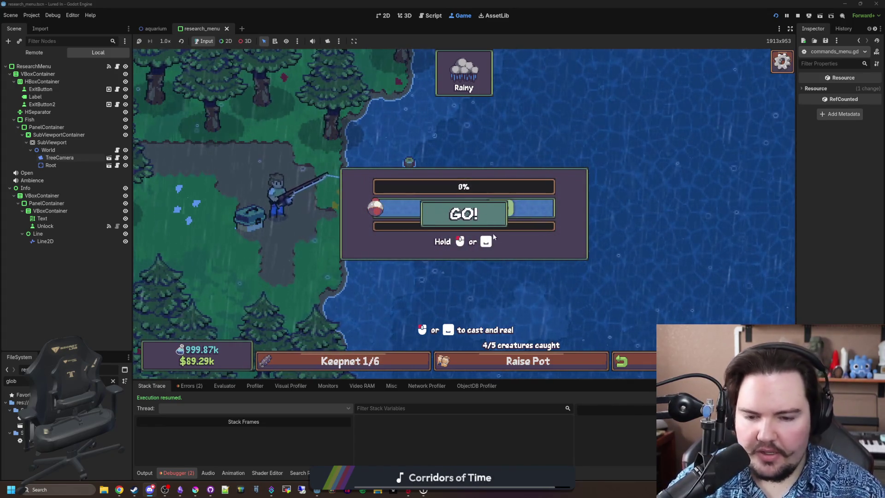
pyautogui.moveTo(502, 224); pyautogui.dragTo(501, 223)
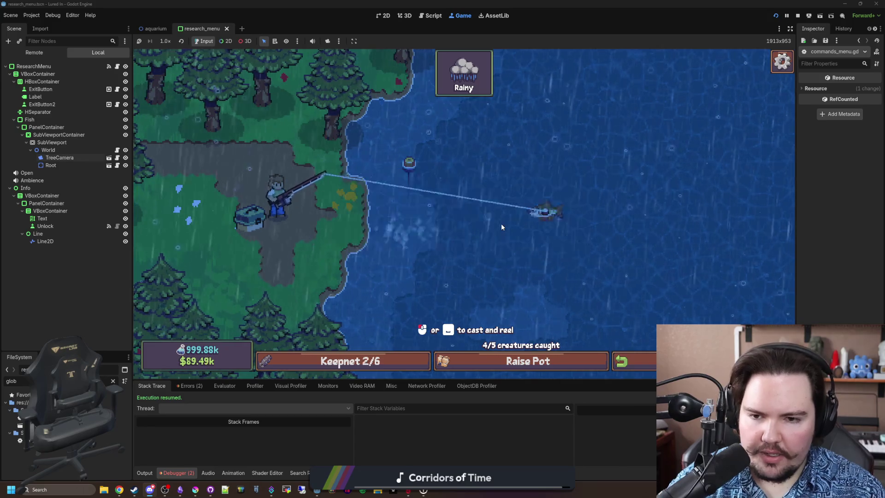
pyautogui.click(502, 223)
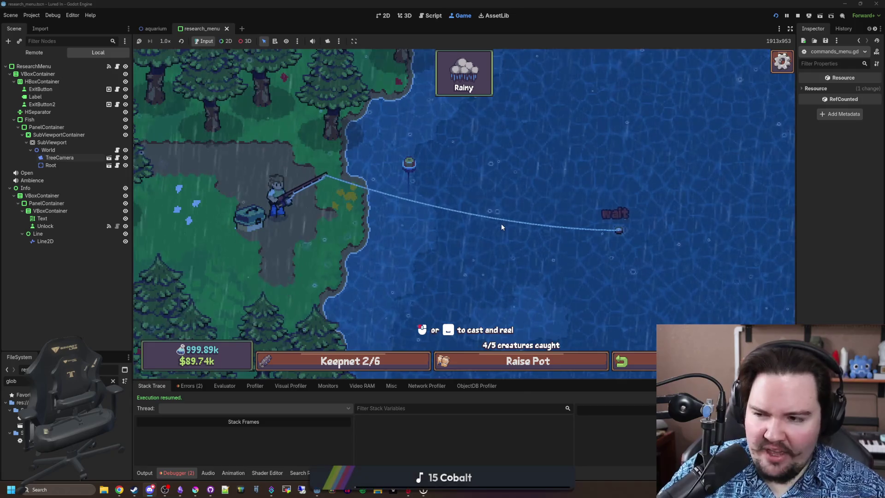
# Step: Hook the next bite and hit all three markers in the reel minigame
pyautogui.click(533, 196)
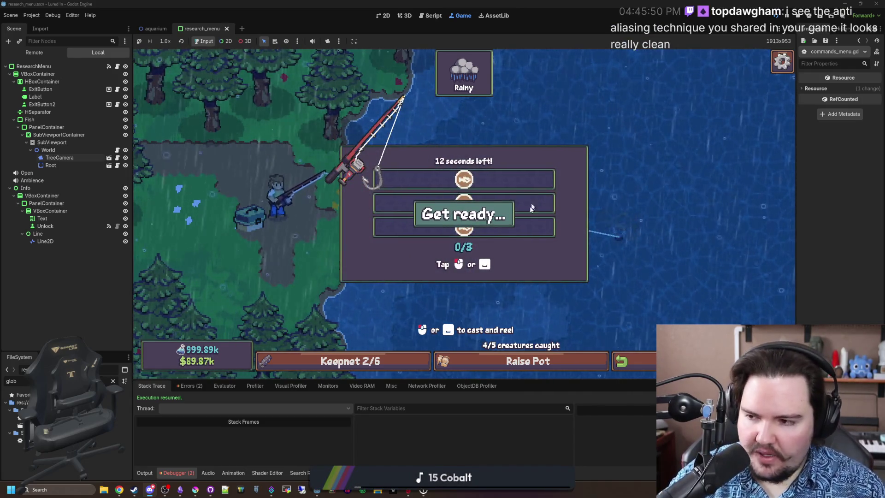
pyautogui.click(544, 215)
pyautogui.click(544, 215)
pyautogui.click(544, 215)
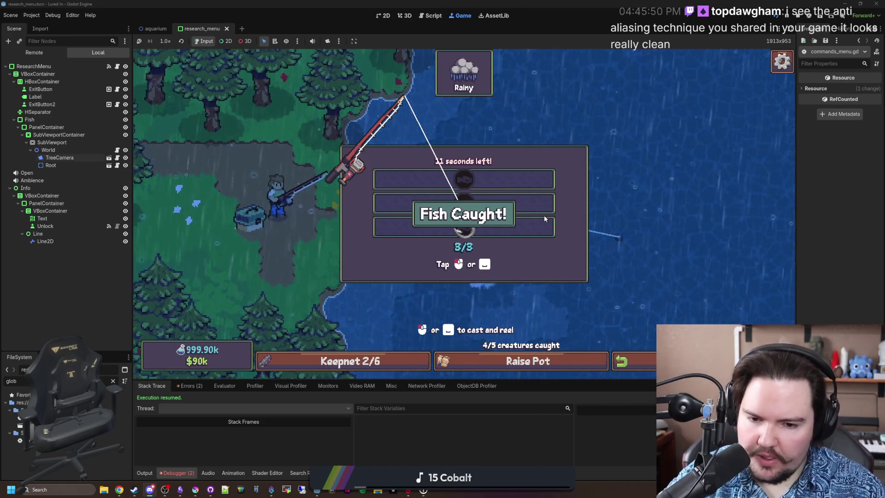
# Step: Recast and mash Space to land the Northern Pike, filling the keepnet to 6/6
pyautogui.click(483, 288)
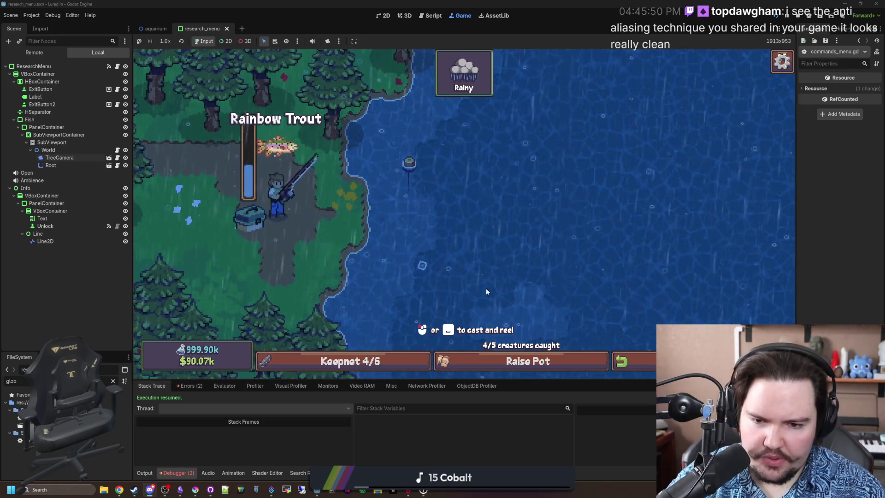
pyautogui.click(486, 291)
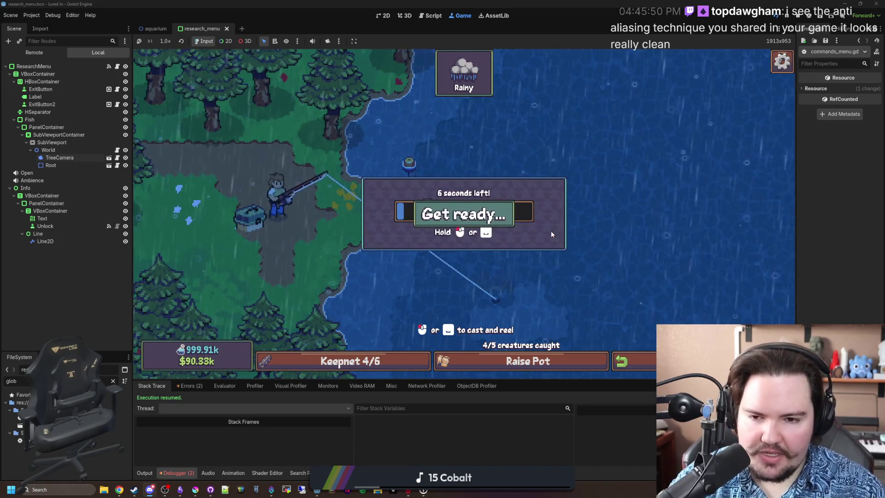
pyautogui.press('space')
pyautogui.press('space')
pyautogui.press('space')
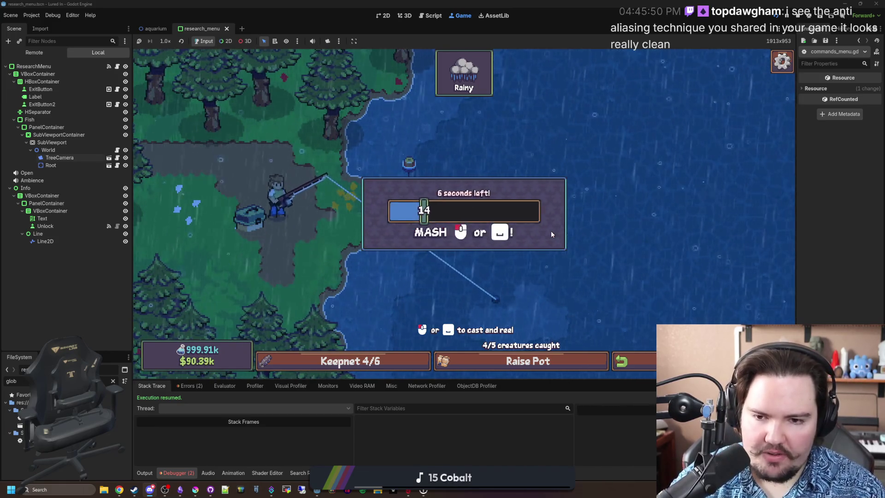
pyautogui.press('space')
pyautogui.press('space')
pyautogui.press('space')
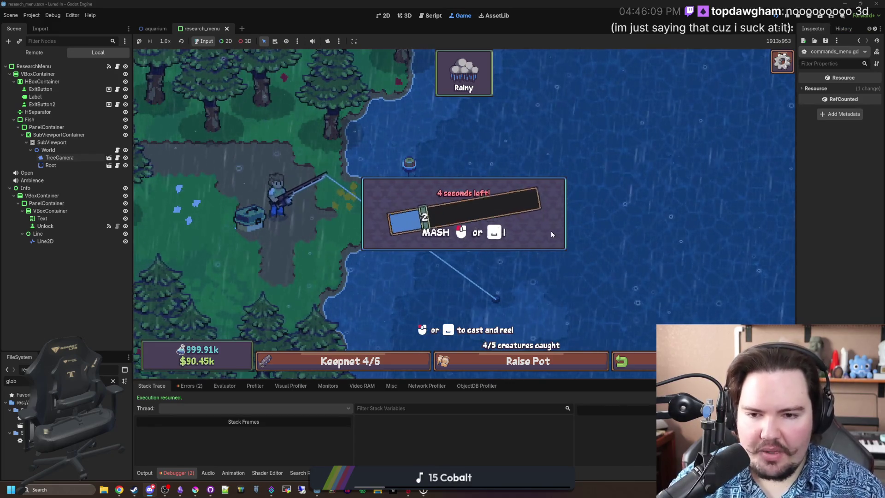
pyautogui.press('space')
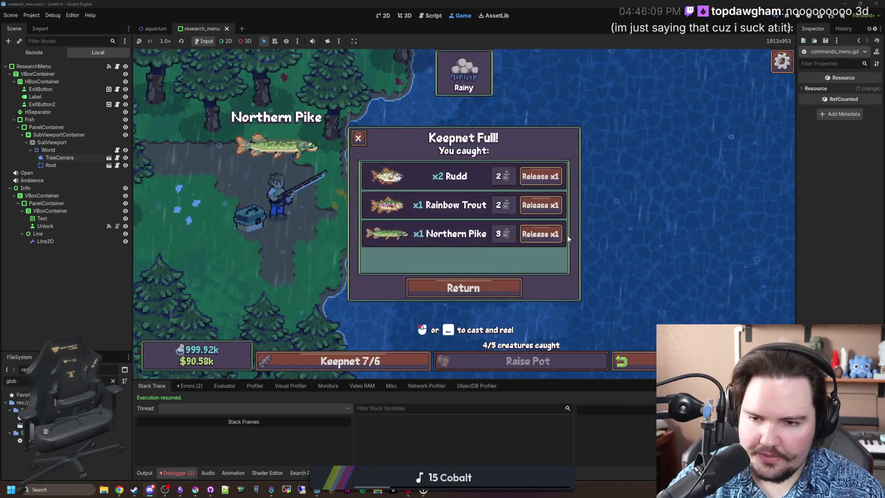
# Step: Release one Rudd, raise the pot, and close its catch list
pyautogui.click(532, 179)
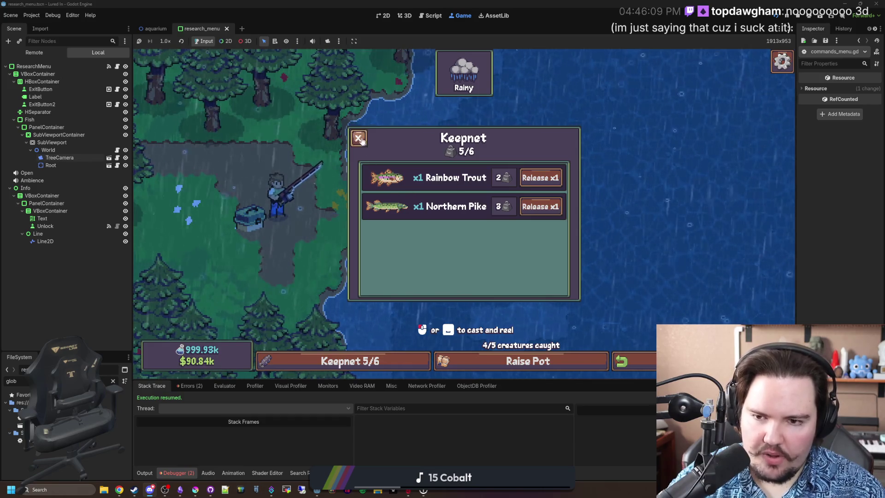
pyautogui.click(361, 140)
pyautogui.click(530, 358)
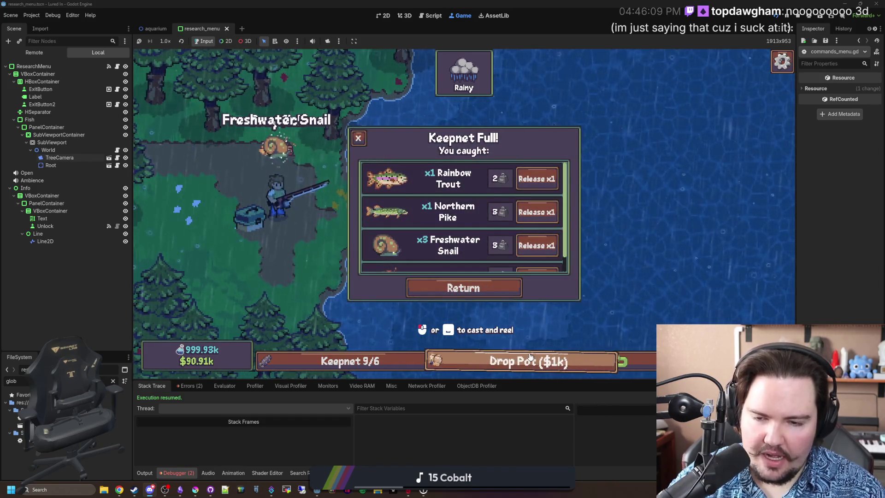
pyautogui.scroll(-2, 433, 200)
pyautogui.scroll(2, 433, 202)
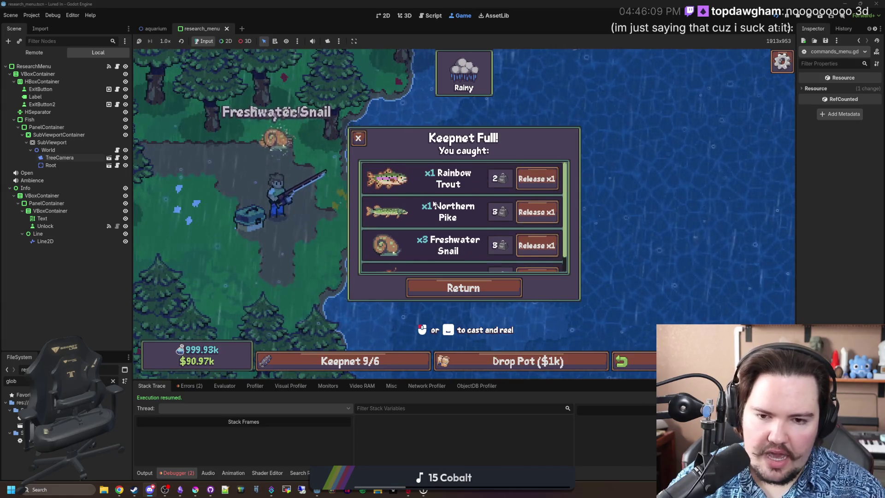
pyautogui.scroll(-2, 434, 203)
pyautogui.scroll(2, 433, 203)
pyautogui.scroll(-2, 433, 203)
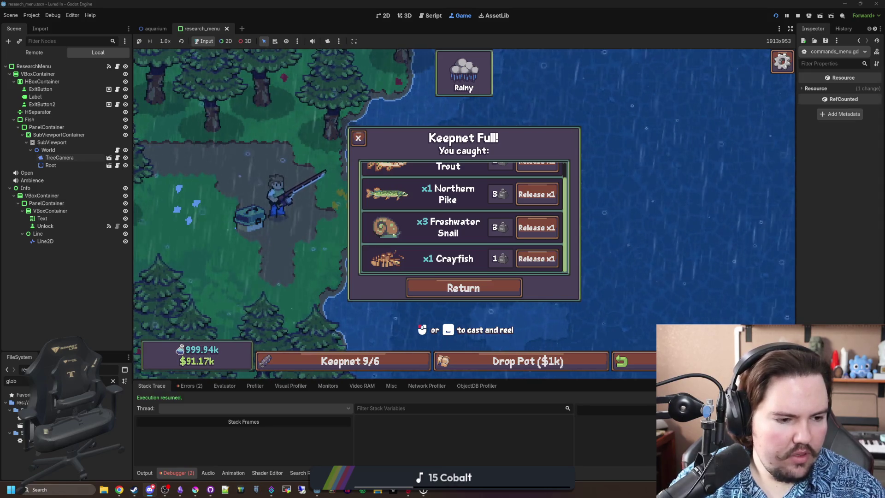
pyautogui.click(493, 286)
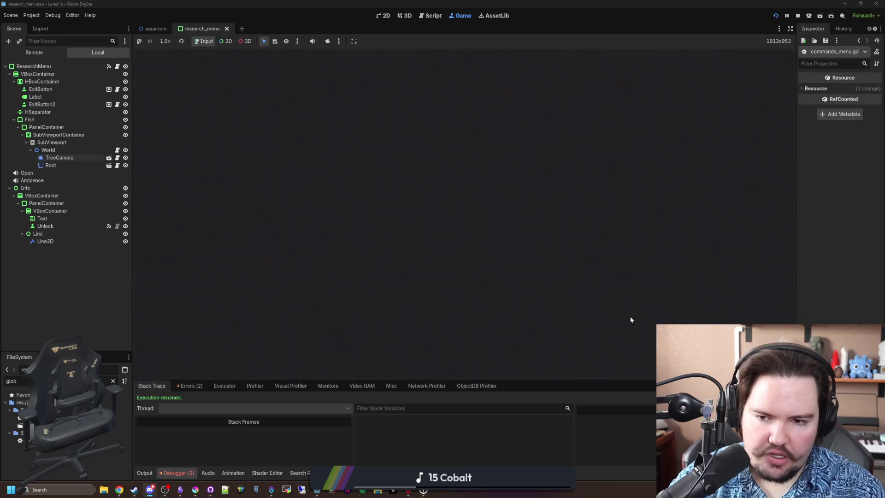
# Step: Unlock the Ocean and Jungle nodes in the research tree
pyautogui.press('t')
pyautogui.click(527, 361)
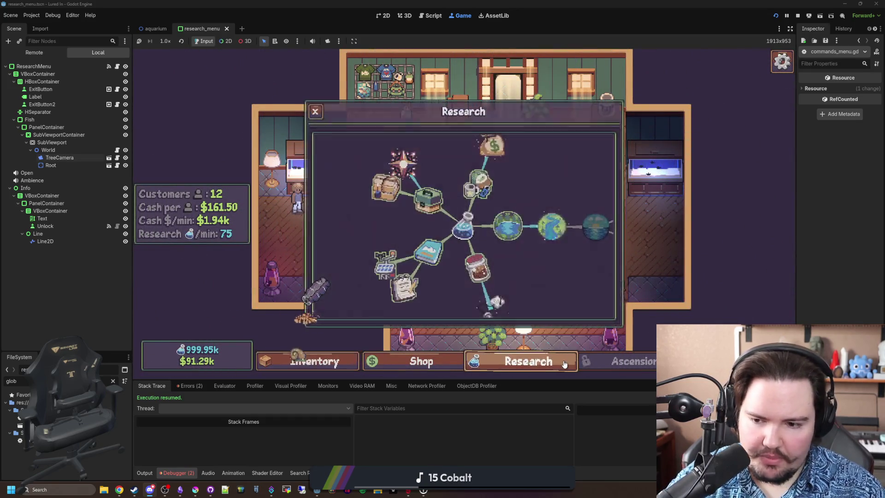
pyautogui.moveTo(553, 236)
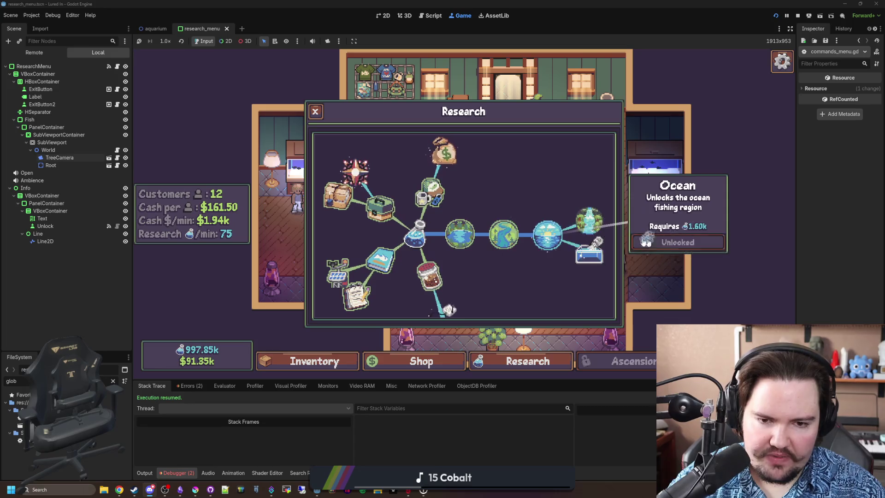
pyautogui.click(654, 242)
pyautogui.click(689, 243)
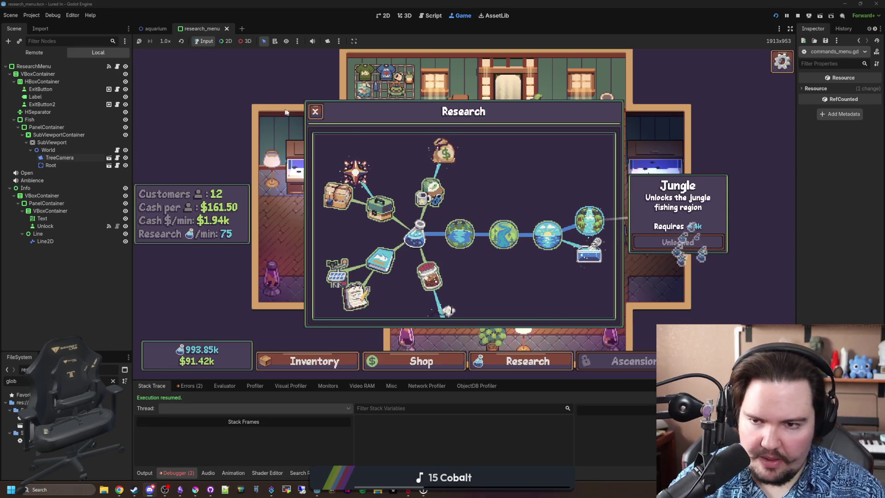
pyautogui.click(315, 111)
# Step: Set cash to $100m with the 'money 100000000' command
pyautogui.press('t')
pyautogui.scroll(-3, 514, 247)
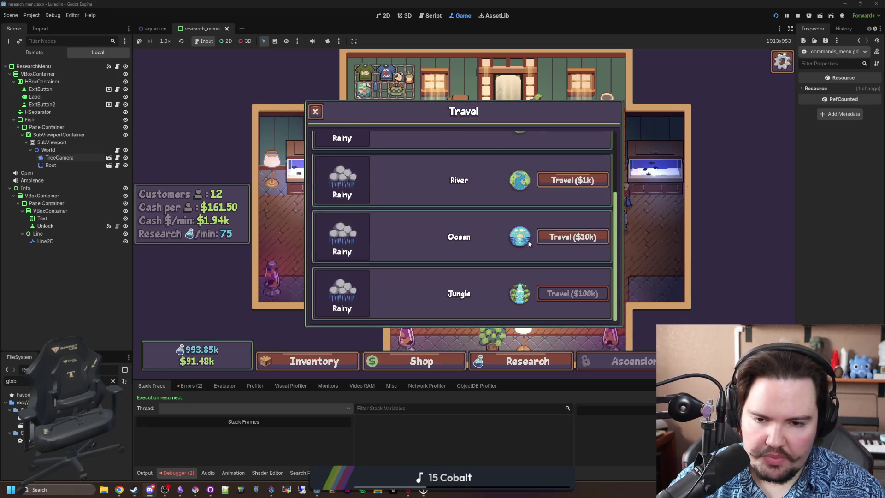
pyautogui.press('Escape')
pyautogui.press('`')
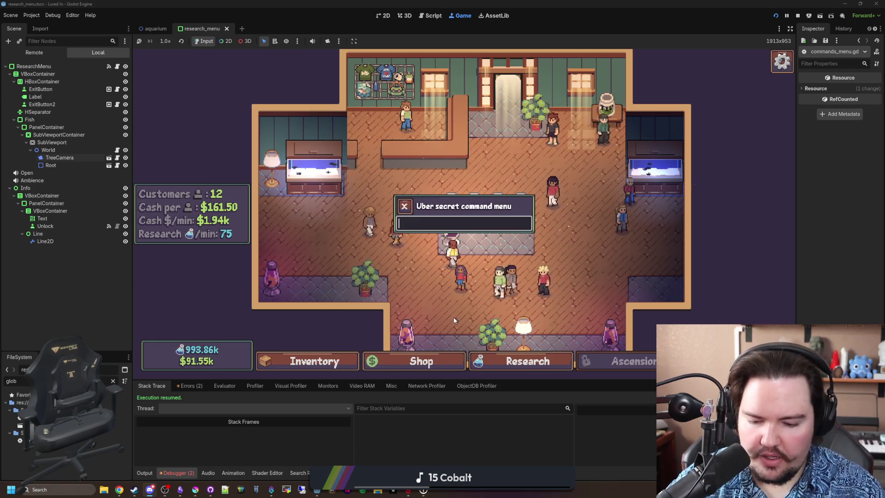
pyautogui.write('money 100000000')
pyautogui.press('Return')
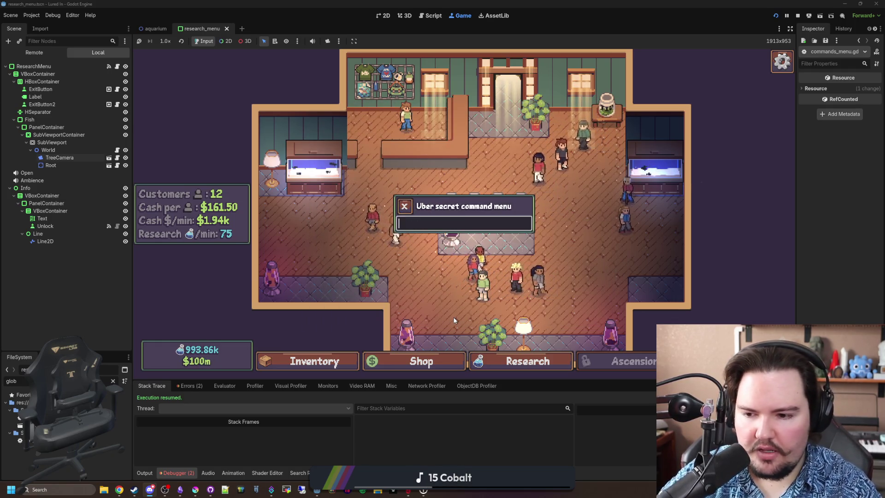
pyautogui.press('`')
# Step: Travel to the Jungle fishing region for $100k
pyautogui.press('t')
pyautogui.scroll(-3, 563, 282)
pyautogui.click(573, 293)
# Step: Cast into the jungle lake and catch a fish by hitting every ring-minigame zone
pyautogui.moveTo(506, 212); pyautogui.dragTo(508, 201)
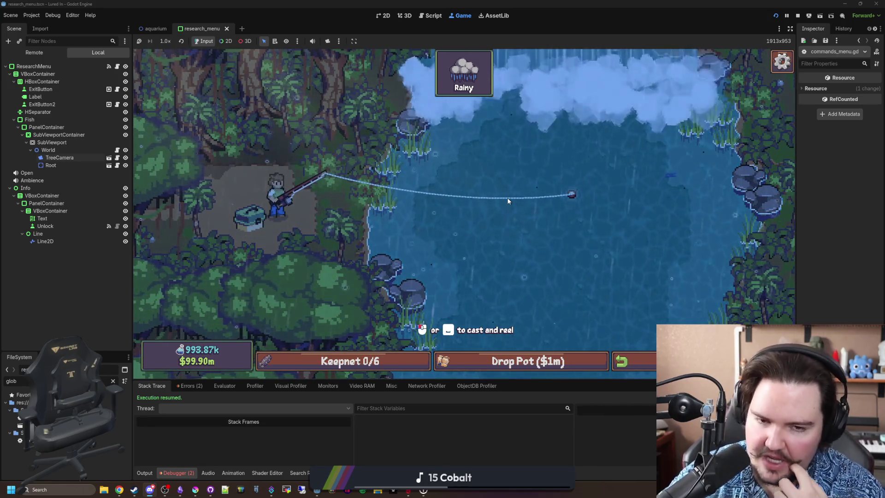
pyautogui.click(509, 201)
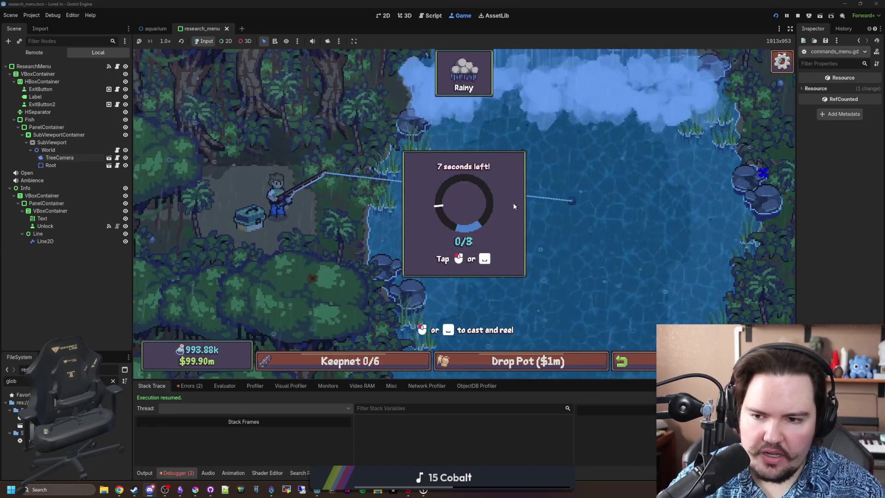
pyautogui.click(513, 204)
pyautogui.click(513, 205)
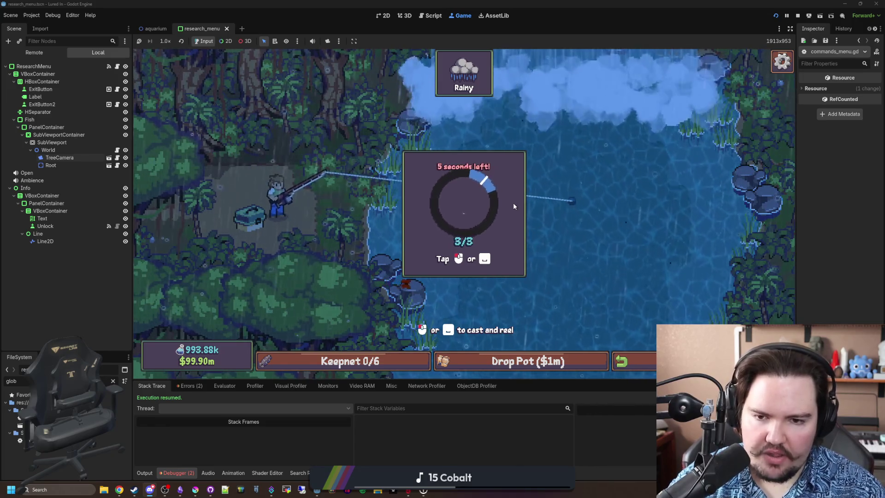
pyautogui.click(513, 206)
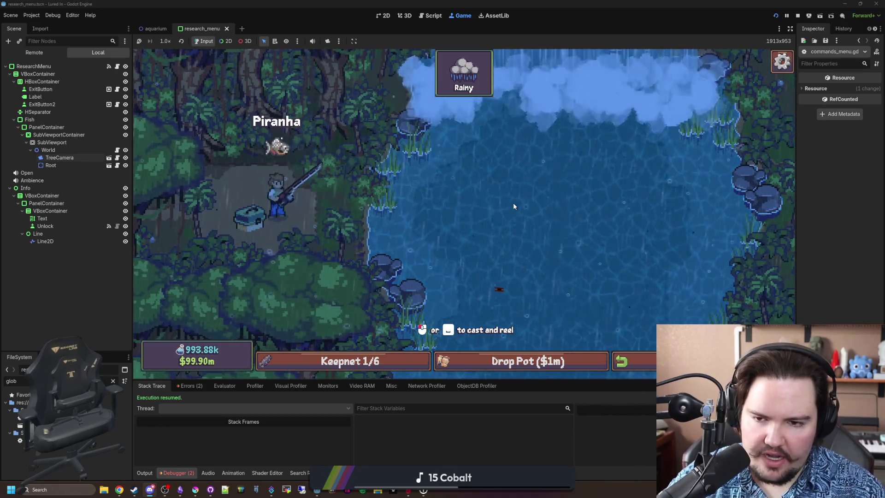
# Step: Recast, hook the next bite, and keep the bobber on the fish
pyautogui.click(510, 220)
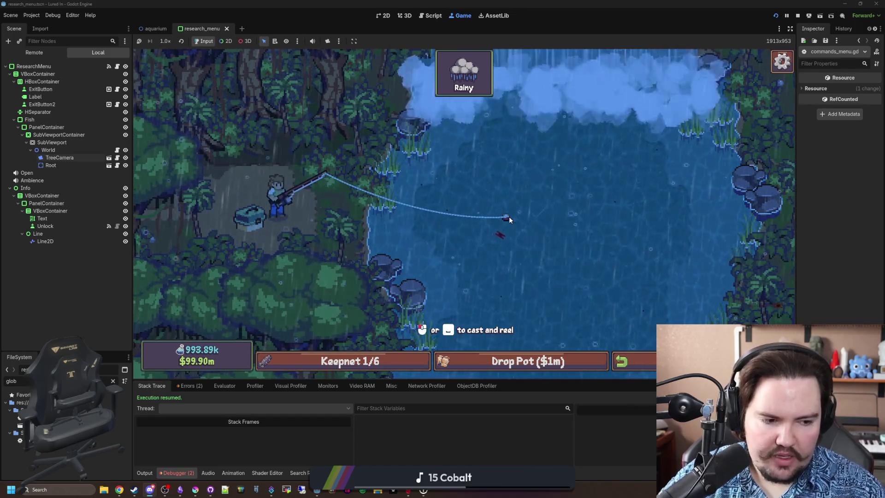
pyautogui.click(504, 266)
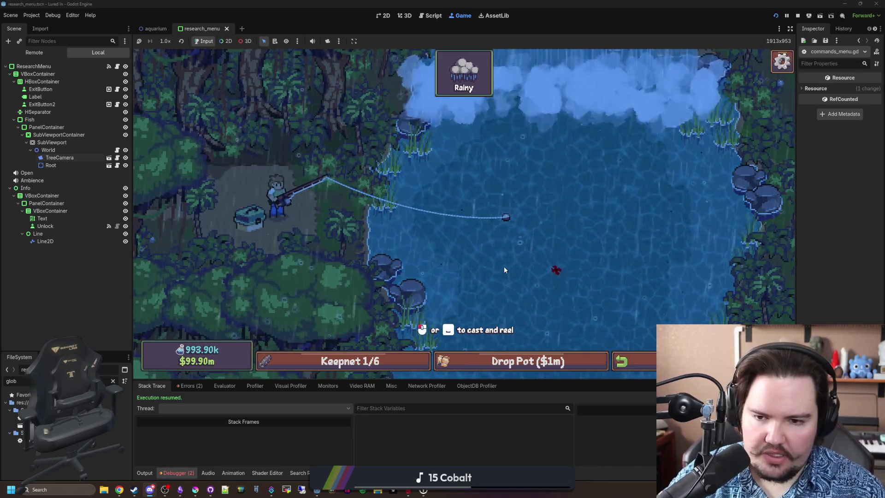
pyautogui.click(504, 270)
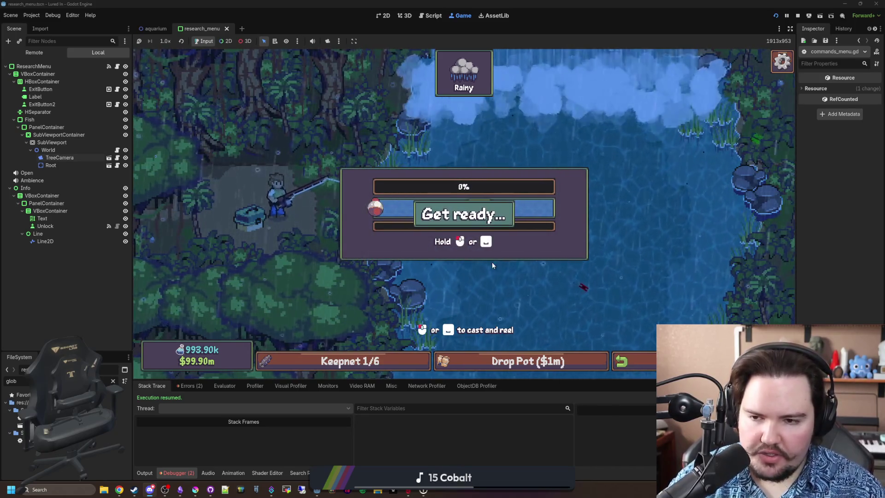
pyautogui.moveTo(493, 220); pyautogui.dragTo(494, 220)
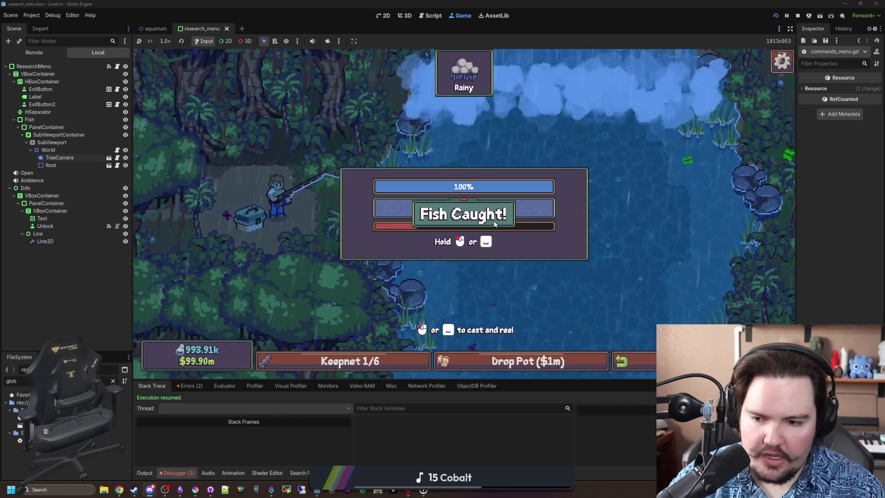
# Step: Reel in a Piranha by mashing Space, drop the pot, and return to the aquarium
pyautogui.moveTo(507, 291); pyautogui.dragTo(507, 292)
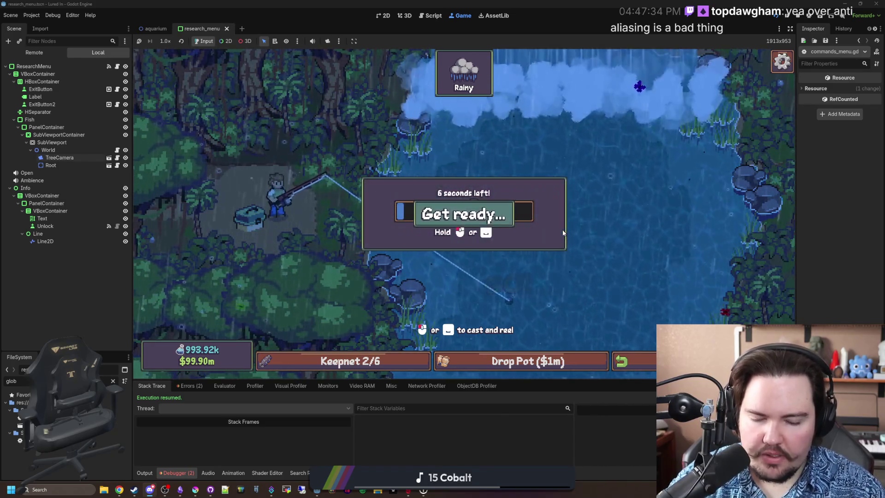
pyautogui.press('space')
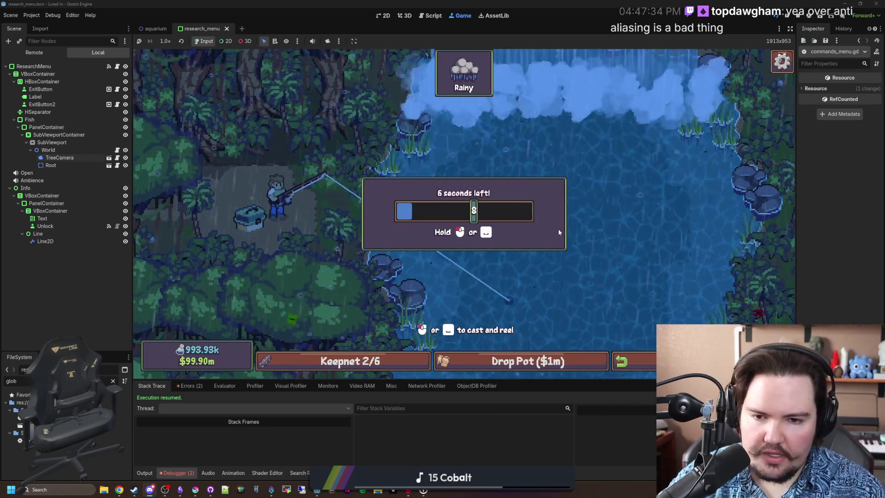
pyautogui.press('space')
pyautogui.press('space')
pyautogui.press('space')
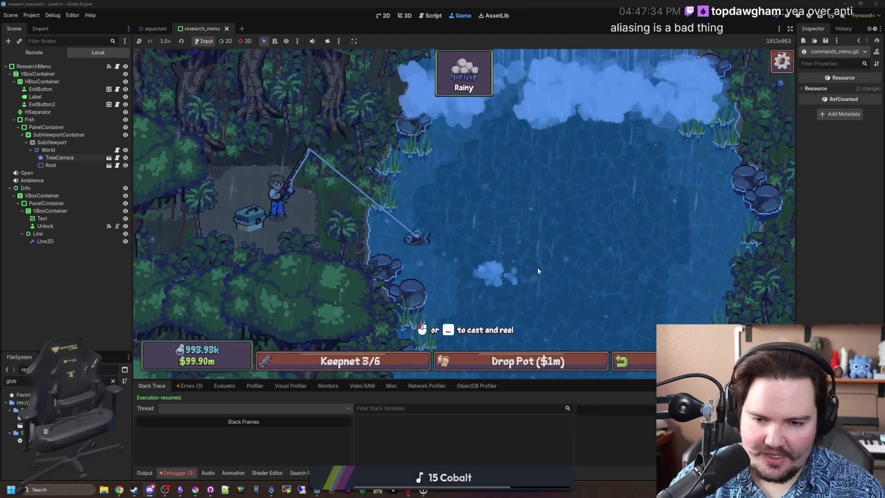
pyautogui.click(530, 362)
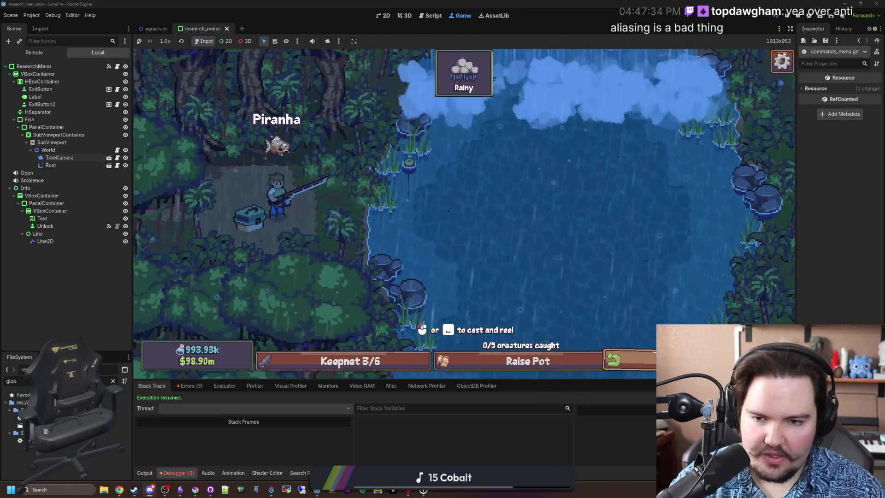
pyautogui.click(613, 361)
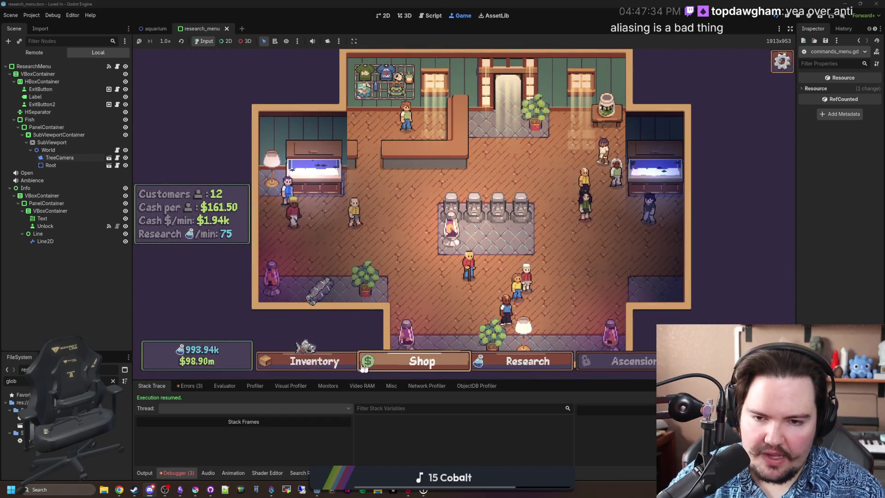
pyautogui.click(422, 355)
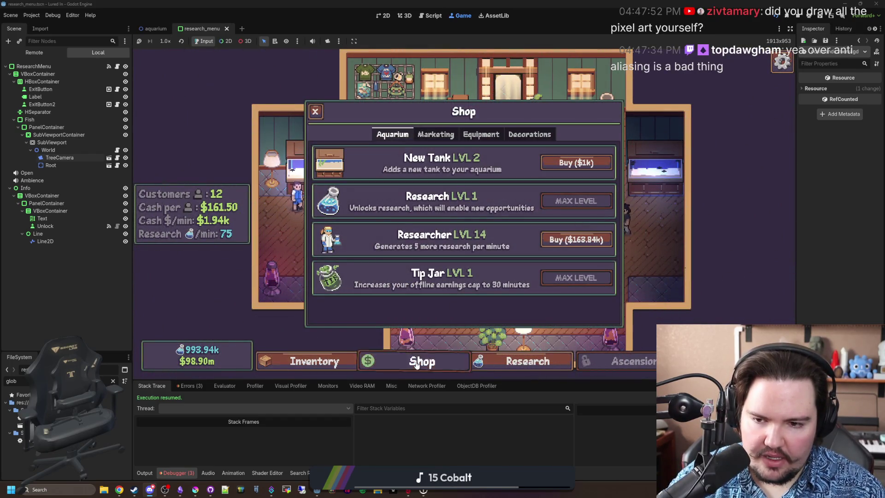
pyautogui.click(528, 361)
pyautogui.scroll(3, 406, 305)
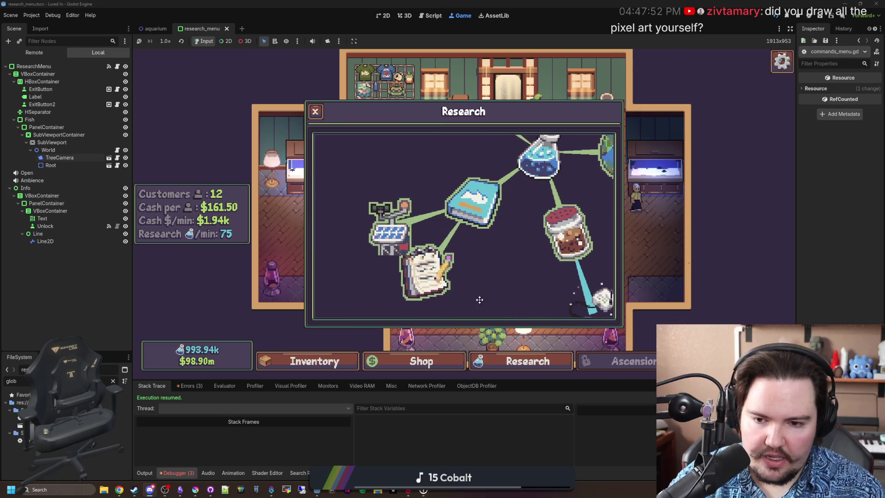
pyautogui.scroll(2, 496, 261)
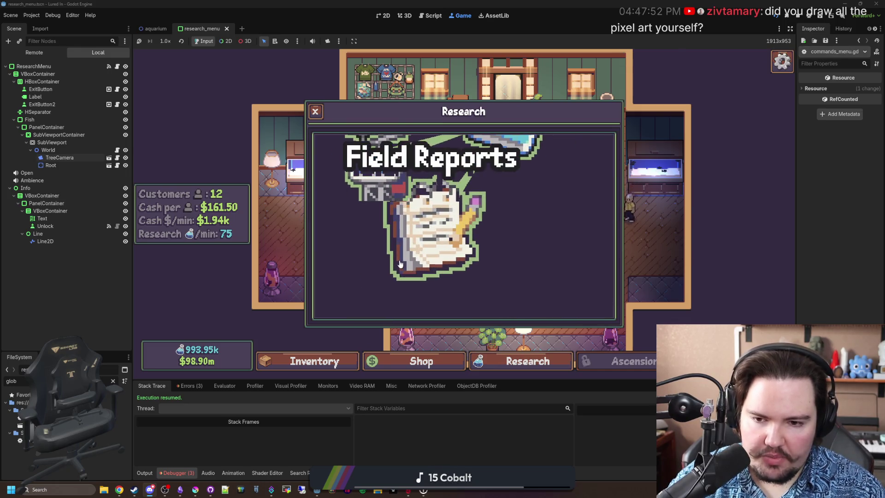
pyautogui.scroll(-3, 398, 249)
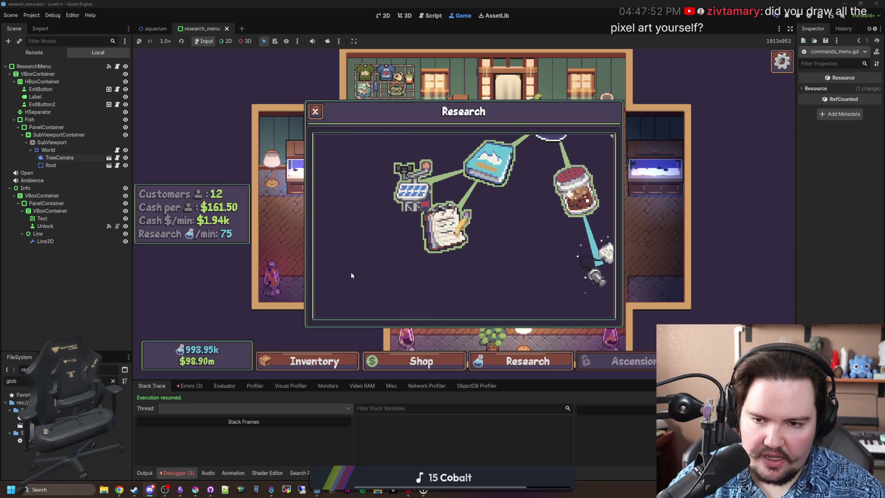
pyautogui.scroll(3, 392, 306)
pyautogui.scroll(-2, 461, 259)
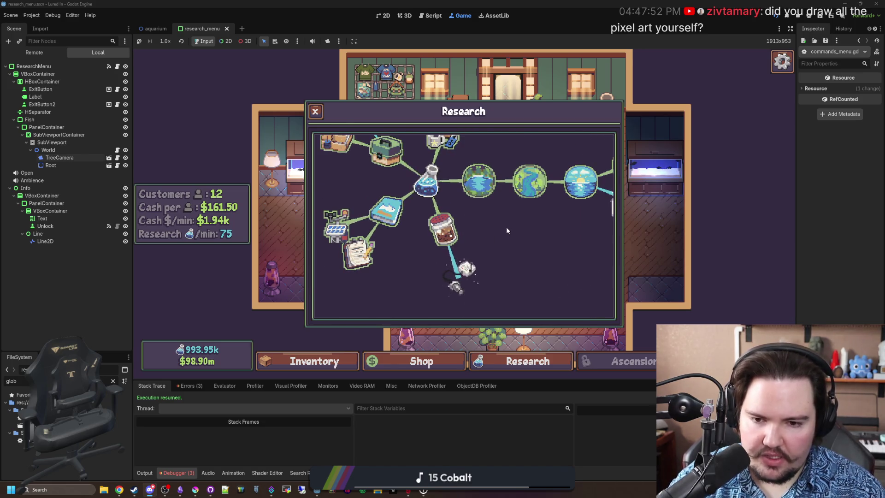
pyautogui.moveTo(533, 209); pyautogui.dragTo(388, 236)
pyautogui.scroll(2, 456, 208)
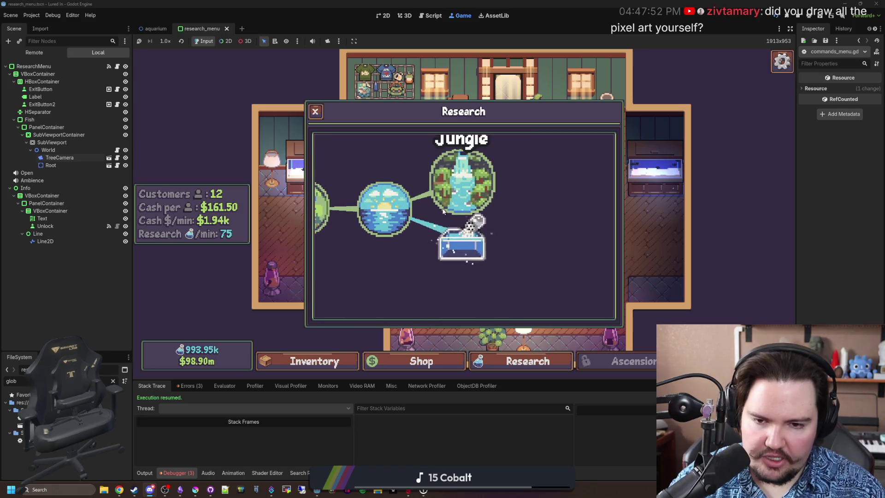
pyautogui.moveTo(376, 277); pyautogui.dragTo(555, 310)
pyautogui.scroll(-2, 555, 310)
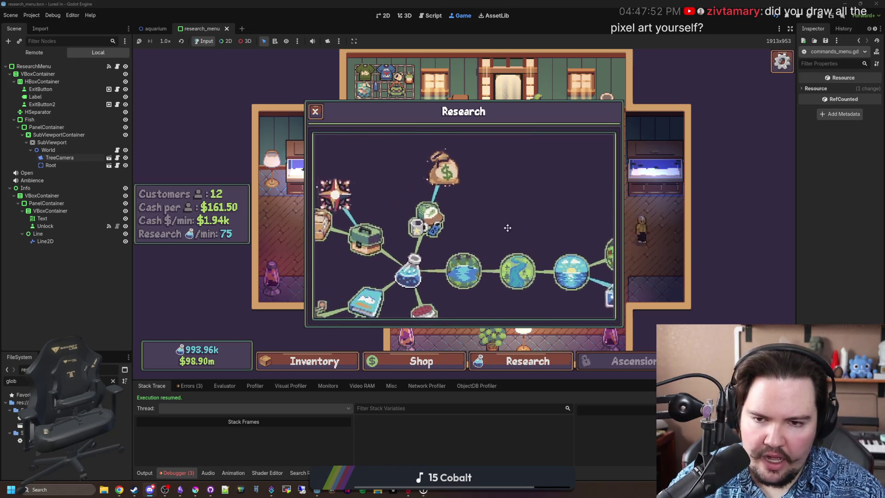
pyautogui.scroll(4, 463, 198)
pyautogui.scroll(-1, 462, 198)
pyautogui.moveTo(346, 212); pyautogui.dragTo(568, 203)
pyautogui.scroll(1, 568, 203)
pyautogui.moveTo(552, 172); pyautogui.dragTo(440, 186)
pyautogui.scroll(-2, 439, 186)
pyautogui.click(315, 111)
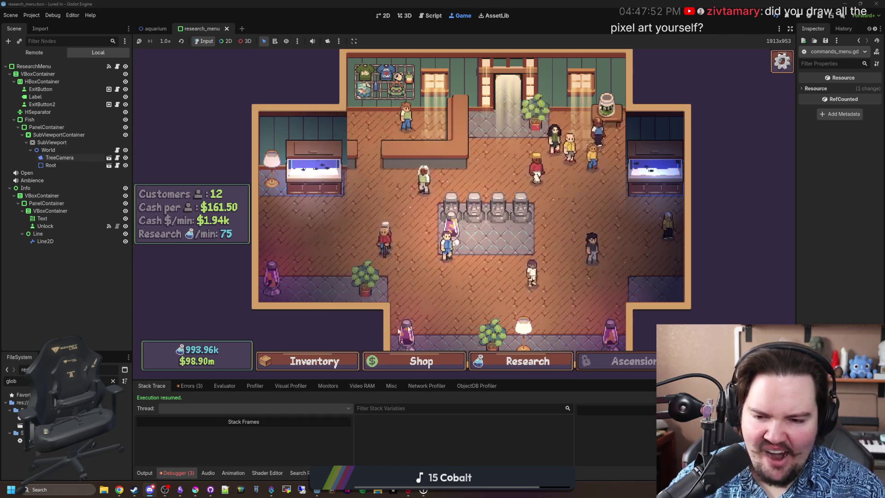
pyautogui.click(341, 361)
pyautogui.click(380, 359)
pyautogui.click(323, 361)
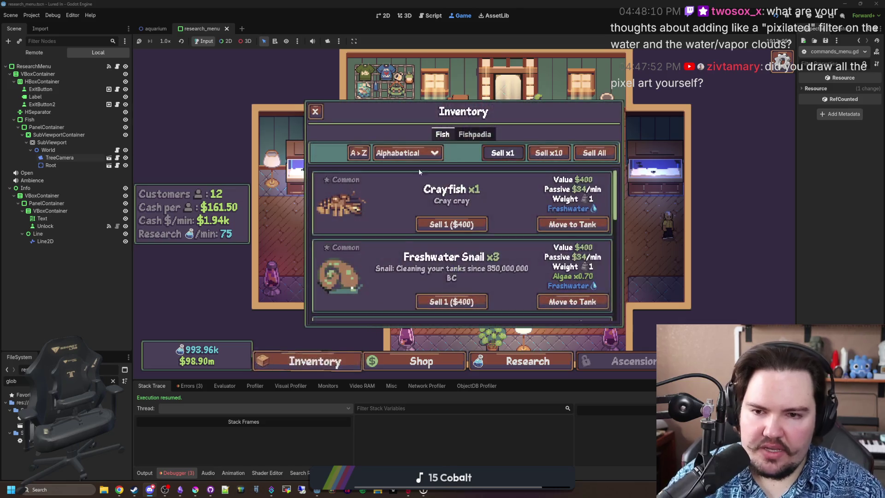
pyautogui.click(479, 134)
pyautogui.scroll(-6, 432, 277)
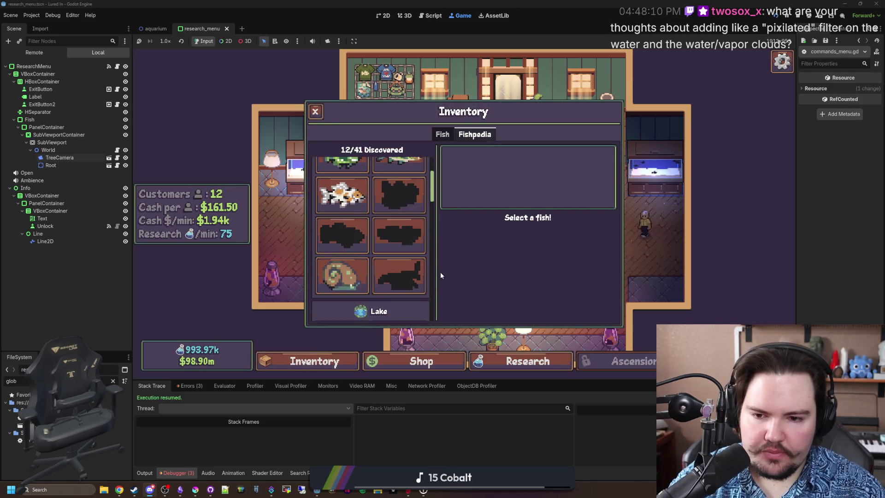
pyautogui.scroll(-1, 432, 281)
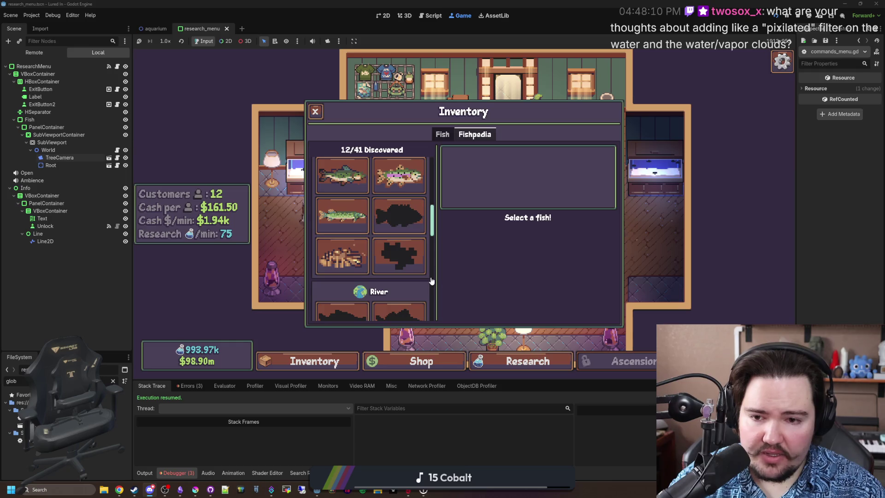
pyautogui.click(399, 216)
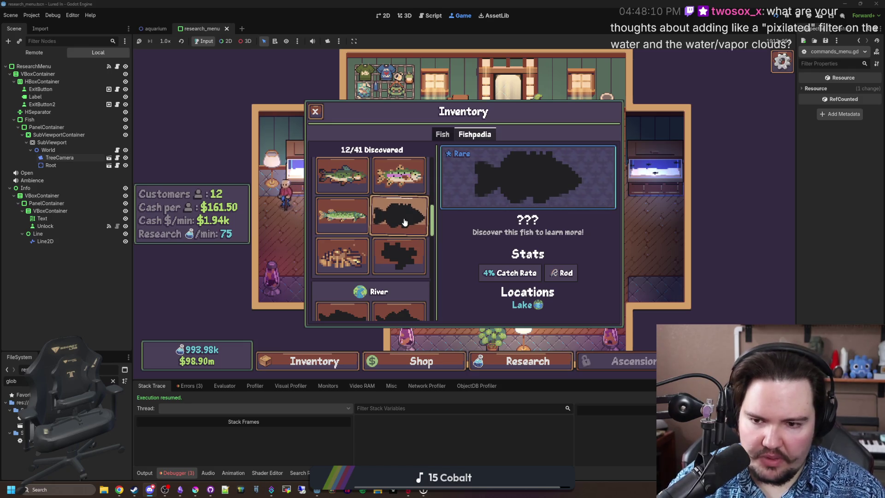
pyautogui.scroll(3, 390, 229)
pyautogui.click(399, 197)
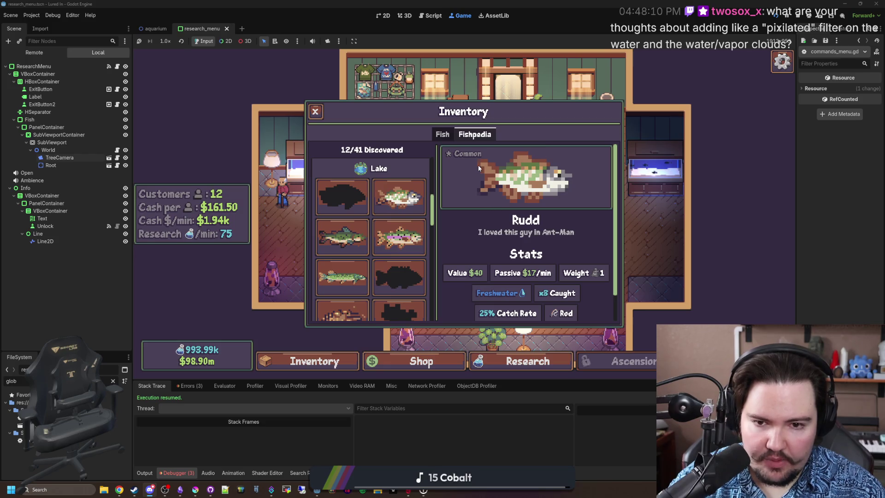
pyautogui.scroll(-2, 400, 217)
pyautogui.click(411, 261)
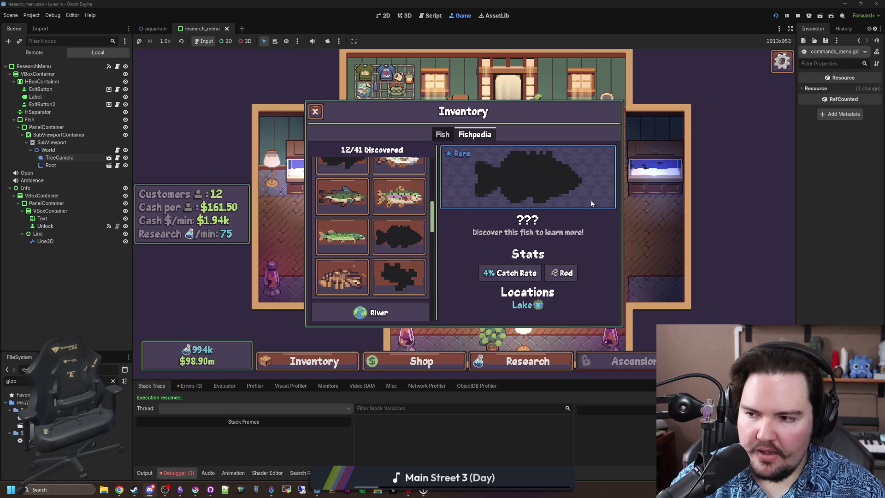
pyautogui.scroll(-2, 384, 233)
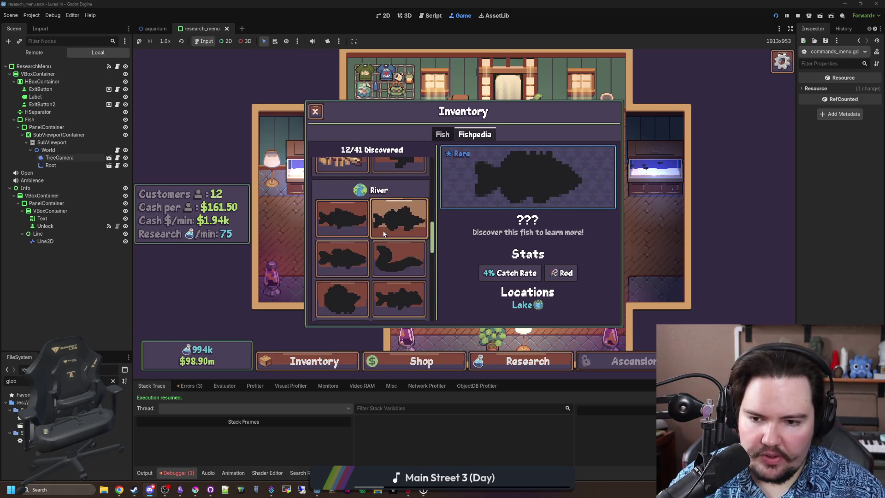
pyautogui.scroll(-5, 387, 222)
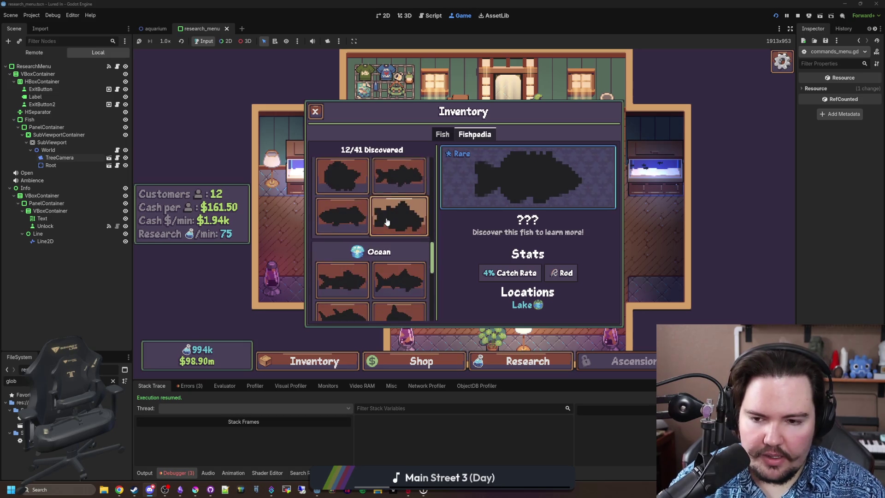
pyautogui.click(353, 310)
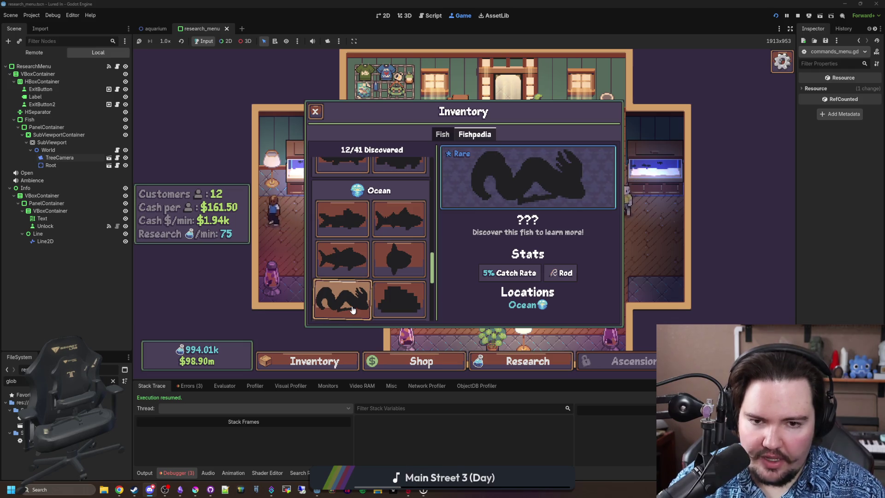
pyautogui.click(399, 300)
pyautogui.click(399, 258)
pyautogui.click(329, 227)
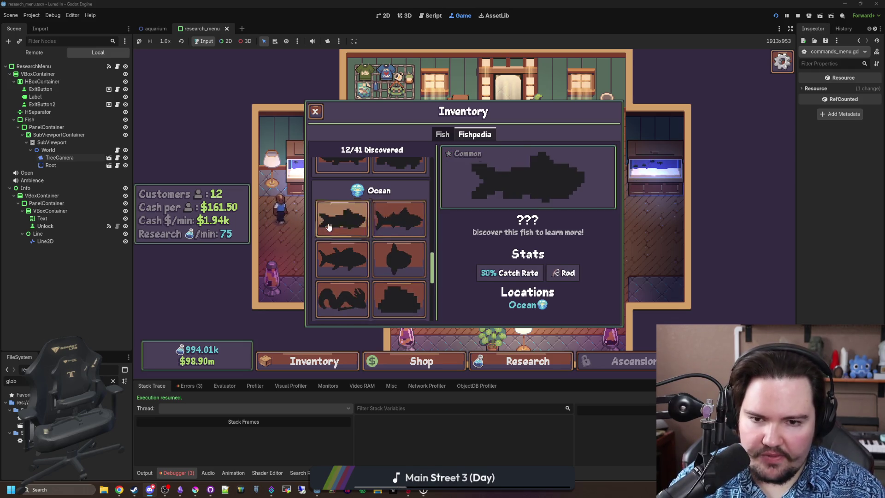
pyautogui.click(342, 258)
pyautogui.scroll(-2, 343, 252)
pyautogui.click(344, 256)
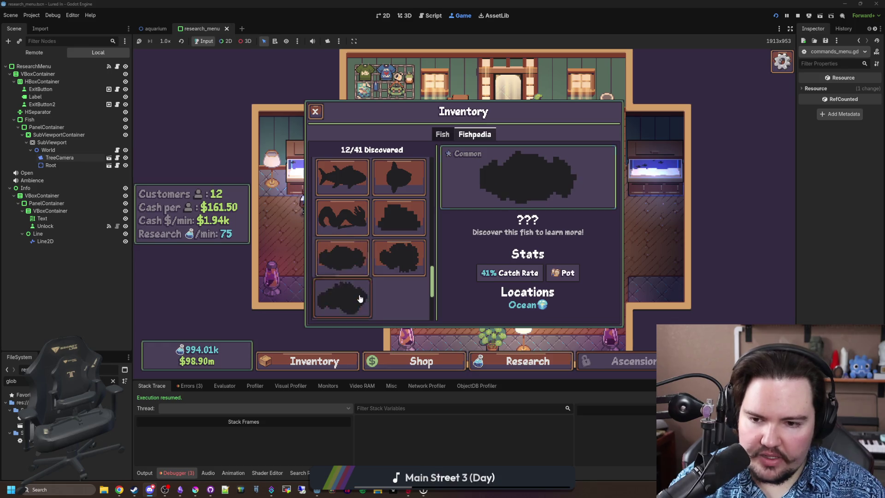
pyautogui.scroll(3, 360, 295)
pyautogui.click(362, 259)
pyautogui.scroll(2, 363, 256)
pyautogui.click(348, 256)
pyautogui.click(375, 223)
pyautogui.scroll(2, 378, 240)
pyautogui.click(358, 232)
pyautogui.click(364, 226)
pyautogui.scroll(2, 378, 235)
pyautogui.click(388, 240)
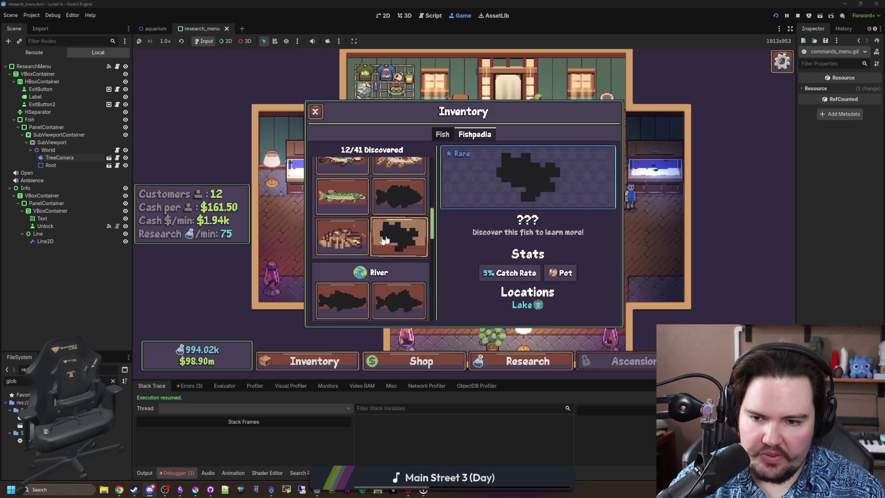
pyautogui.click(342, 236)
pyautogui.scroll(2, 364, 238)
pyautogui.click(392, 240)
pyautogui.scroll(2, 396, 244)
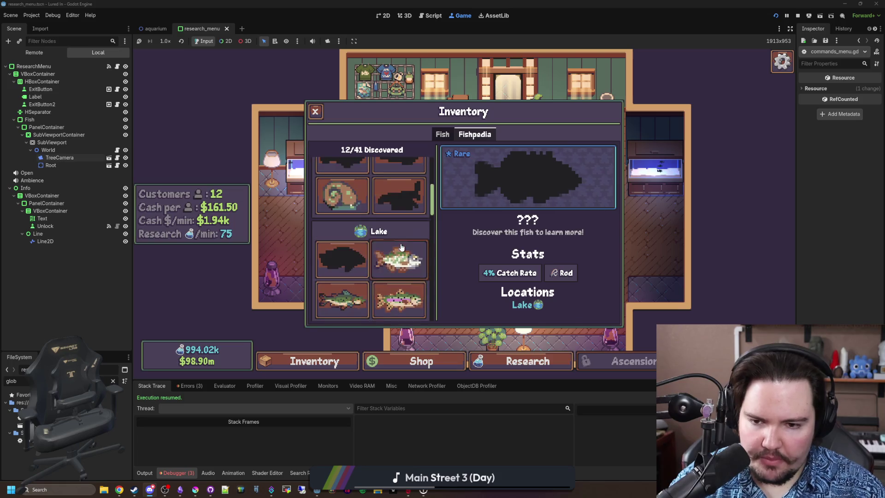
pyautogui.click(401, 248)
pyautogui.click(397, 299)
pyautogui.click(344, 299)
pyautogui.scroll(2, 369, 286)
pyautogui.click(392, 271)
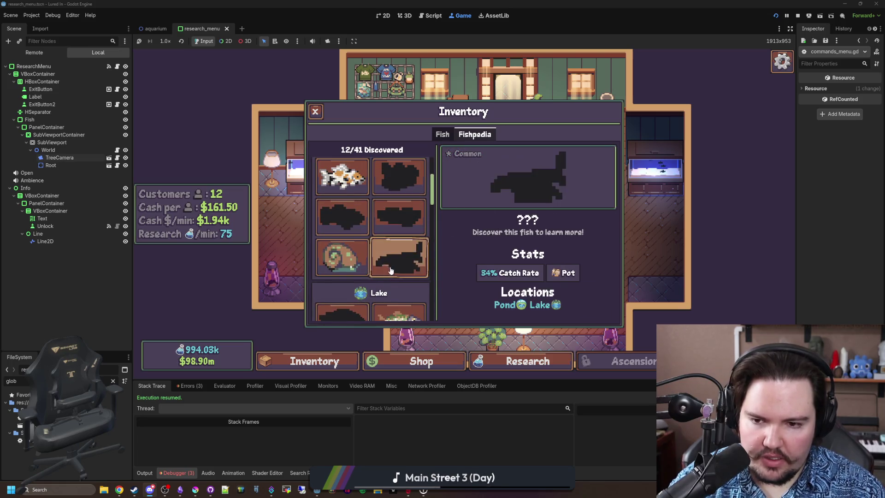
pyautogui.click(342, 257)
pyautogui.click(342, 177)
pyautogui.click(399, 177)
pyautogui.click(403, 209)
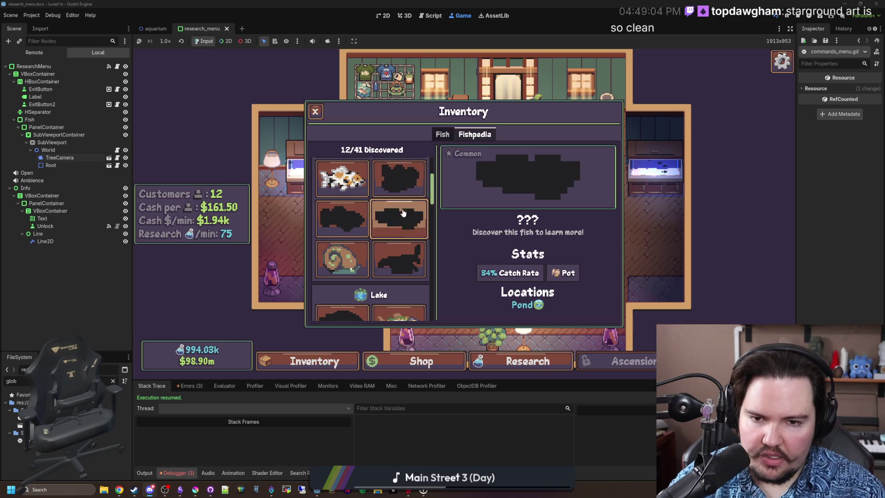
pyautogui.click(399, 259)
pyautogui.click(342, 260)
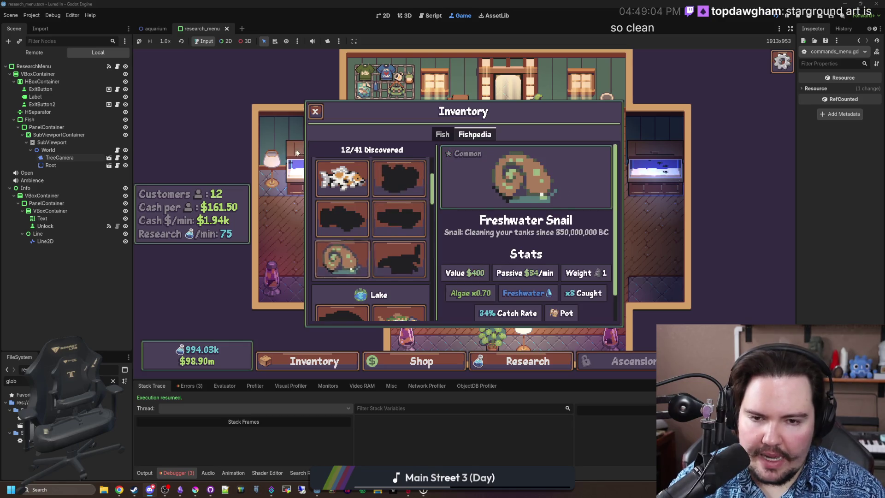
pyautogui.click(315, 111)
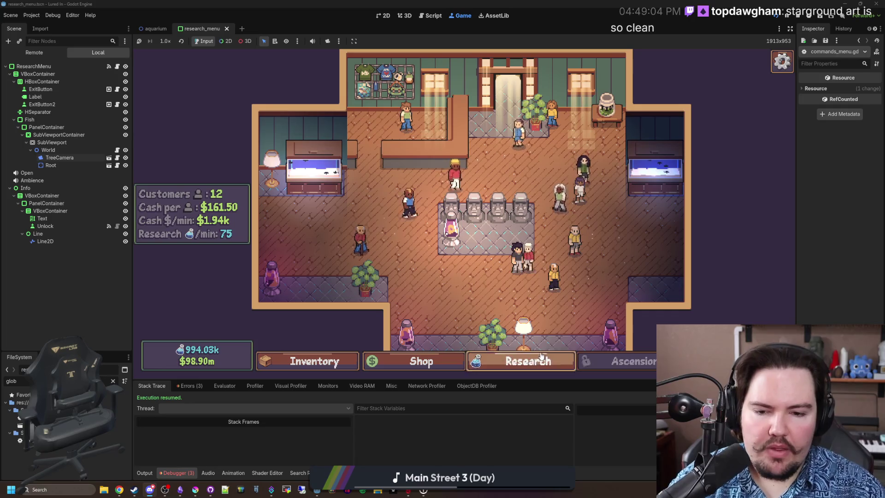
# Step: Open the running game's research tree and pan it to reveal the left-side nodes
pyautogui.click(491, 356)
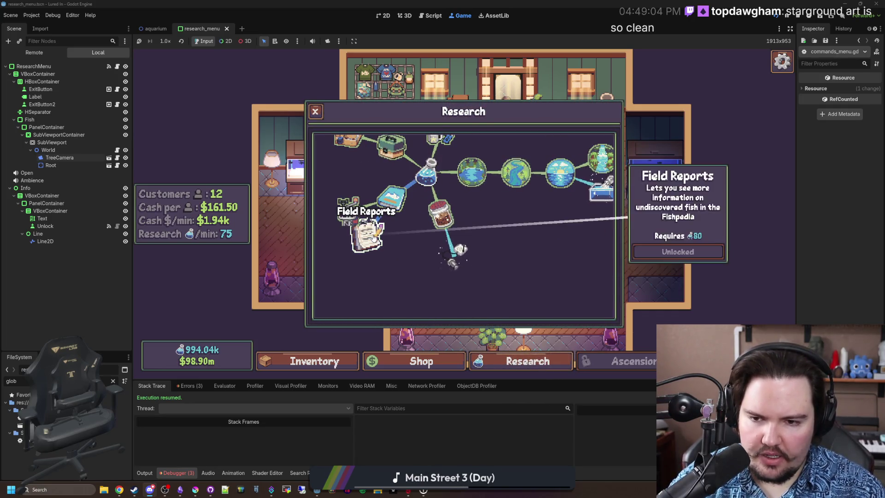
pyautogui.moveTo(459, 271)
pyautogui.scroll(5, 472, 194)
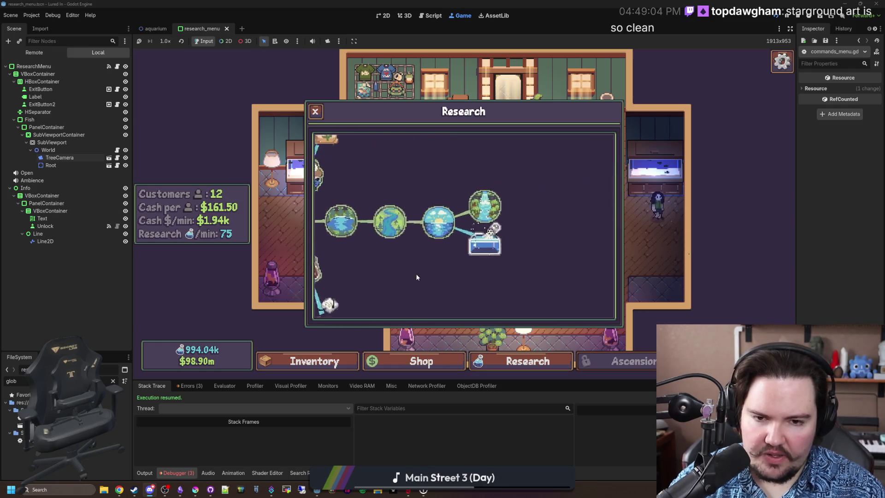
pyautogui.scroll(-5, 473, 194)
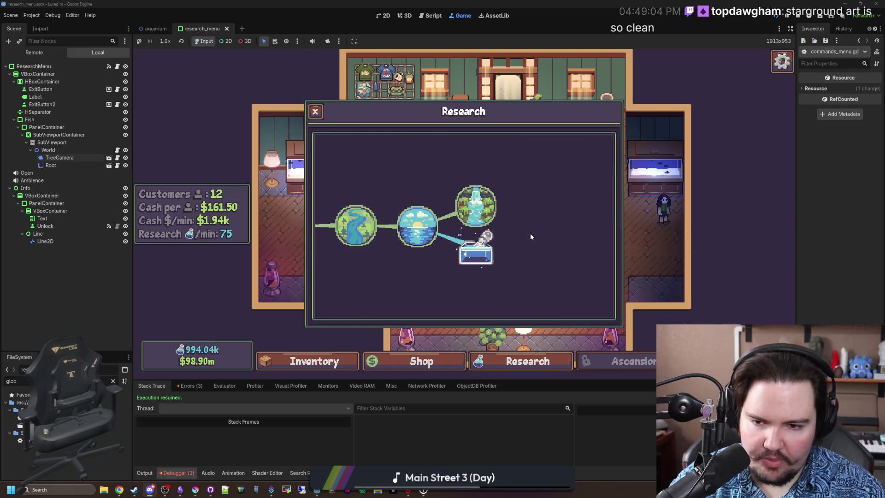
pyautogui.moveTo(443, 285)
pyautogui.mouseDown()
pyautogui.moveTo(498, 270)
pyautogui.moveTo(468, 273)
pyautogui.mouseUp()
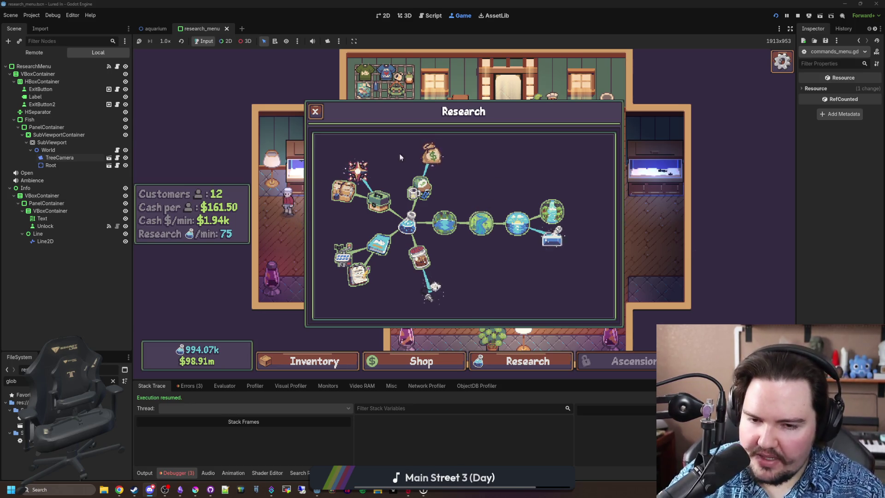
# Step: Pan the research tree upward, then bring icon_tank_sensors.png in Krita to the front
pyautogui.scroll(3, 464, 272)
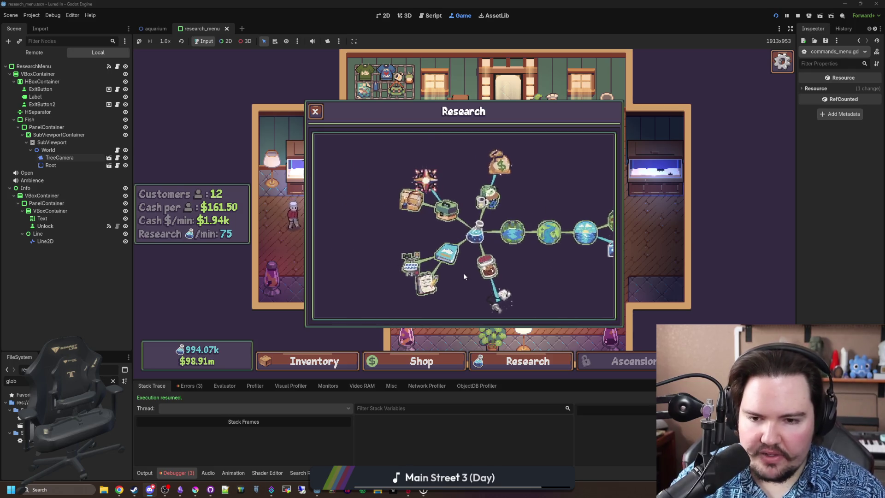
pyautogui.moveTo(476, 274); pyautogui.dragTo(468, 222)
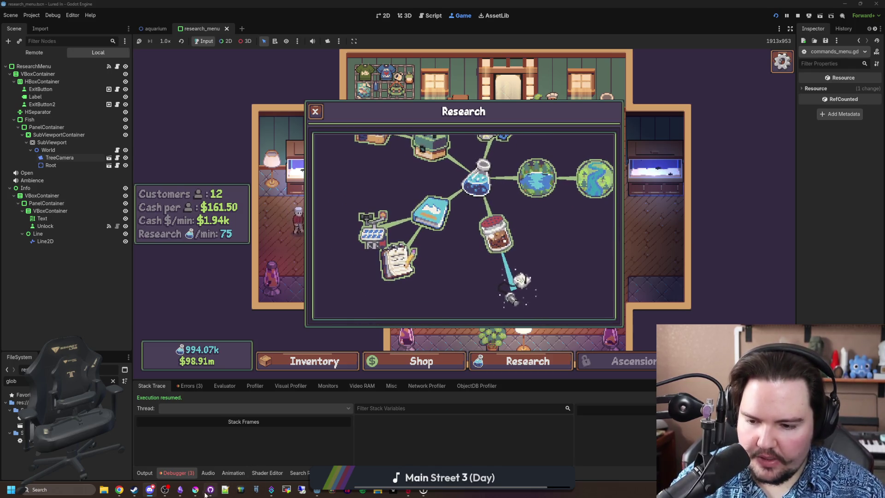
pyautogui.moveTo(196, 492)
pyautogui.click(201, 454)
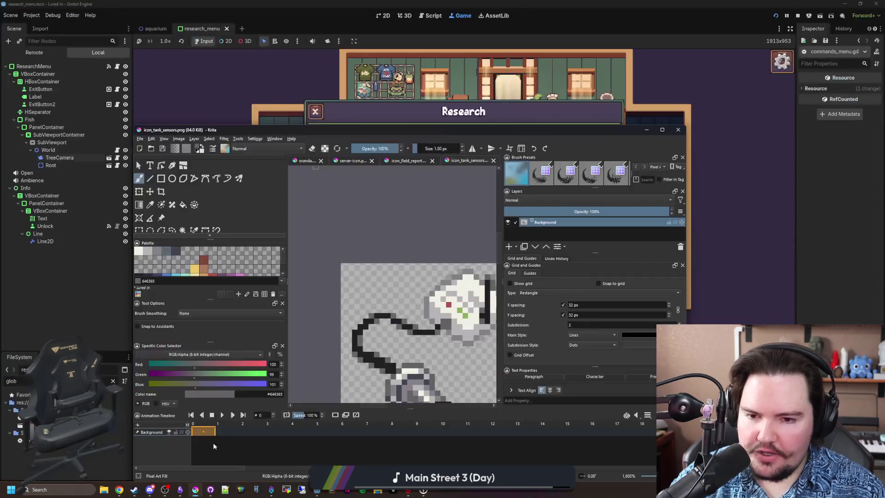
# Step: Maximize Krita and paint a grey pixel on the tank sensors plug's lower edge
pyautogui.doubleClick(477, 129)
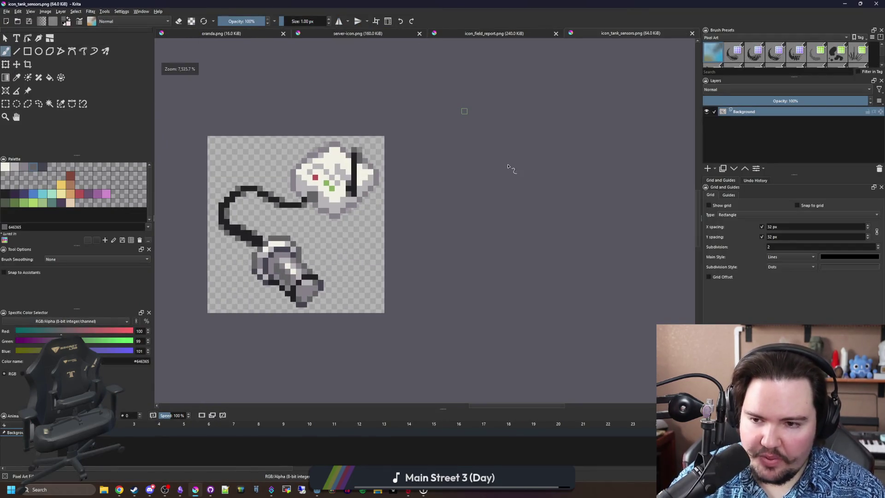
pyautogui.scroll(-1, 425, 179)
pyautogui.scroll(5, 478, 221)
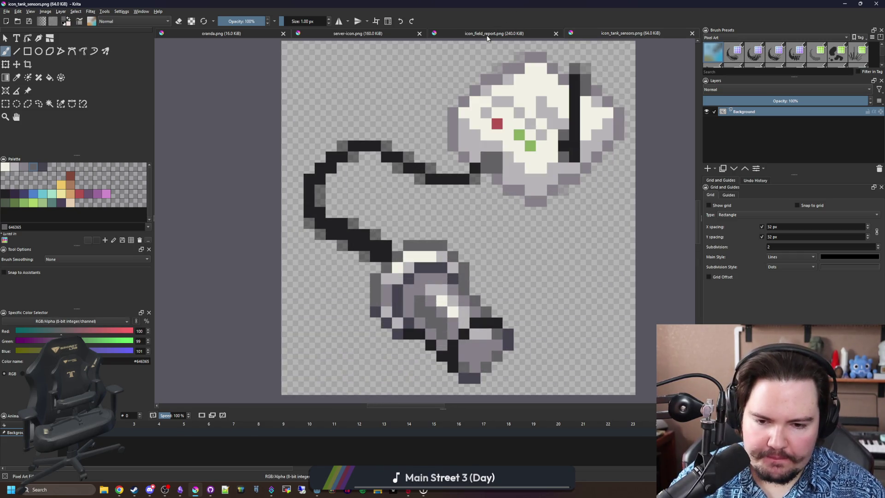
pyautogui.scroll(-1, 454, 212)
pyautogui.scroll(3, 484, 326)
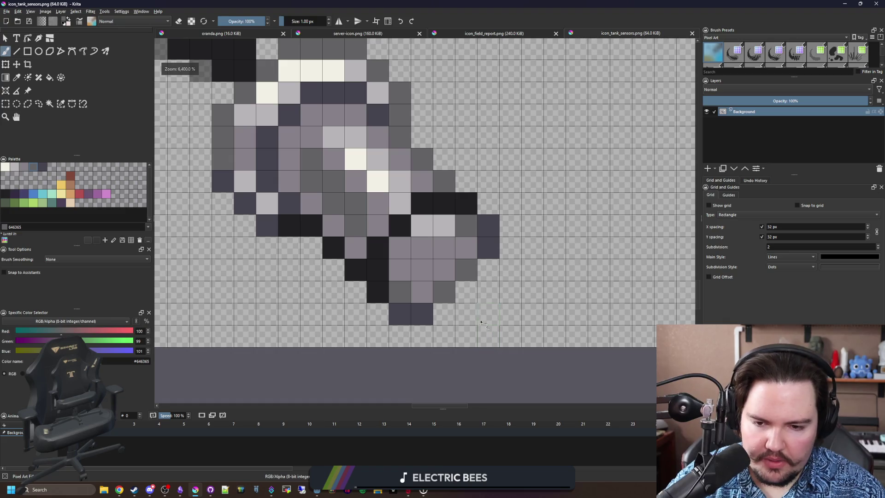
pyautogui.press('p')
pyautogui.press('b')
pyautogui.click(465, 270)
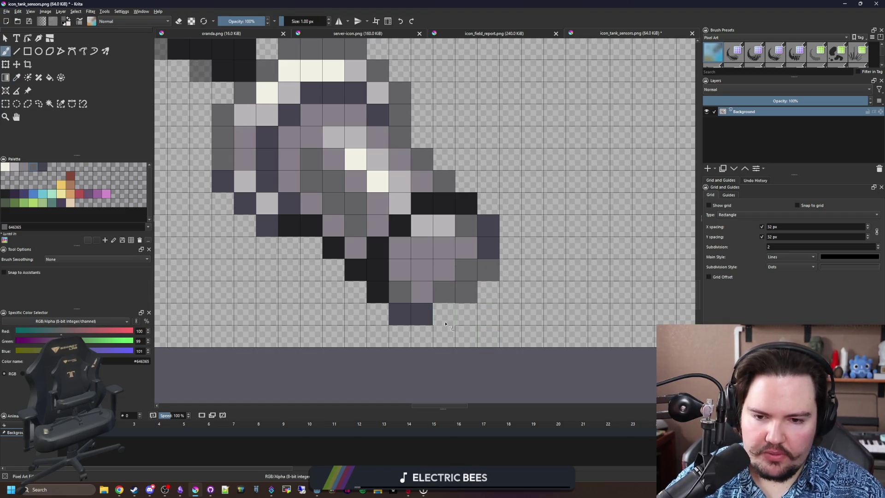
# Step: Sample the lighter grey from the plug and return to the brush
pyautogui.scroll(-5, 415, 297)
pyautogui.scroll(8, 418, 295)
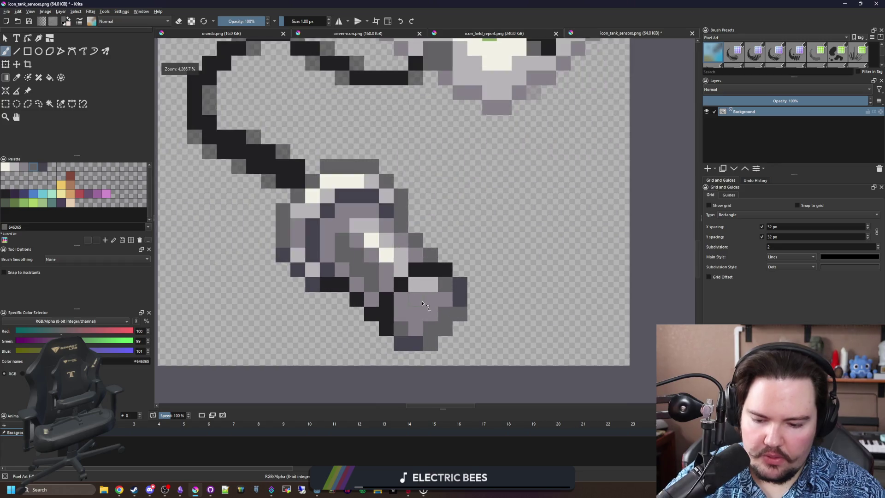
pyautogui.press('p')
pyautogui.click(423, 291)
pyautogui.press('b')
pyautogui.scroll(-6, 444, 303)
pyautogui.scroll(-3, 444, 303)
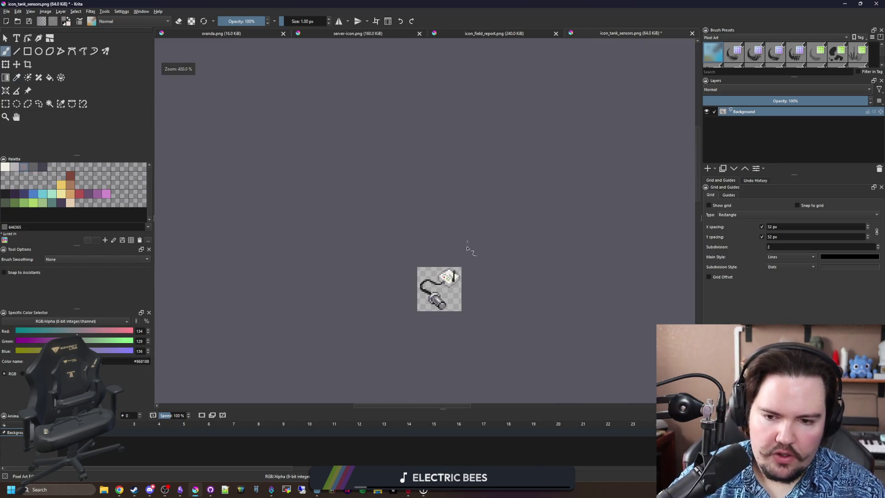
# Step: Save icon_tank_sensors.png, accepting the PNG save options
pyautogui.hotkey('ctrl', 's')
pyautogui.click(479, 310)
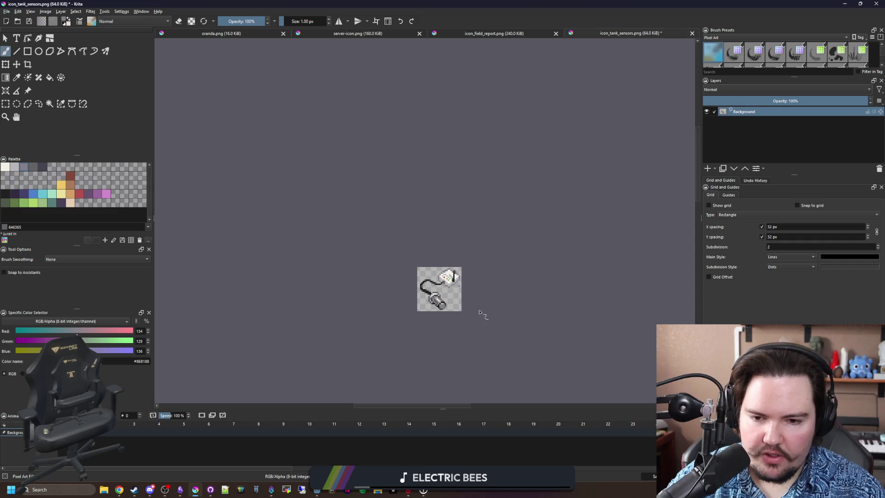
pyautogui.scroll(3, 479, 310)
pyautogui.scroll(2, 376, 276)
# Step: Inspect the icon_field_report.png notebook icon, zooming in and out
pyautogui.click(489, 35)
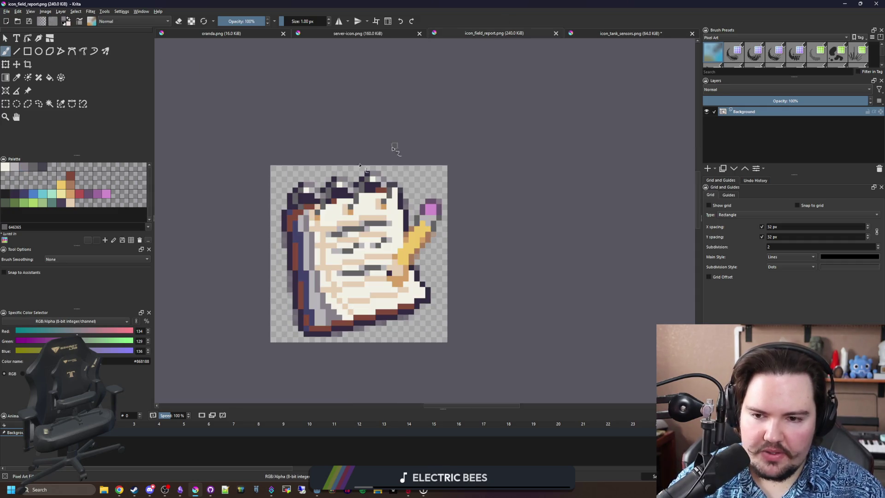
pyautogui.scroll(1, 299, 302)
pyautogui.scroll(-6, 319, 275)
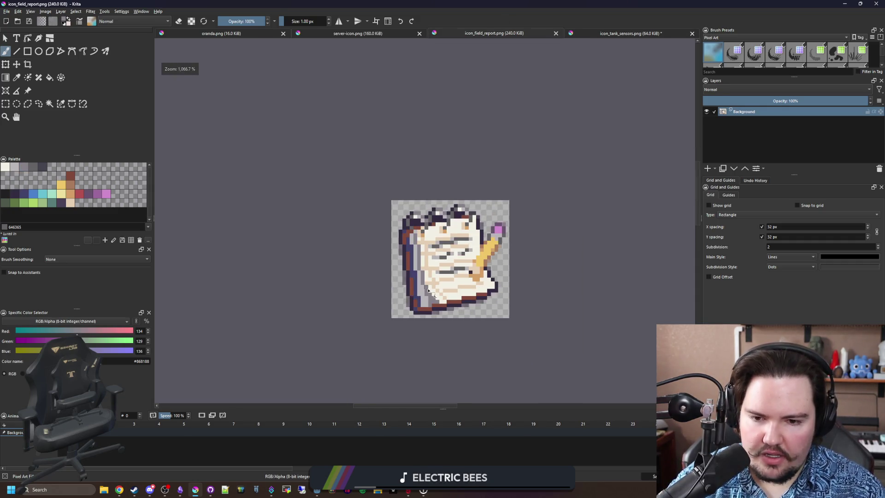
pyautogui.scroll(3, 438, 310)
pyautogui.scroll(4, 430, 279)
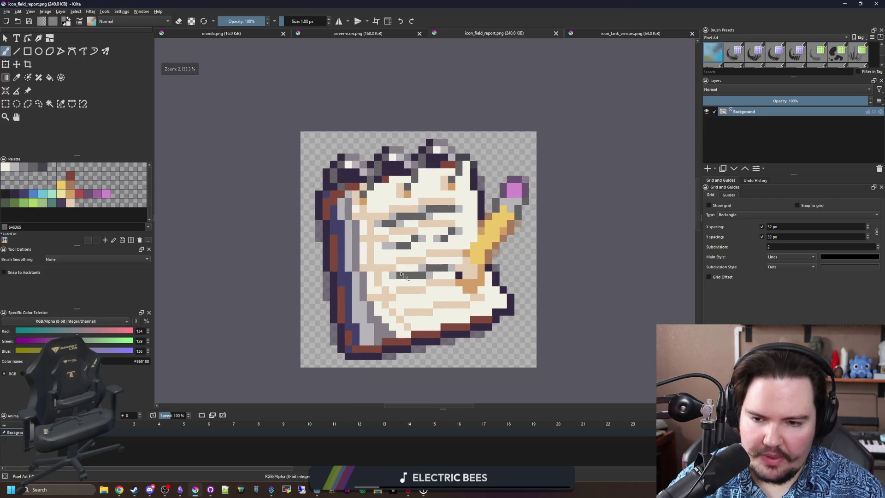
pyautogui.scroll(1, 412, 305)
pyautogui.scroll(-5, 411, 305)
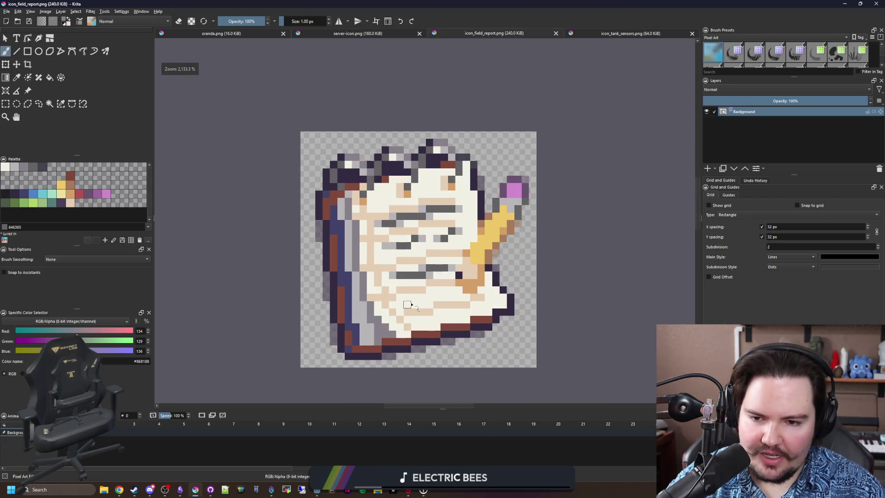
pyautogui.scroll(3, 412, 305)
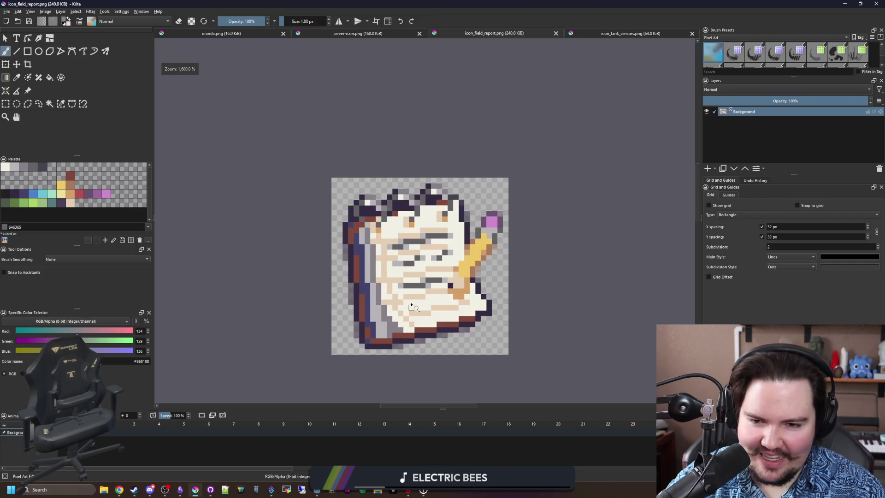
pyautogui.scroll(1, 412, 305)
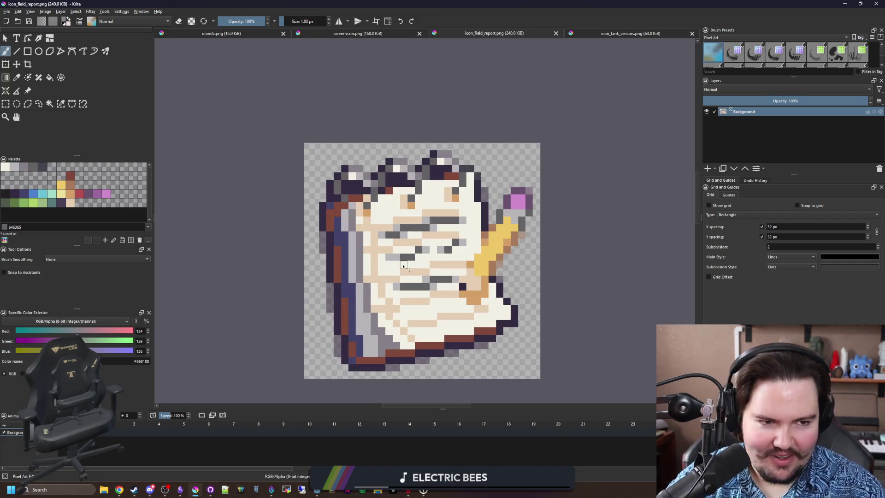
pyautogui.scroll(-4, 403, 266)
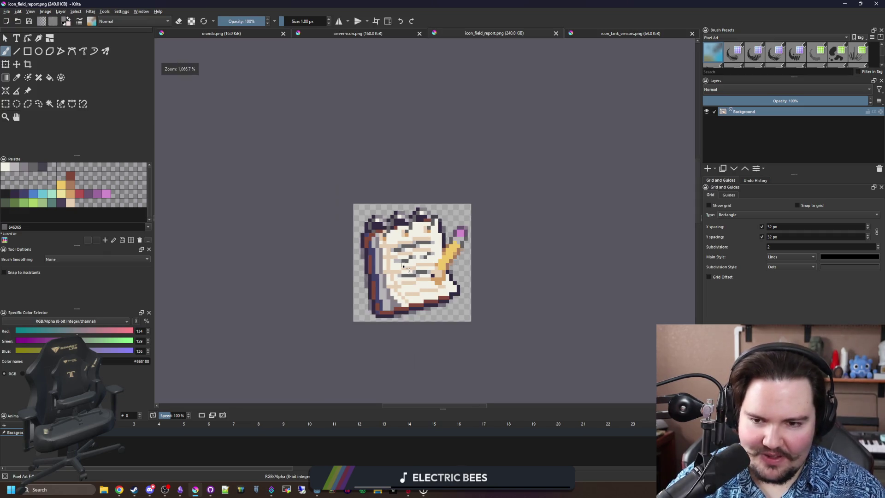
pyautogui.scroll(3, 412, 300)
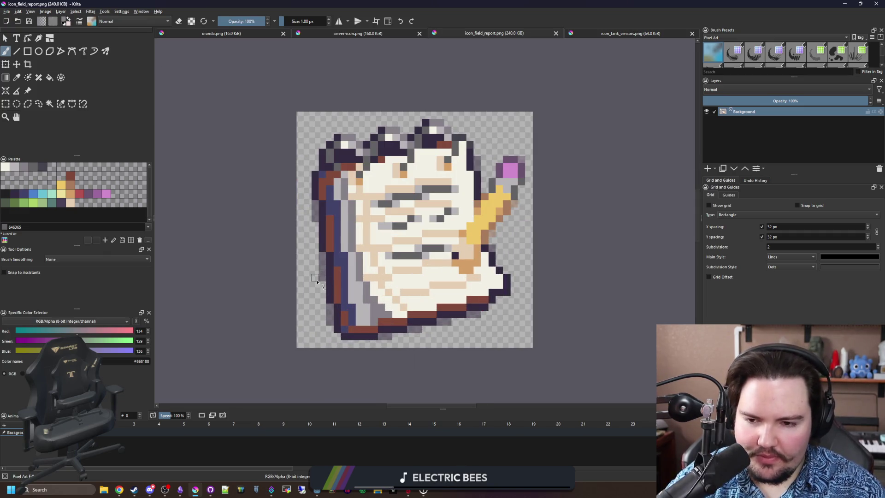
pyautogui.scroll(-3, 461, 277)
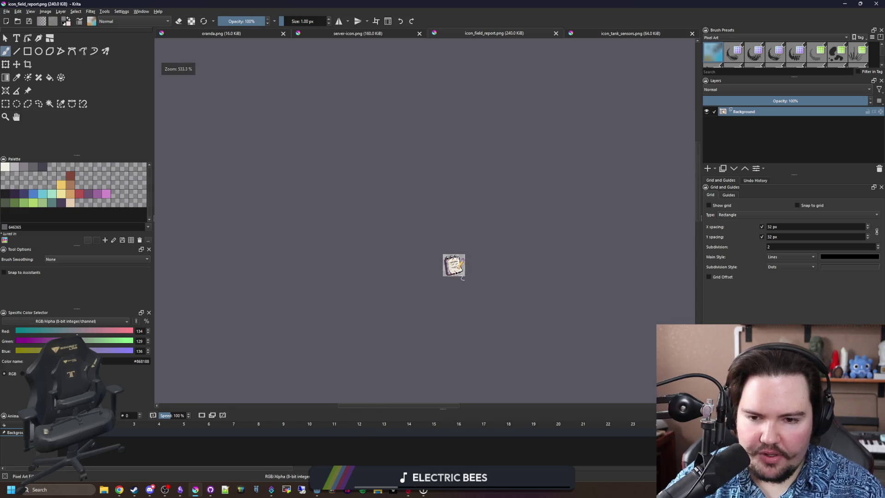
pyautogui.scroll(5, 464, 274)
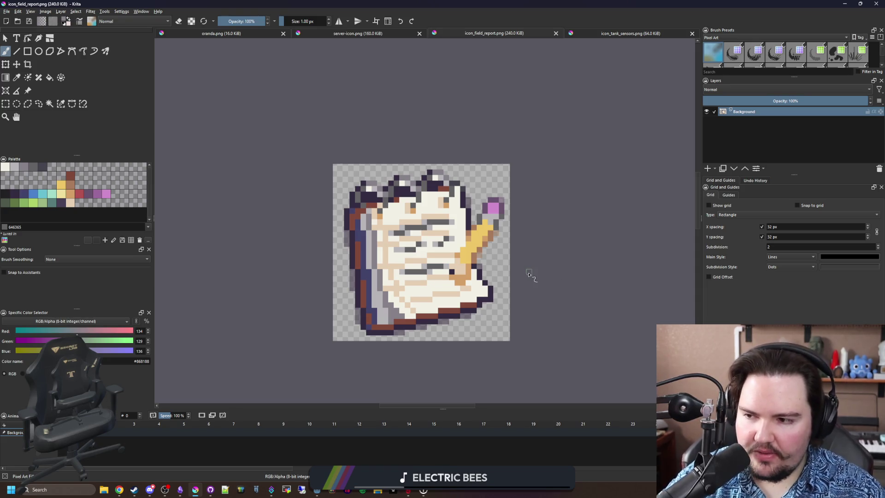
pyautogui.scroll(2, 417, 277)
pyautogui.scroll(-2, 406, 284)
pyautogui.scroll(1, 410, 288)
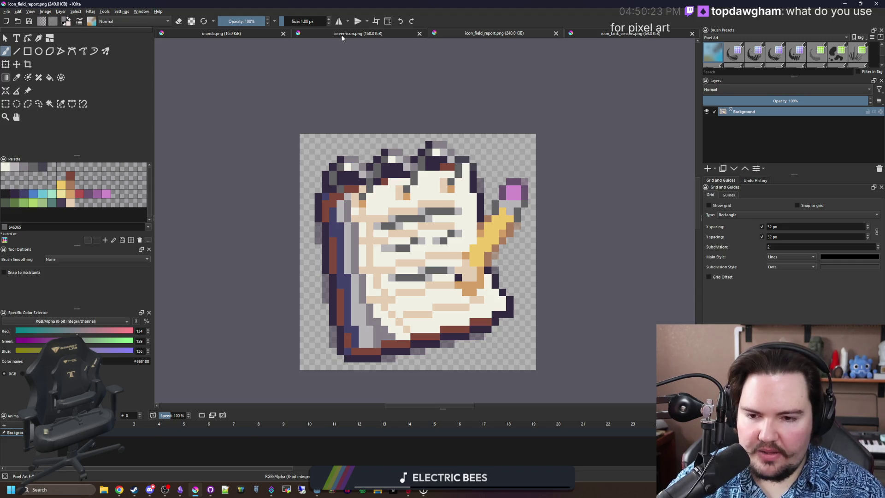
pyautogui.scroll(1, 334, 324)
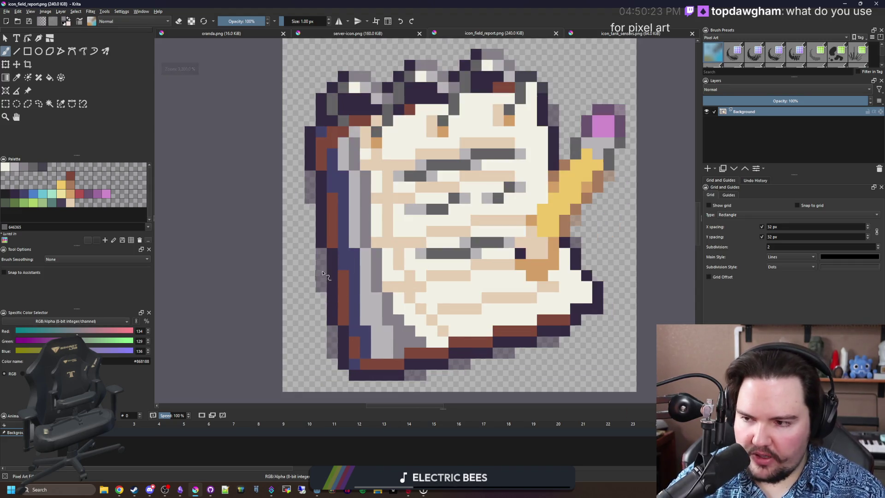
pyautogui.scroll(-1, 337, 293)
pyautogui.scroll(-5, 401, 337)
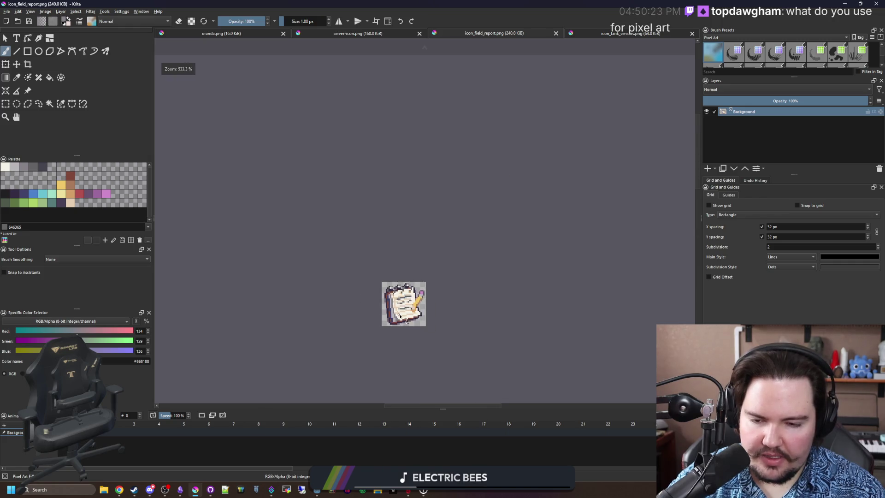
pyautogui.scroll(4, 399, 339)
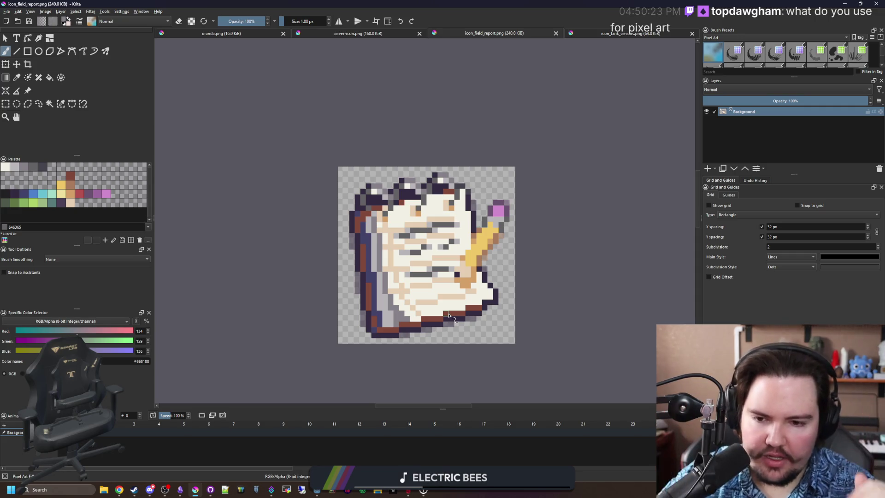
# Step: Switch to oranda.png and zoom around the image
pyautogui.click(219, 36)
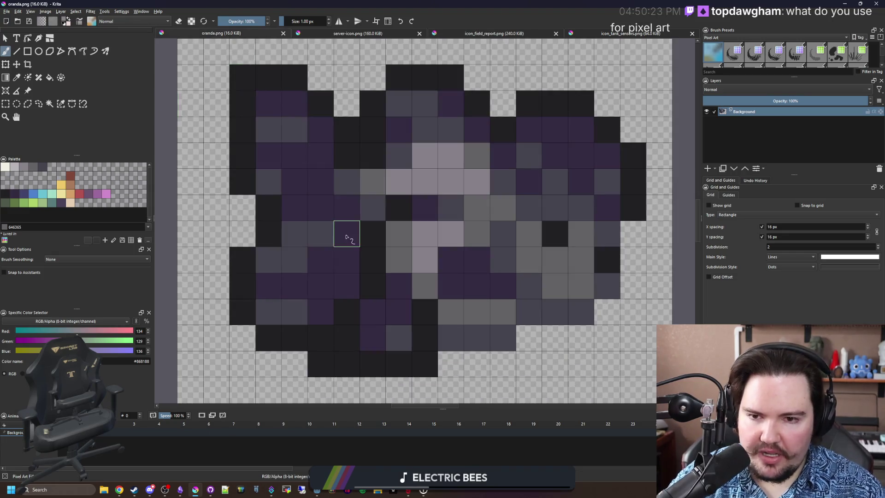
pyautogui.scroll(-6, 347, 237)
pyautogui.scroll(4, 330, 227)
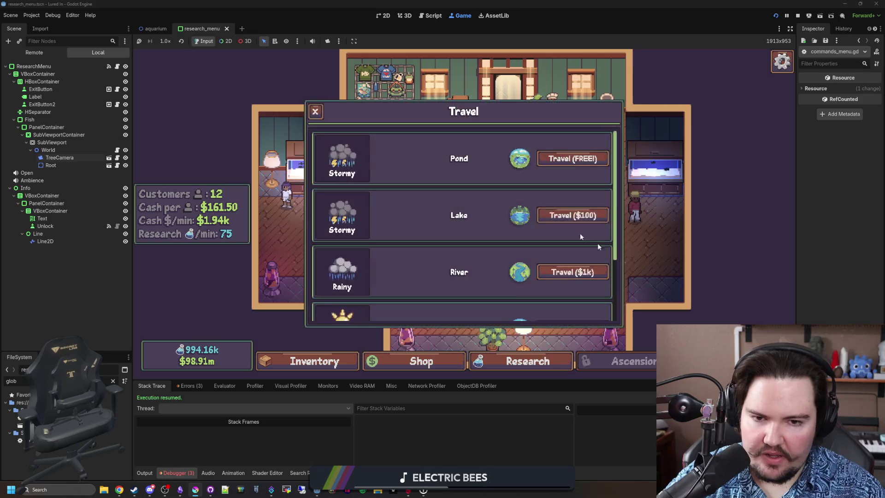
# Step: Travel to the Jungle fishing location and focus the running game
pyautogui.scroll(-3, 571, 258)
pyautogui.click(573, 290)
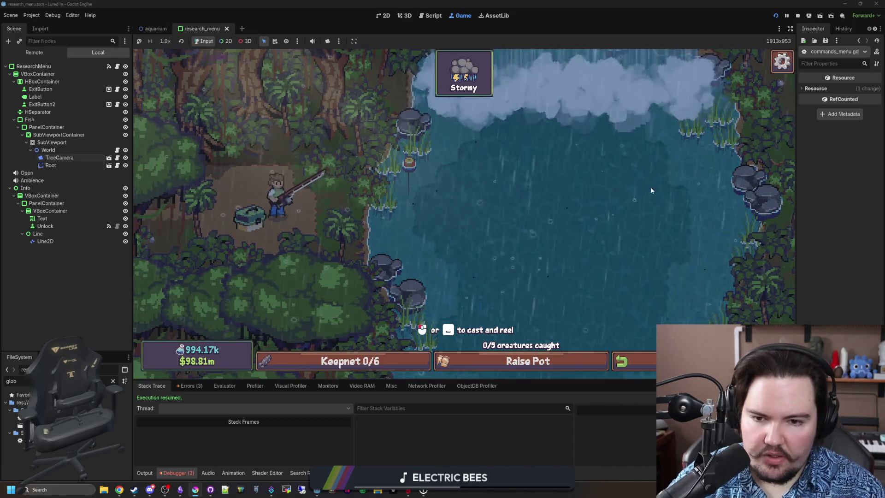
pyautogui.click(514, 225)
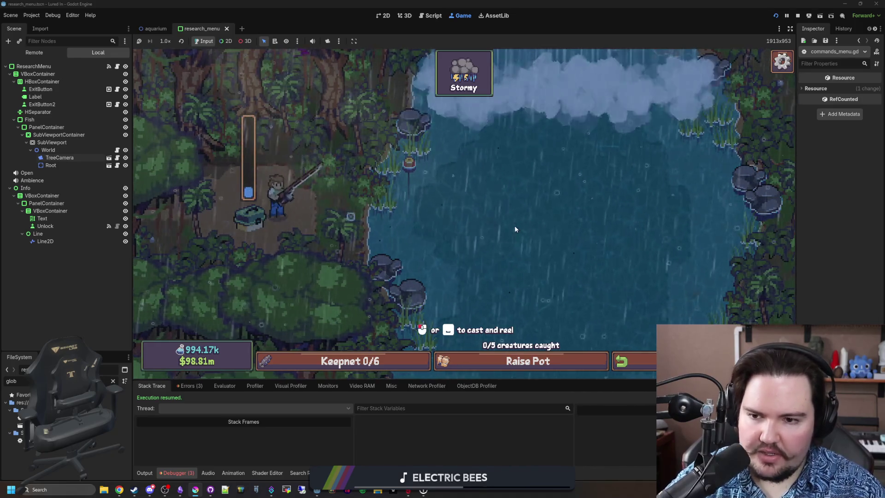
# Step: Run 'weather ll weather sunny' in the secret menu for Sunny weather, then widen the Inspector
pyautogui.press('`')
pyautogui.write('weather ll weather sunny')
pyautogui.press('Return')
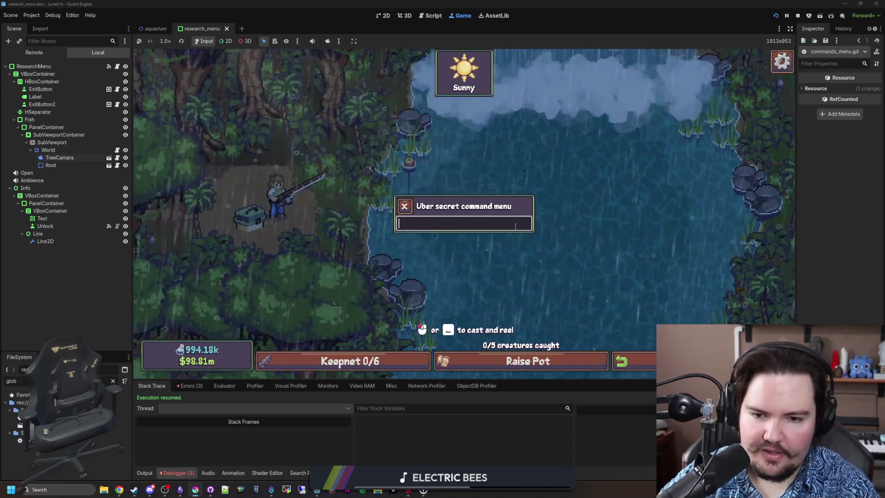
pyautogui.press('`')
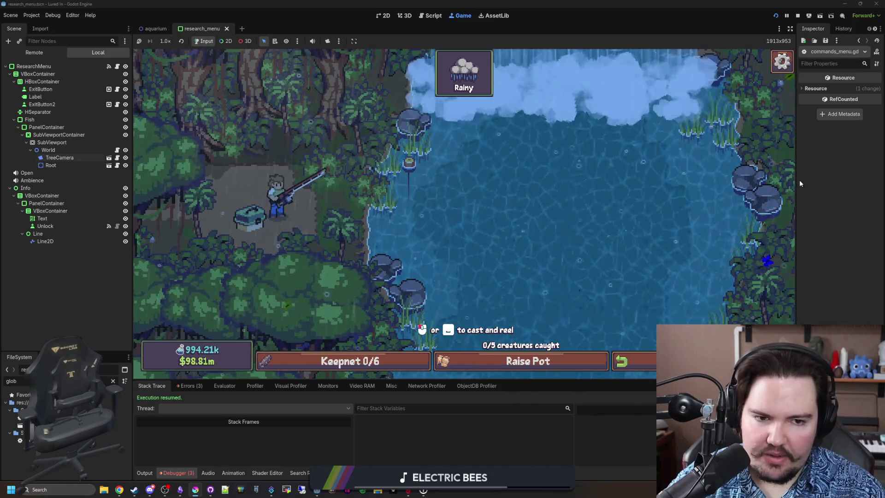
pyautogui.moveTo(797, 179); pyautogui.dragTo(730, 178)
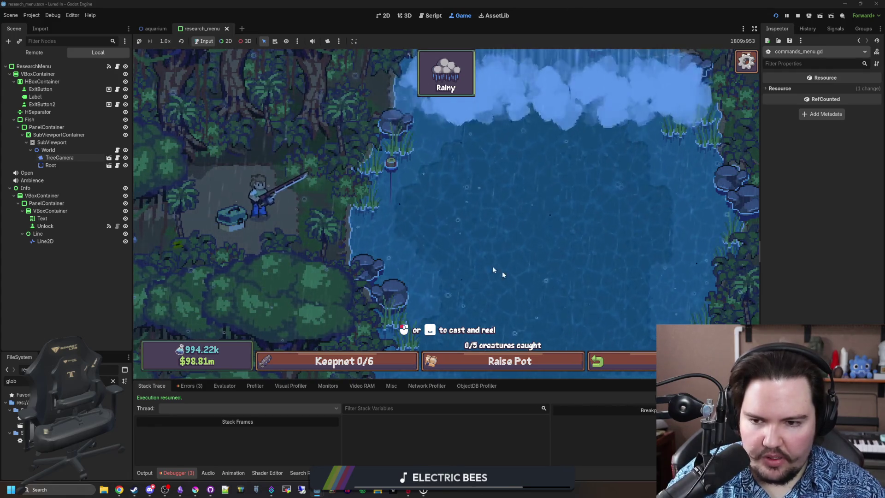
pyautogui.click(469, 224)
# Step: Run 'weather ll.weather cloudy' in the secret menu, then filter FileSystem for 'fishing'
pyautogui.press('`')
pyautogui.write('wea')
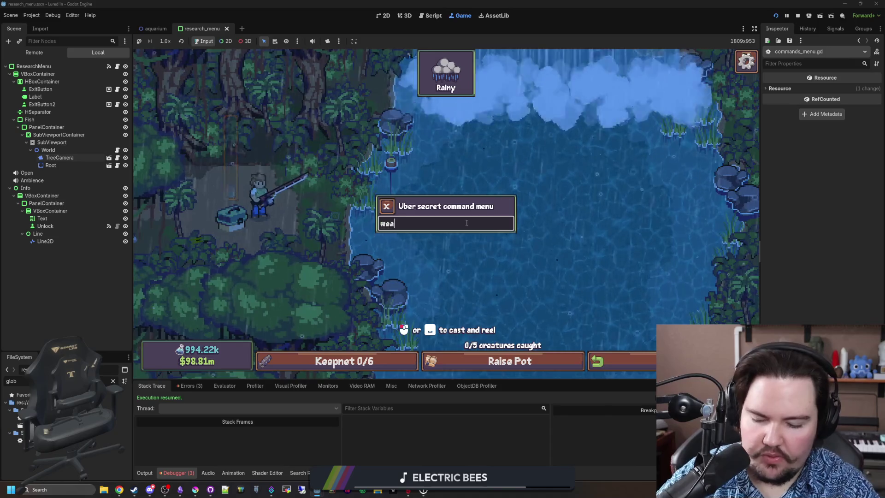
pyautogui.write('ther ll.weather cloudy')
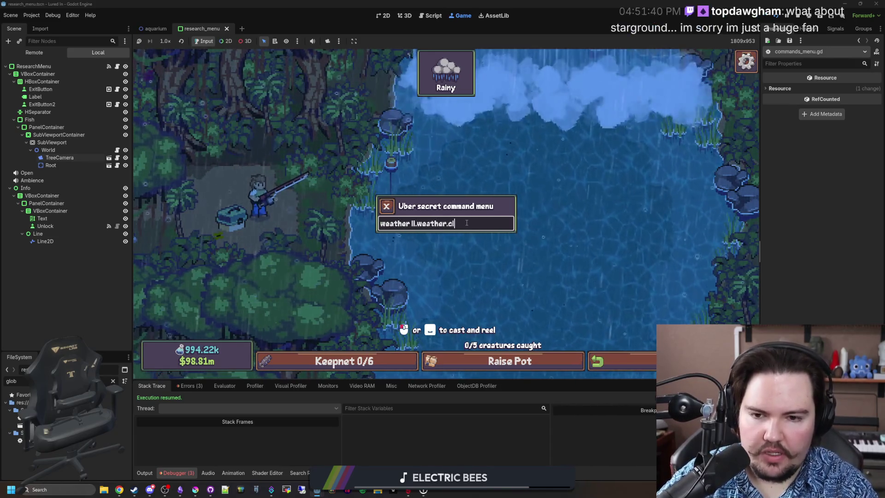
pyautogui.press('Return')
pyautogui.click(386, 206)
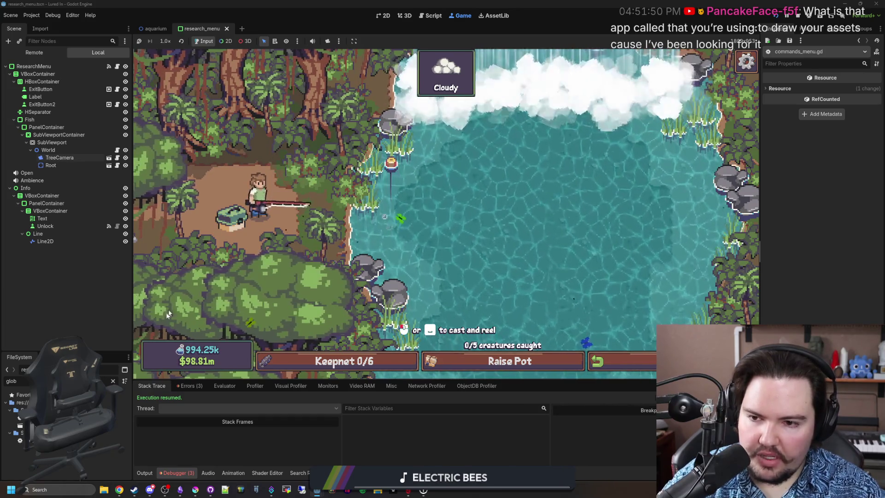
pyautogui.doubleClick(103, 381)
pyautogui.write('fishin')
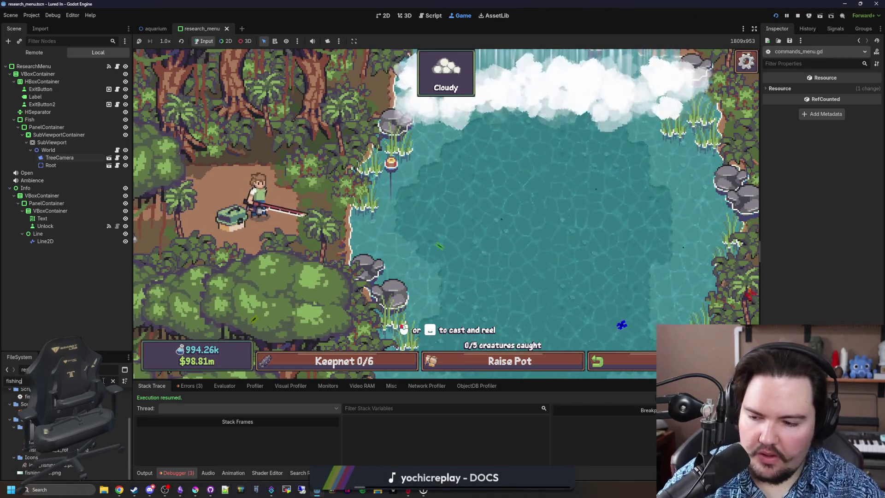
pyautogui.write('g')
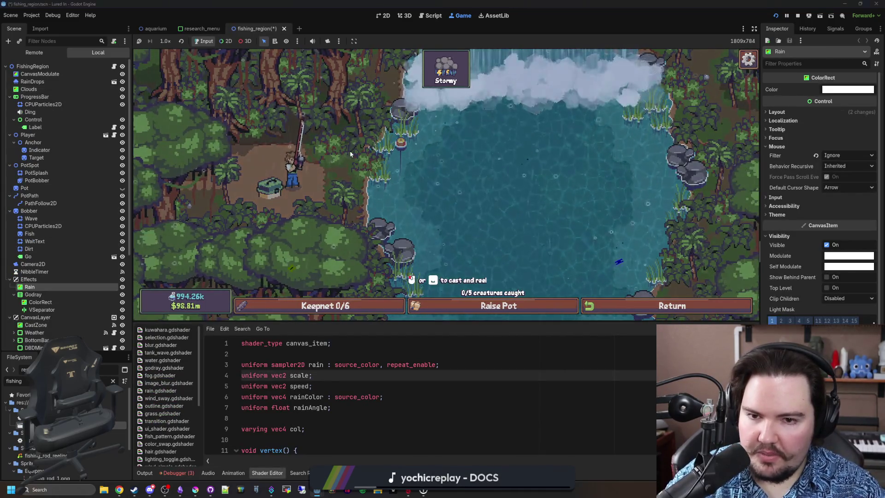
# Step: Set the weather to Cloudy with the secret command 'weather li.weather.CLOUDY'
pyautogui.click(501, 198)
pyautogui.press('`')
pyautogui.write('we')
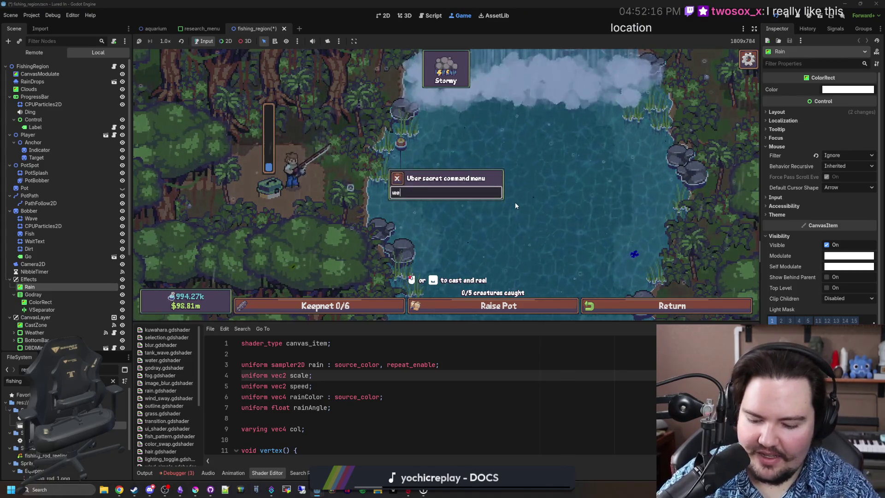
pyautogui.write('ather li.weather.CLOUDY')
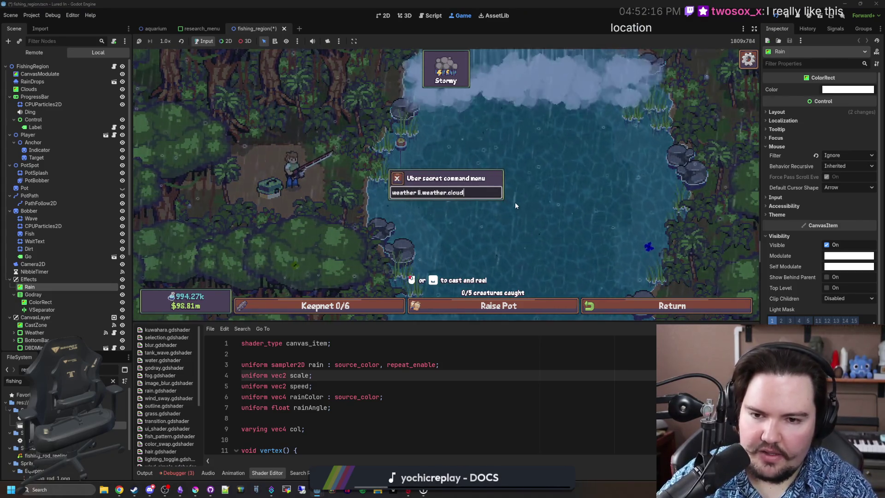
pyautogui.press('Return')
pyautogui.press('`')
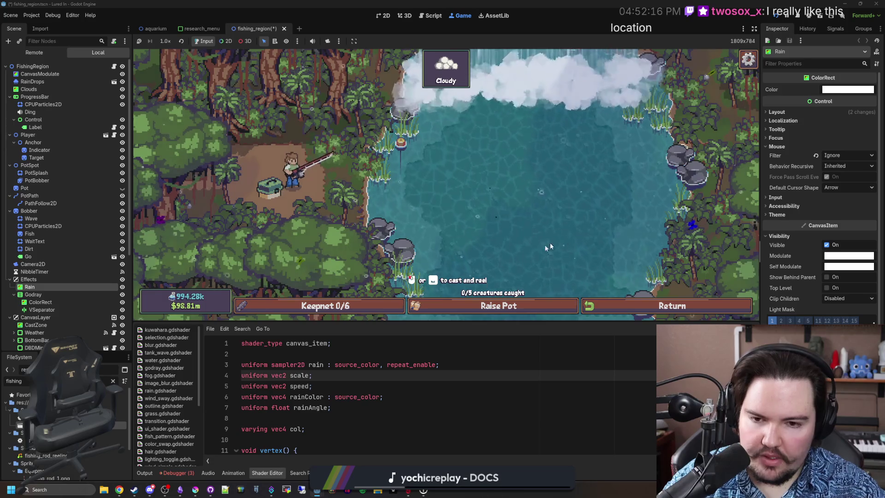
# Step: Enlarge the game view, test a cast on the lake, return to the restaurant, and stop the game
pyautogui.moveTo(438, 324); pyautogui.dragTo(438, 363)
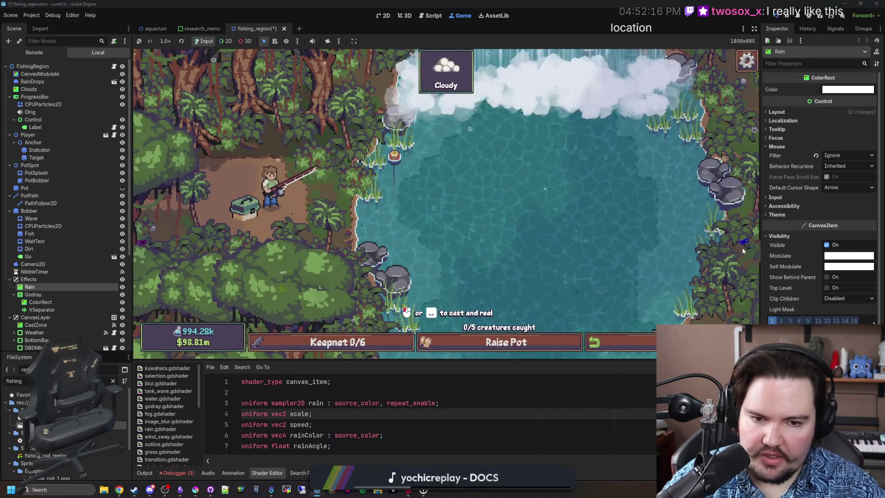
pyautogui.moveTo(761, 245); pyautogui.dragTo(788, 244)
pyautogui.press('space')
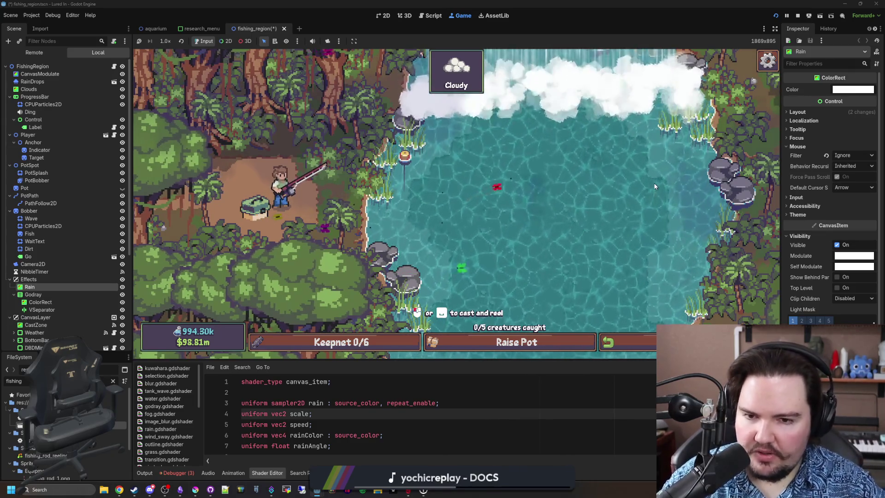
pyautogui.click(549, 213)
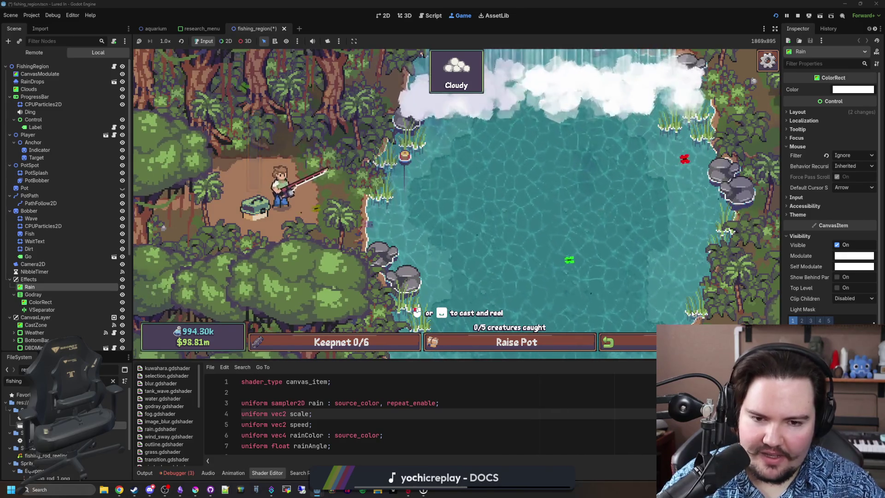
pyautogui.click(608, 341)
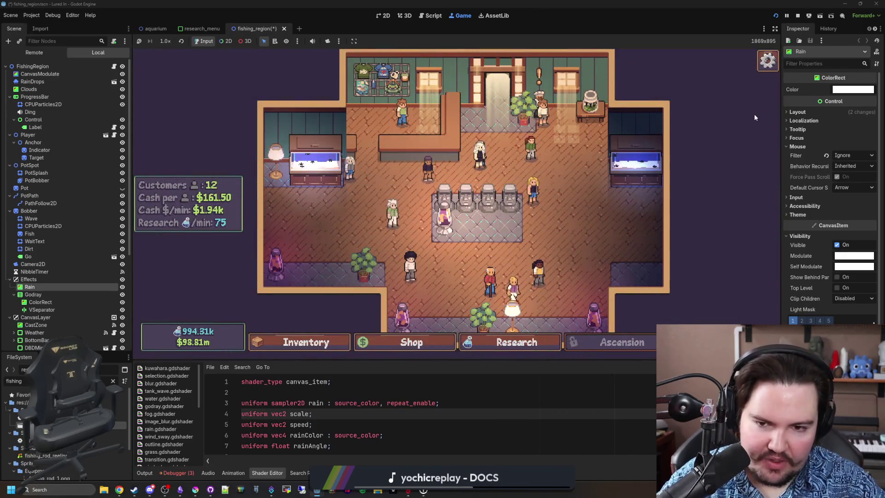
pyautogui.click(798, 16)
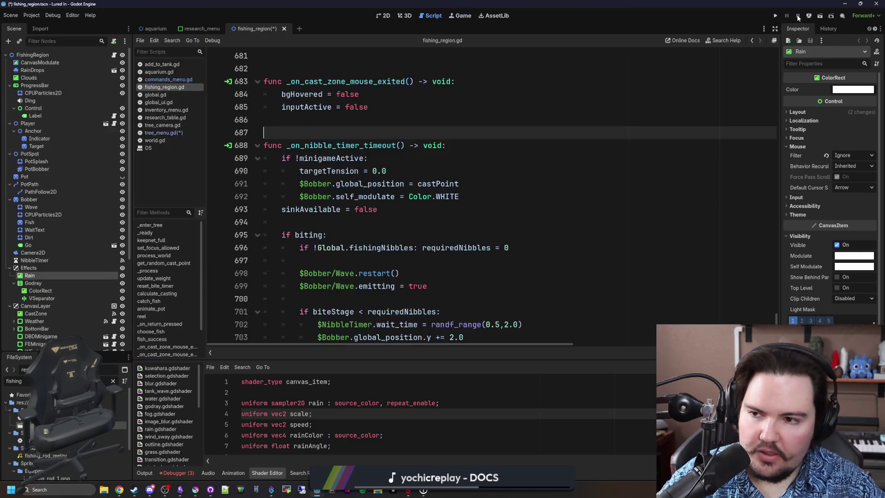
# Step: Save the fishing_region scene and place the cursor on line 691 of fishing_region.gd
pyautogui.hotkey('ctrl', 's')
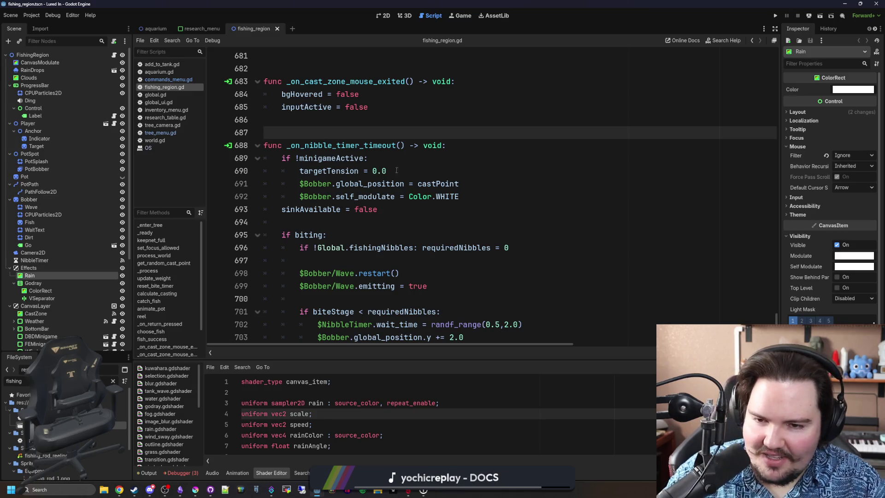
pyautogui.click(411, 183)
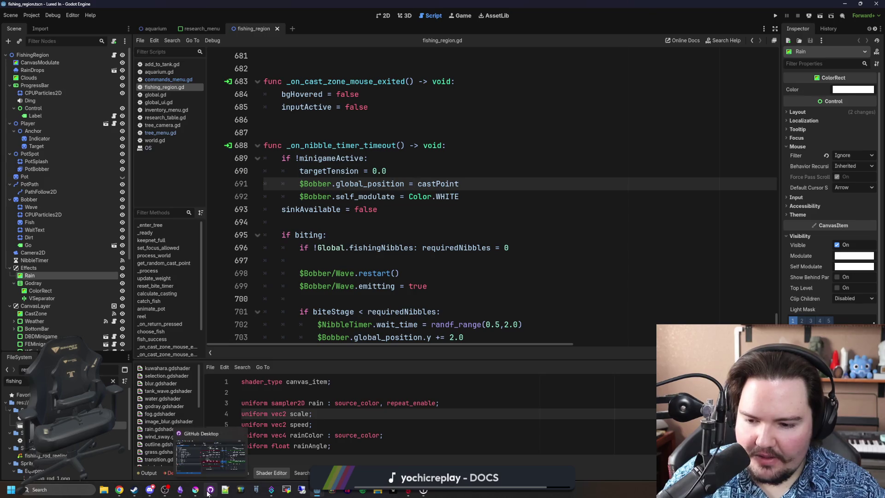
pyautogui.moveTo(202, 494)
pyautogui.moveTo(123, 496)
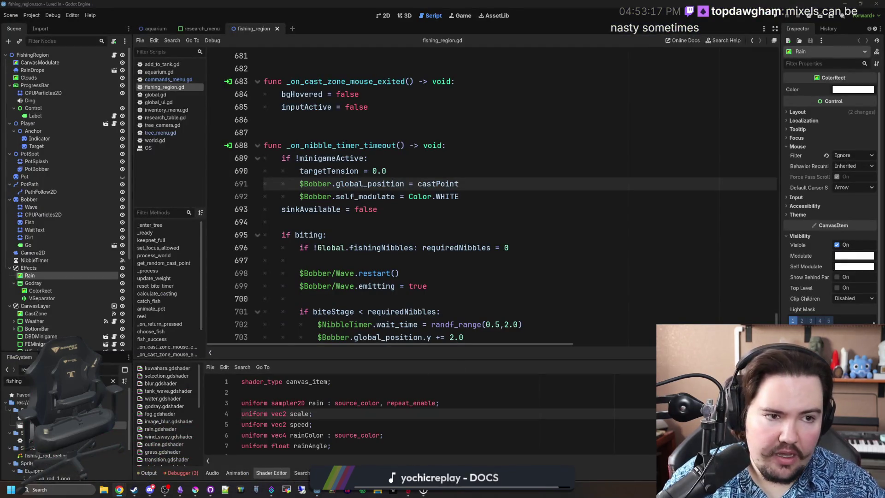
# Step: Load paint.net in Chrome and move the browser up to fill the screen
pyautogui.write('paint.net')
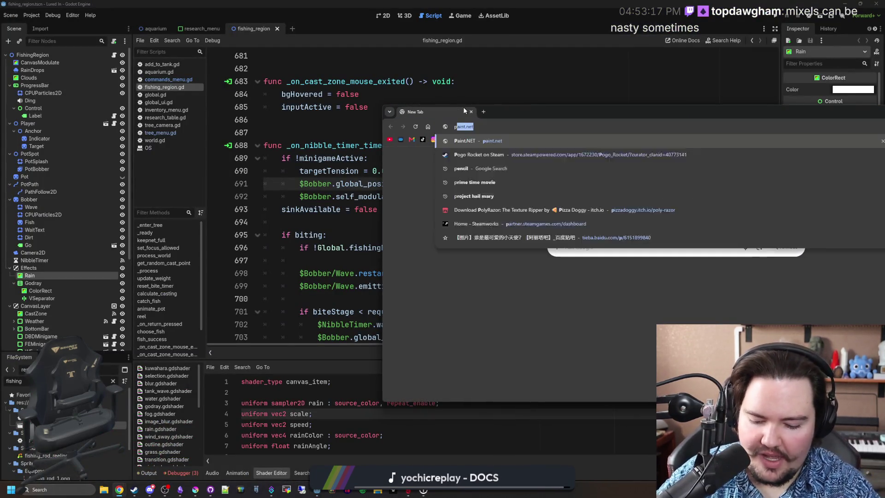
pyautogui.press('Return')
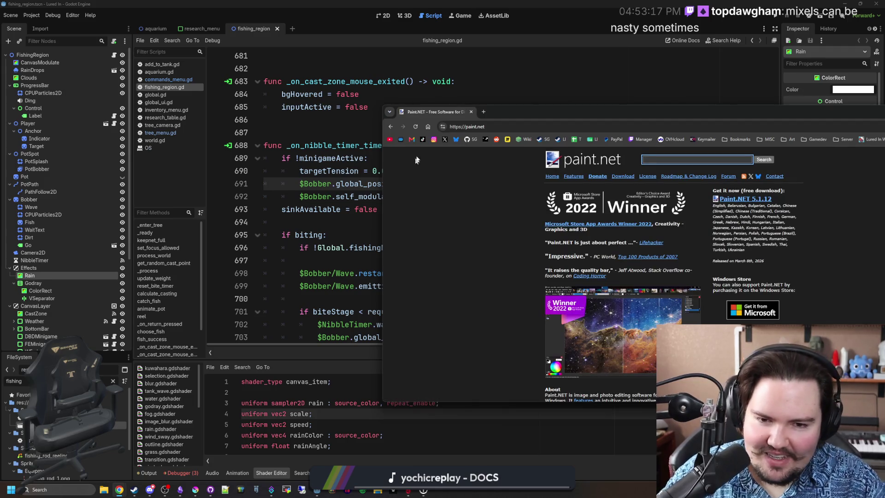
pyautogui.moveTo(508, 116)
pyautogui.mouseDown()
pyautogui.moveTo(505, 4)
pyautogui.moveTo(418, 2)
pyautogui.mouseUp()
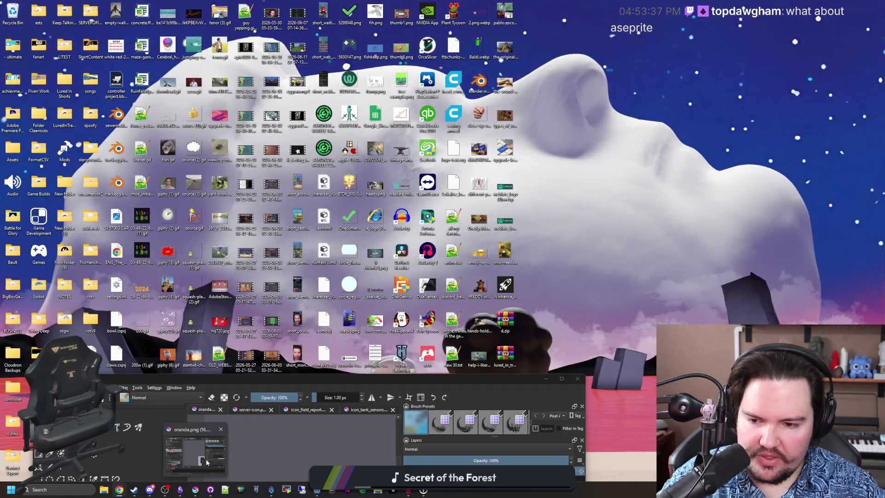
# Step: View Krita full screen, then go back to the paint.net page
pyautogui.click(207, 463)
pyautogui.moveTo(234, 383)
pyautogui.mouseDown()
pyautogui.moveTo(284, 305)
pyautogui.moveTo(323, 0)
pyautogui.mouseUp()
pyautogui.scroll(1, 441, 277)
pyautogui.scroll(-2, 441, 277)
pyautogui.scroll(2, 441, 276)
pyautogui.hotkey('alt', 'Tab')
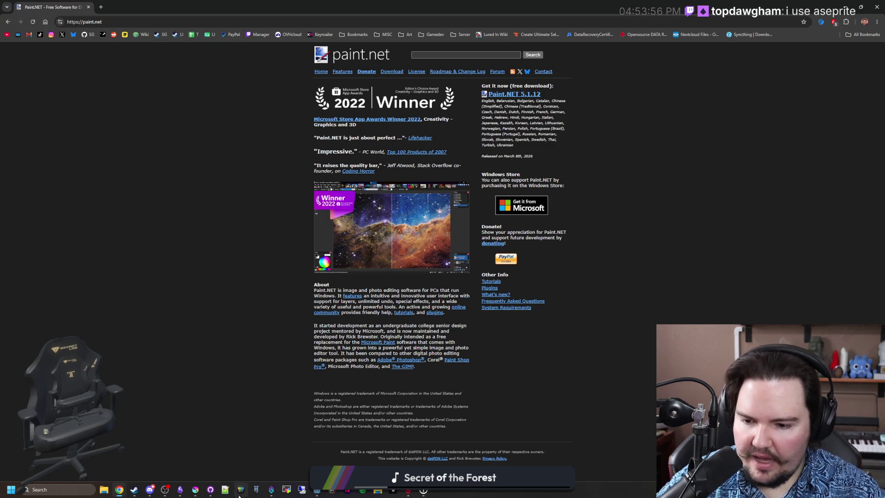
# Step: Bring Krita's oranda.png window up over the page to reveal its canvas
pyautogui.click(201, 494)
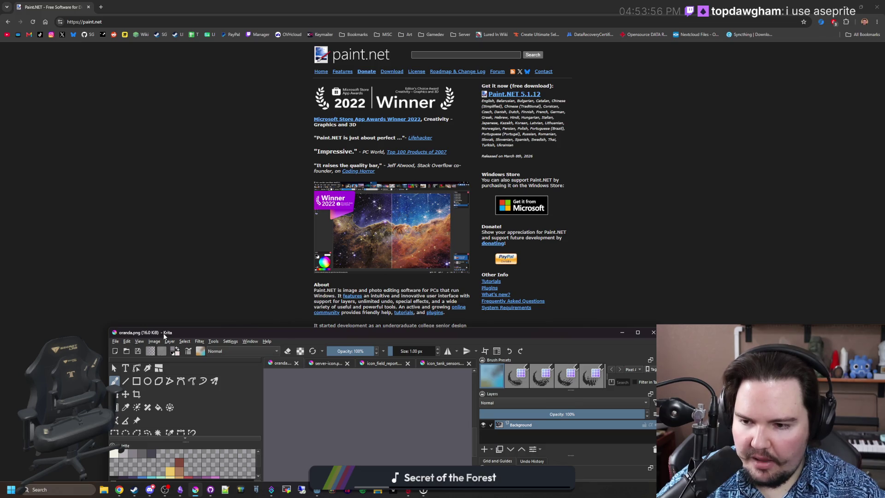
pyautogui.moveTo(171, 334); pyautogui.dragTo(253, 173)
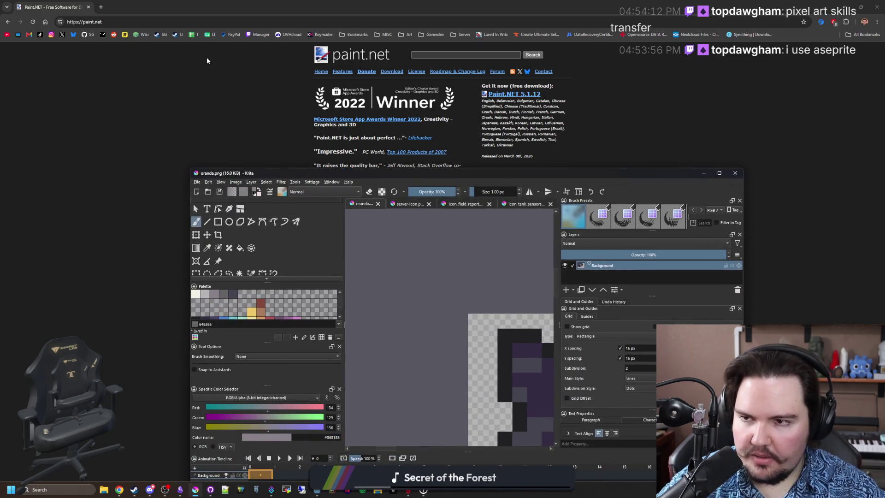
pyautogui.click(105, 6)
# Step: Search Google for krita and browse the official krita.org homepage
pyautogui.write('krita')
pyautogui.press('Return')
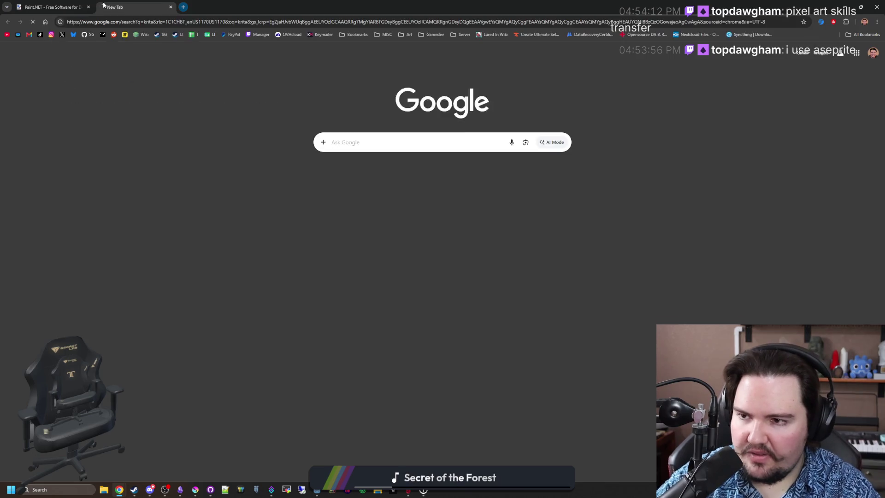
pyautogui.click(106, 118)
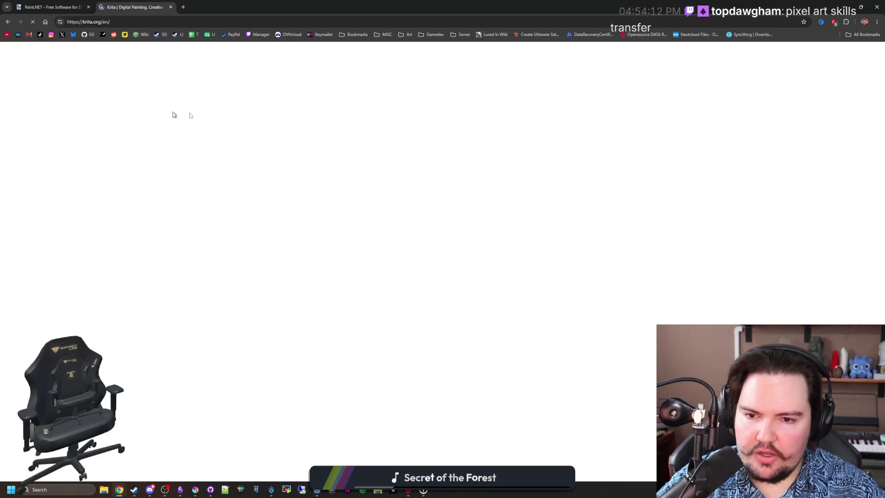
pyautogui.scroll(-7, 392, 132)
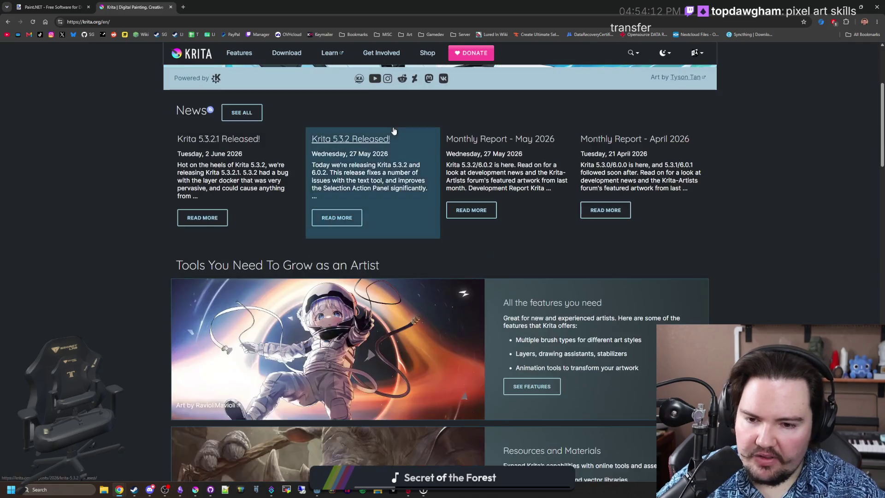
pyautogui.scroll(-9, 392, 126)
pyautogui.scroll(11, 446, 124)
pyautogui.scroll(6, 446, 123)
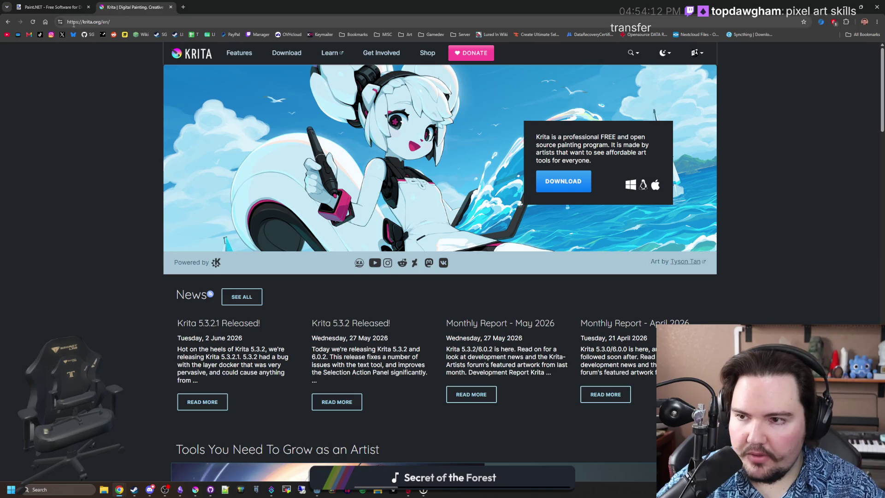
pyautogui.scroll(-20, 326, 133)
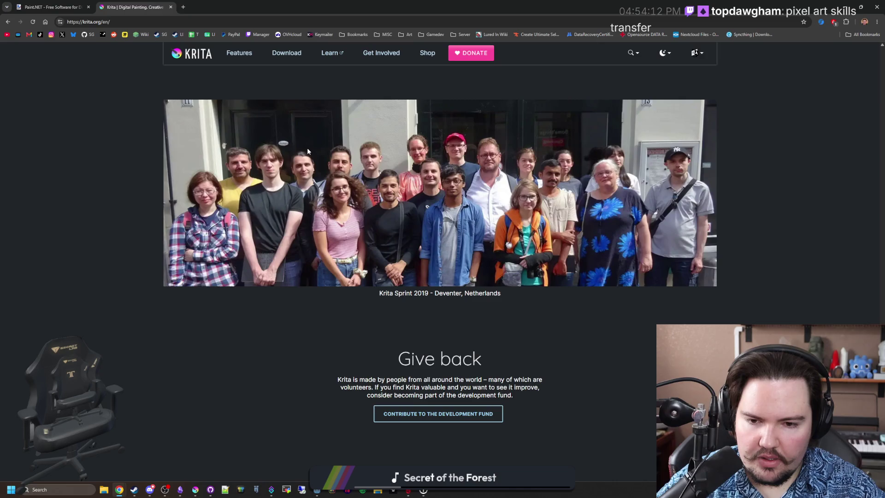
pyautogui.scroll(-5, 424, 247)
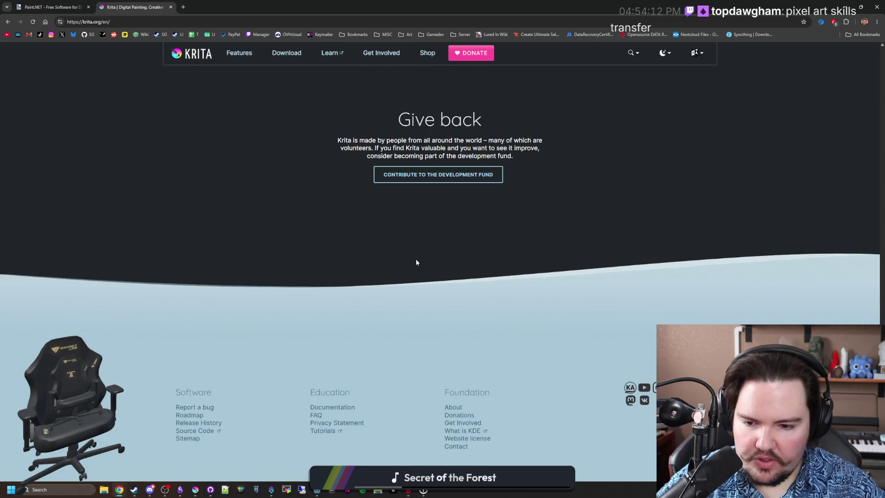
pyautogui.press('Home')
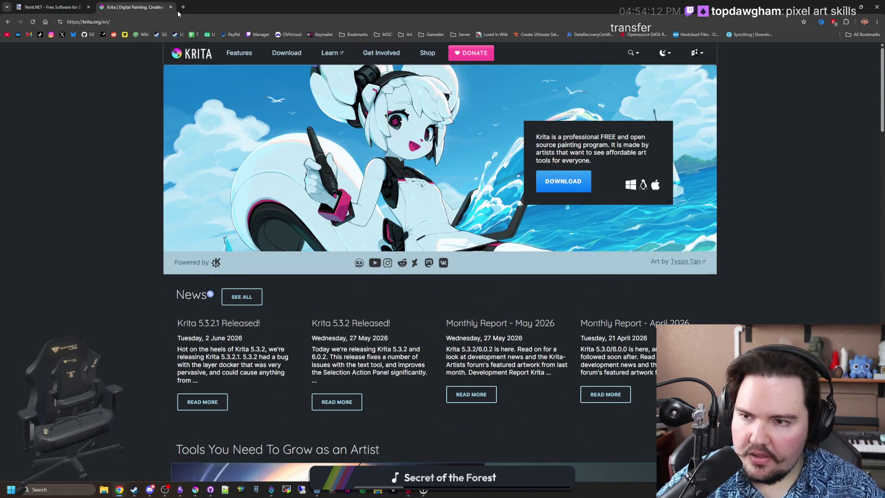
# Step: Search for blender in a new tab and open blender.org
pyautogui.click(183, 7)
pyautogui.write('blender')
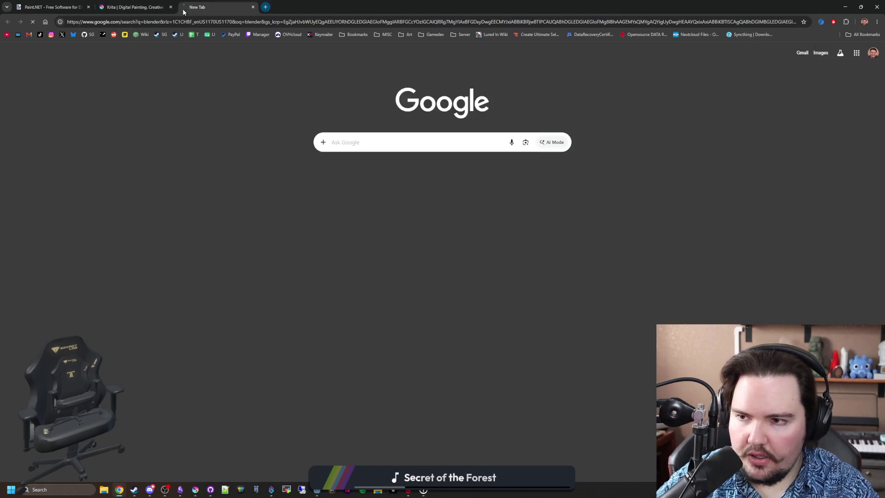
pyautogui.press('Return')
pyautogui.click(119, 123)
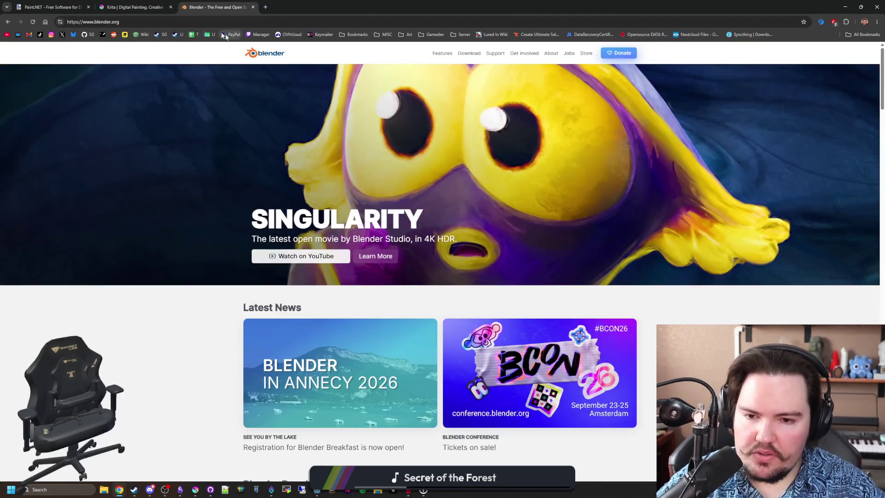
pyautogui.scroll(-10, 511, 194)
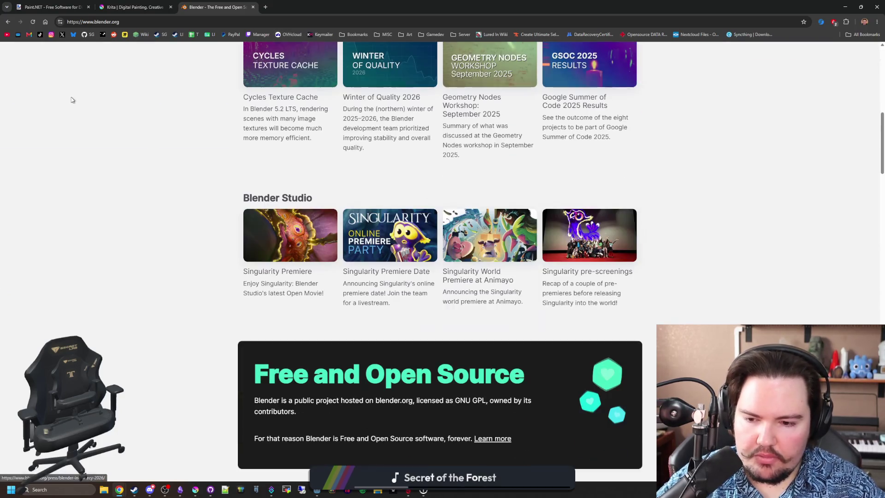
# Step: Flip between the Krita and Blender tabs, ending on the paint.net page
pyautogui.click(133, 7)
pyautogui.click(217, 7)
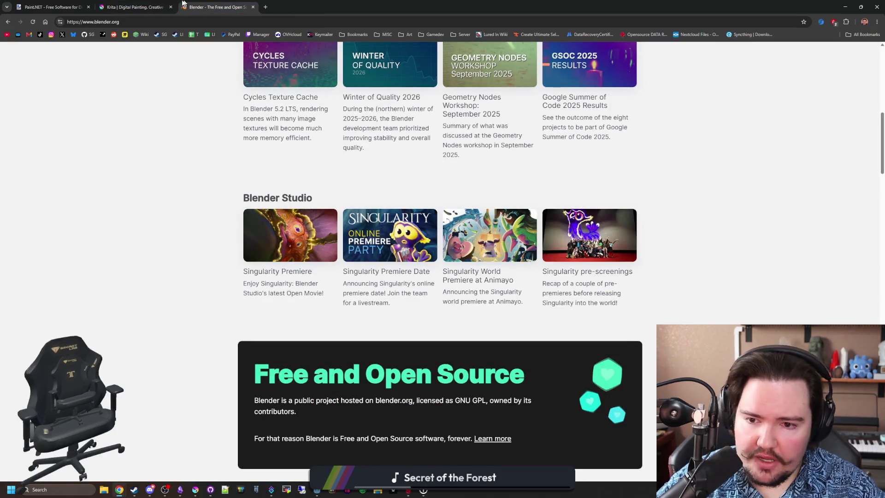
pyautogui.click(134, 7)
pyautogui.click(84, 7)
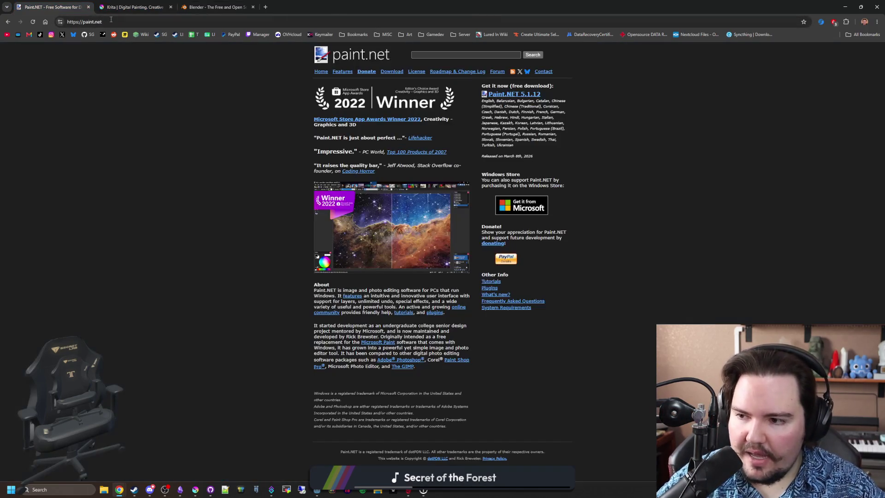
# Step: Restore Chrome to a smaller window over Godot and switch between the Krita and Blender tabs
pyautogui.moveTo(395, 5)
pyautogui.mouseDown()
pyautogui.moveTo(461, 194)
pyautogui.moveTo(457, 360)
pyautogui.moveTo(417, 82)
pyautogui.moveTo(376, 98)
pyautogui.mouseUp()
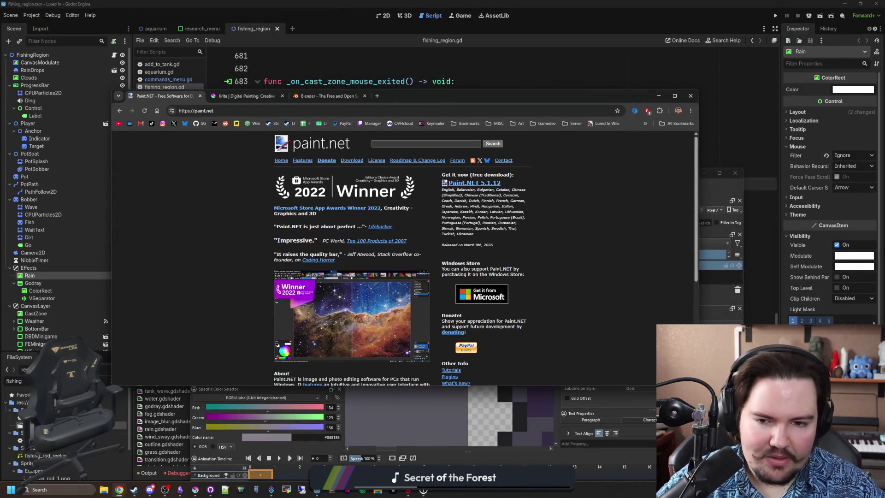
pyautogui.click(245, 96)
pyautogui.click(328, 96)
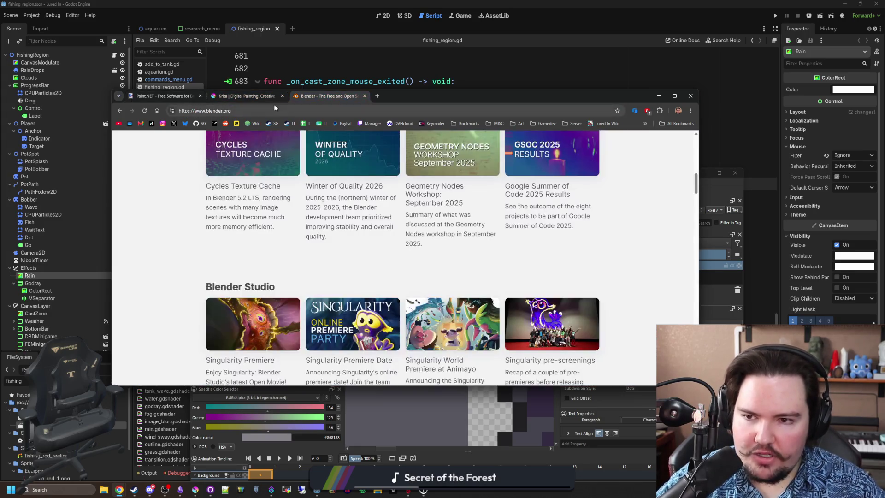
pyautogui.click(259, 97)
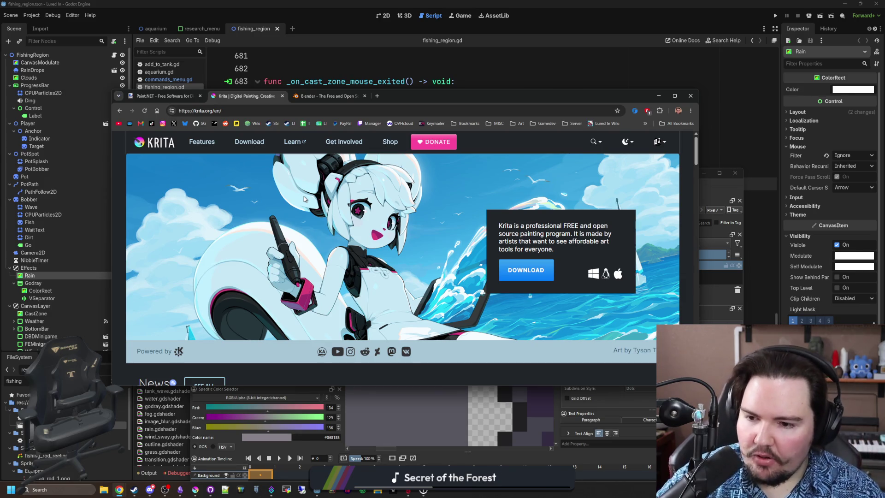
# Step: Scroll through the krita.org page, then close the Krita tab
pyautogui.scroll(-3, 315, 228)
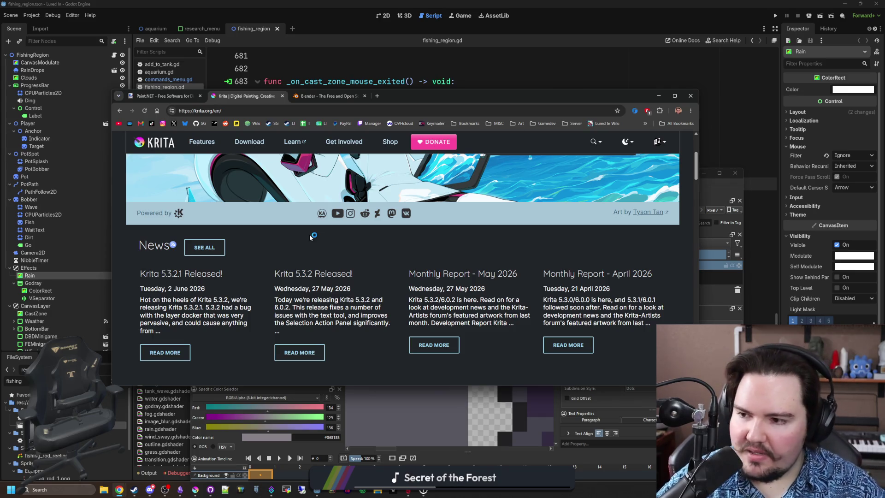
pyautogui.scroll(-10, 310, 237)
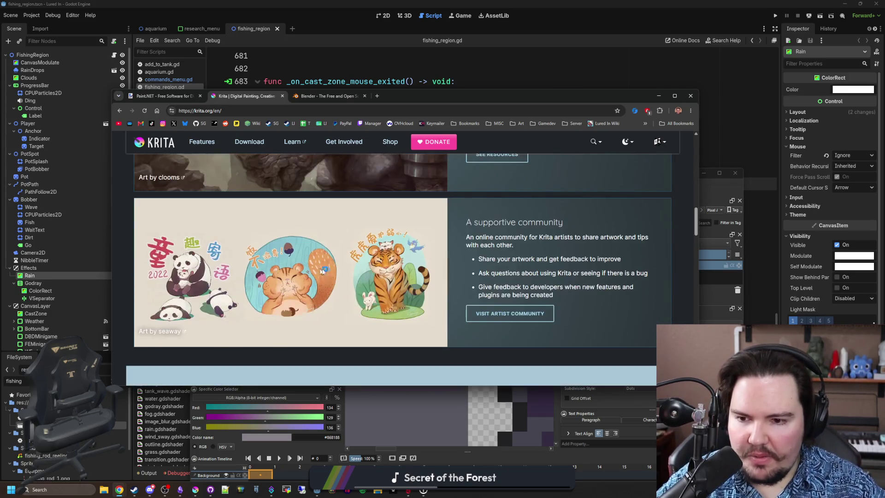
pyautogui.scroll(-7, 320, 272)
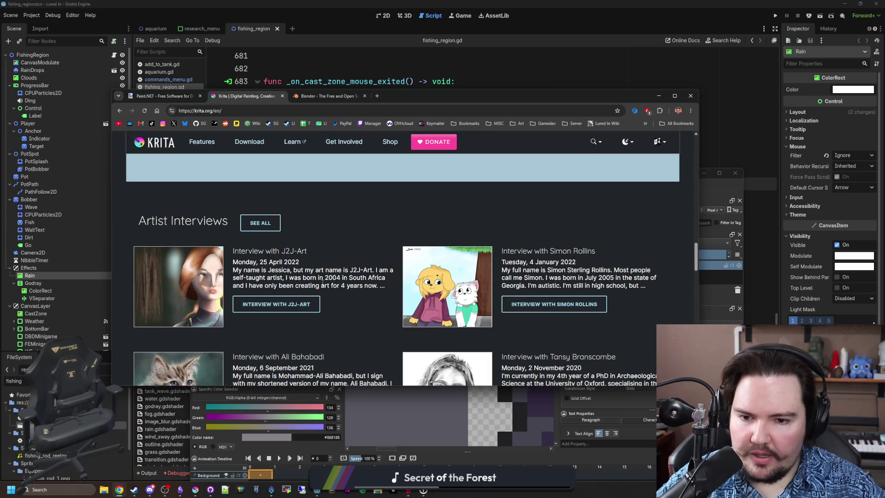
pyautogui.scroll(4, 431, 340)
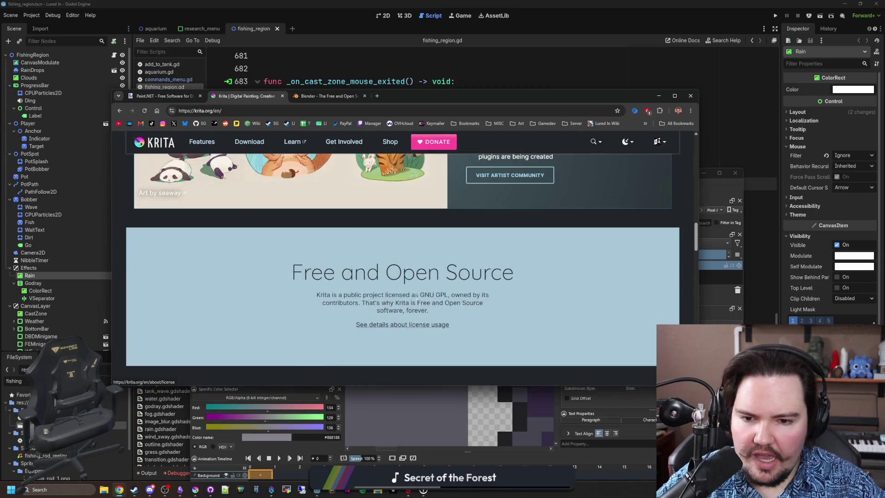
pyautogui.scroll(10, 429, 316)
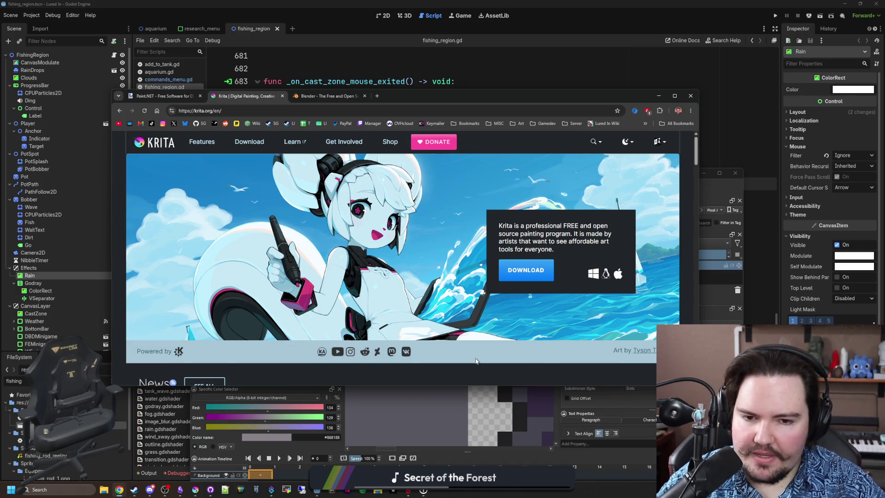
pyautogui.scroll(-1, 477, 361)
pyautogui.scroll(-1, 281, 305)
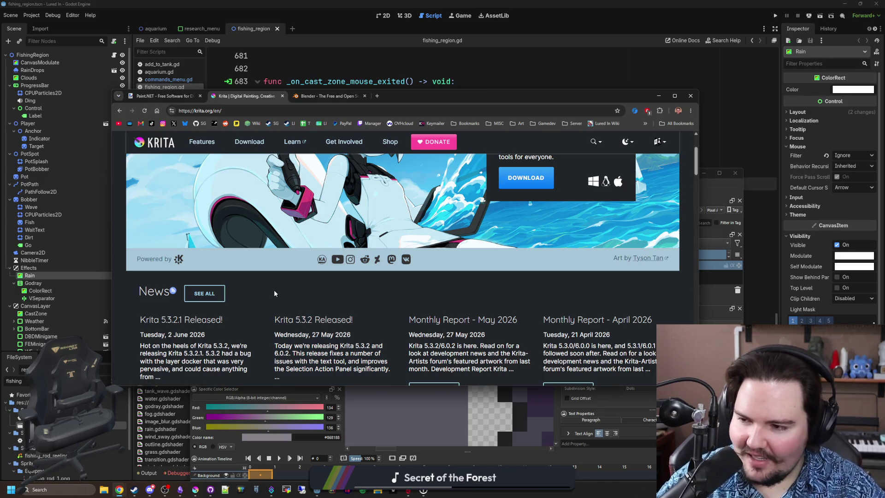
pyautogui.scroll(2, 277, 213)
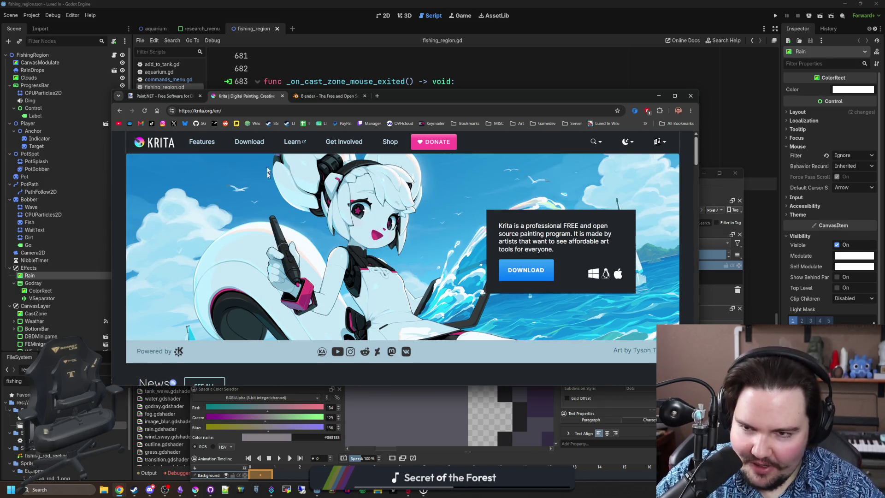
pyautogui.click(283, 96)
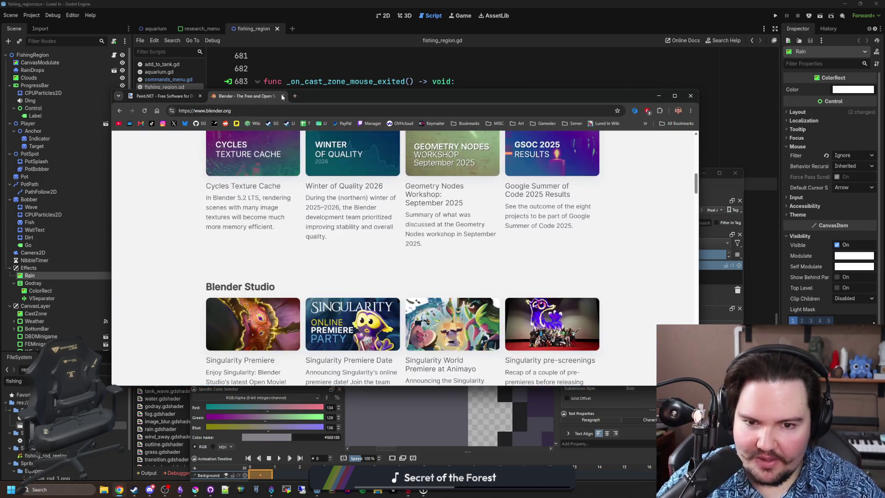
pyautogui.scroll(-6, 352, 253)
pyautogui.scroll(-6, 485, 260)
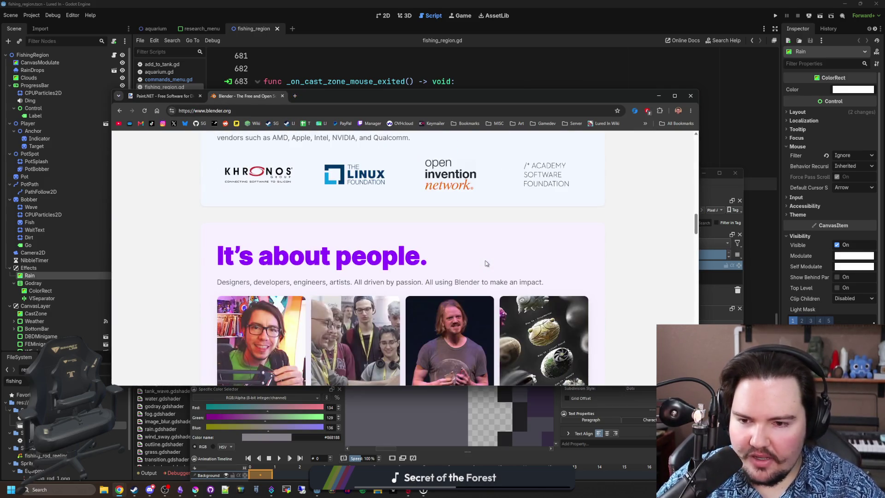
pyautogui.scroll(-4, 477, 251)
pyautogui.scroll(-8, 477, 251)
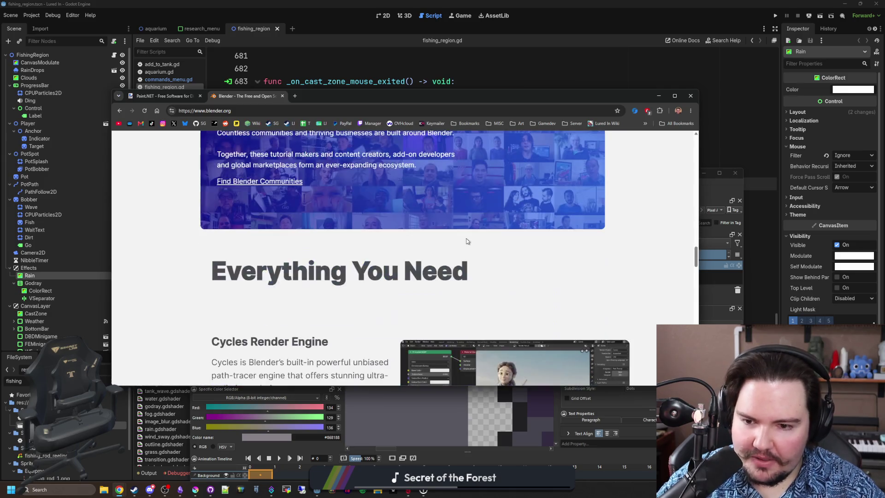
pyautogui.scroll(-5, 316, 270)
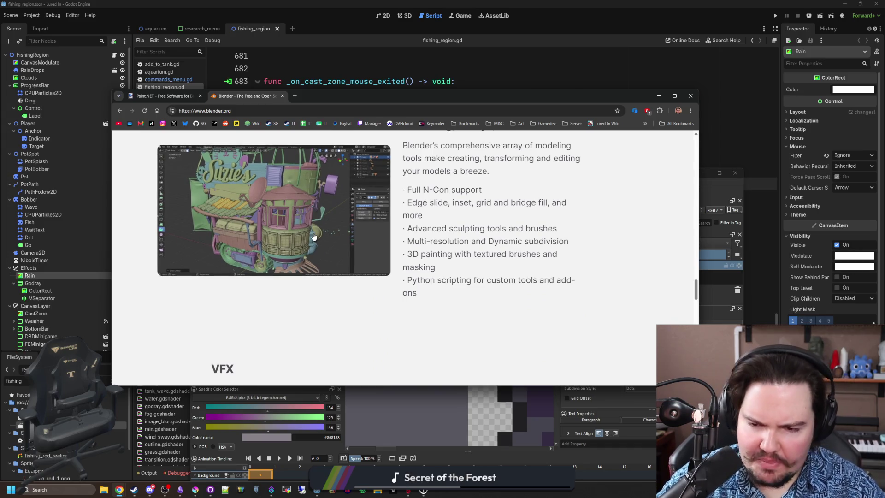
pyautogui.scroll(-5, 313, 237)
pyautogui.scroll(-3, 314, 235)
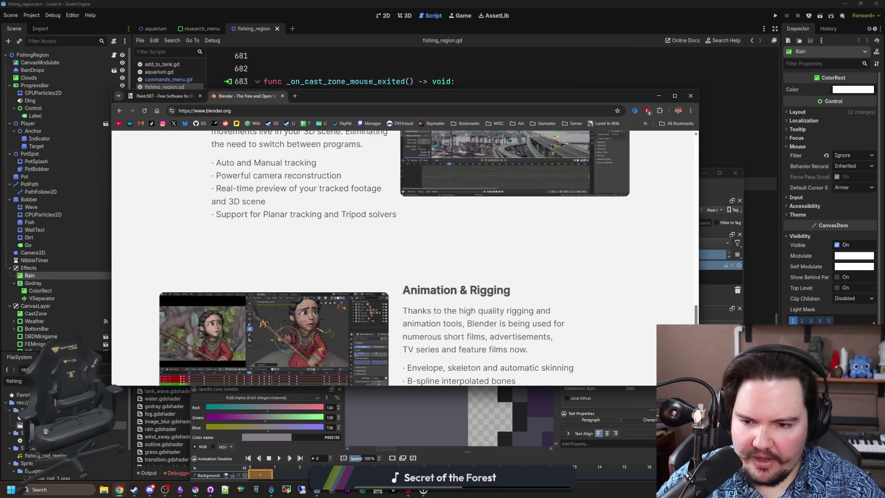
pyautogui.scroll(-2, 313, 234)
pyautogui.scroll(-6, 313, 234)
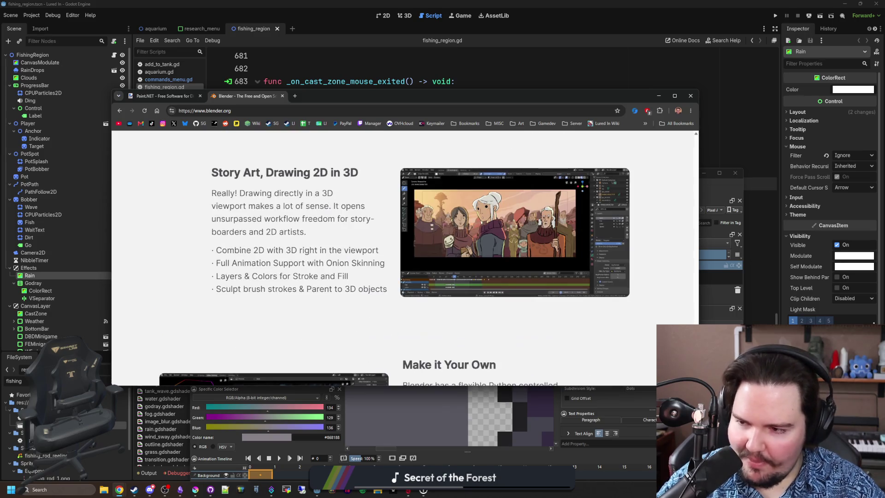
pyautogui.scroll(-5, 414, 247)
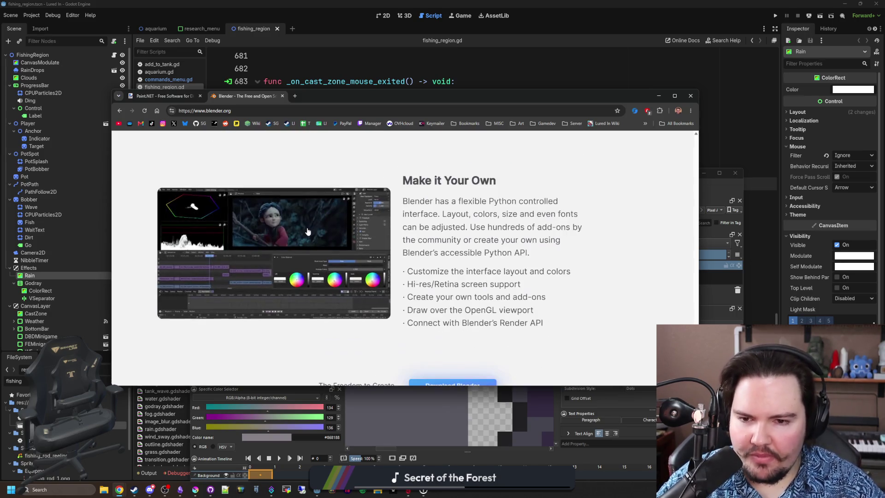
pyautogui.scroll(-2, 477, 236)
pyautogui.scroll(15, 477, 236)
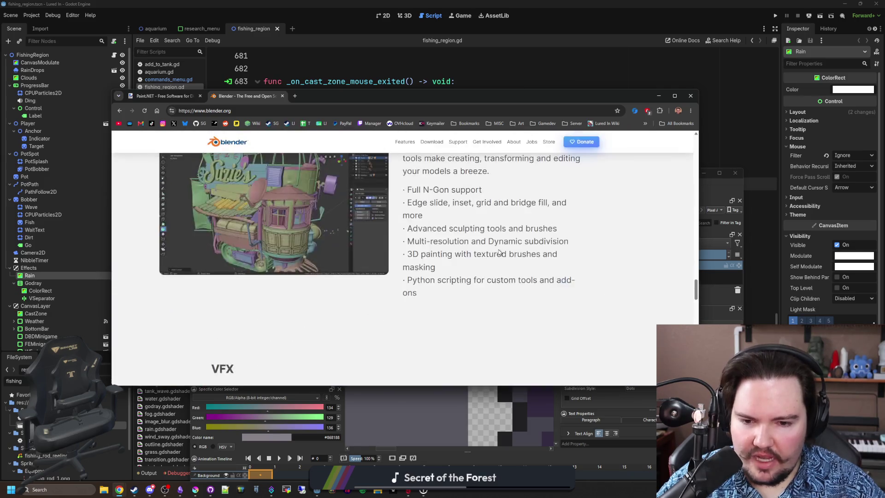
pyautogui.scroll(-12, 322, 266)
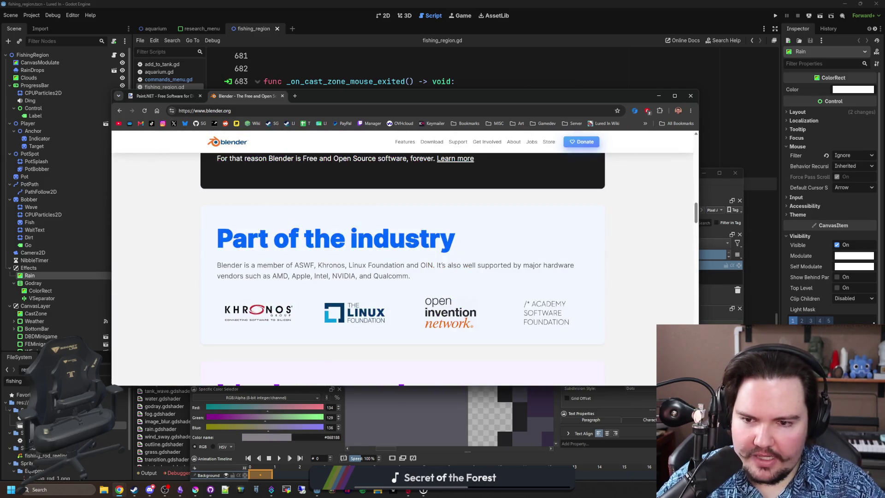
pyautogui.scroll(2, 152, 280)
pyautogui.scroll(-1, 152, 281)
pyautogui.scroll(5, 153, 279)
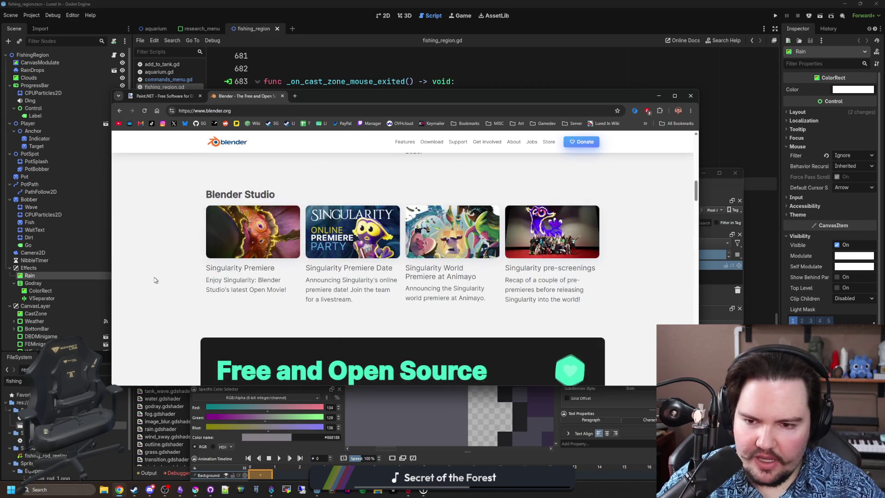
pyautogui.scroll(3, 154, 278)
pyautogui.scroll(8, 154, 280)
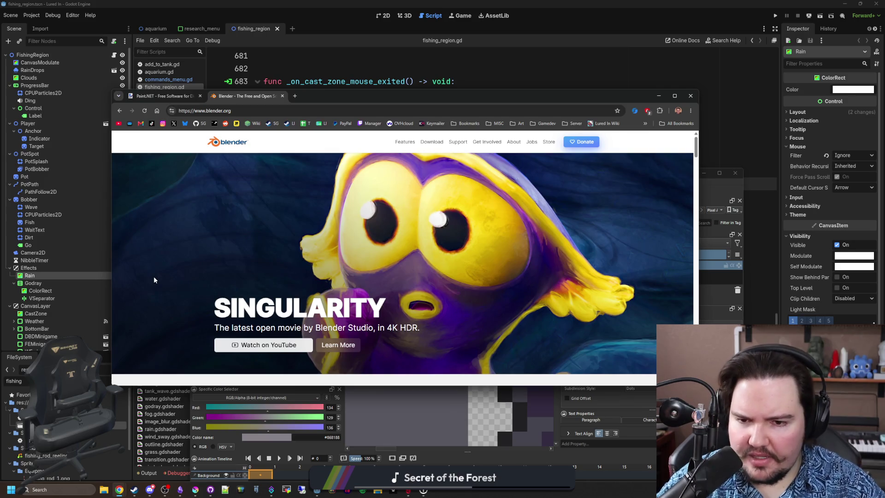
pyautogui.scroll(-10, 154, 280)
pyautogui.scroll(-10, 155, 279)
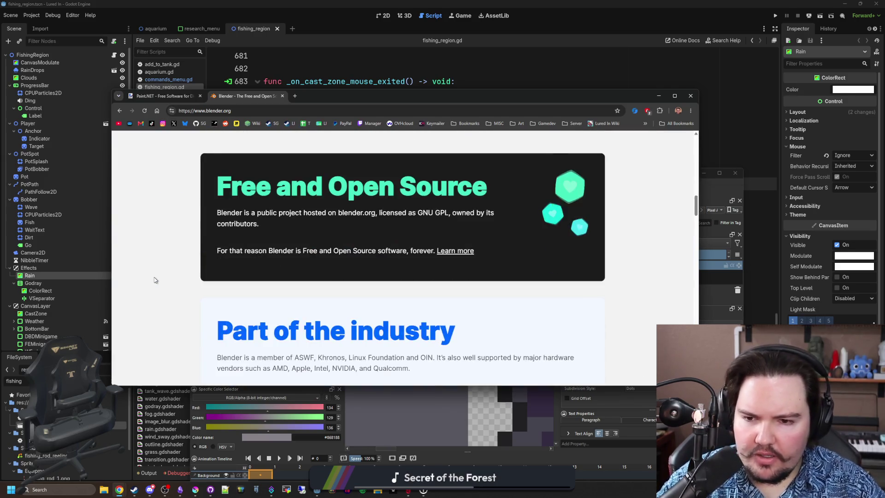
pyautogui.scroll(-2, 155, 279)
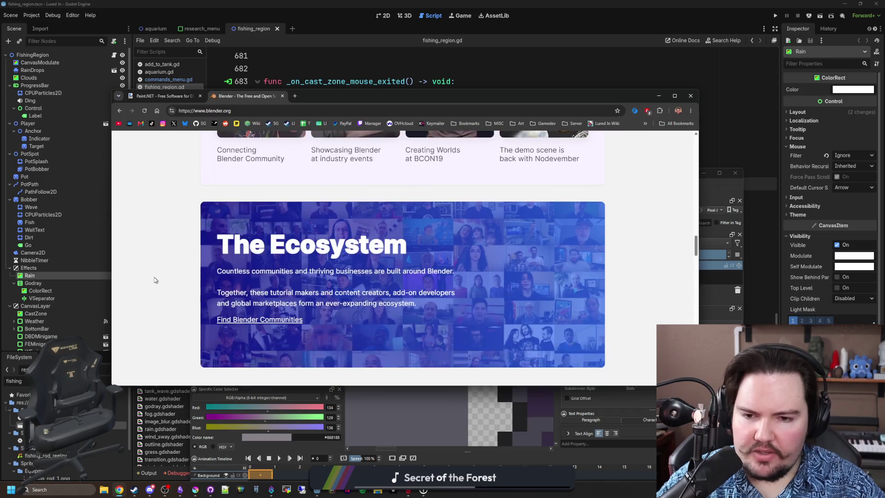
pyautogui.scroll(-10, 155, 279)
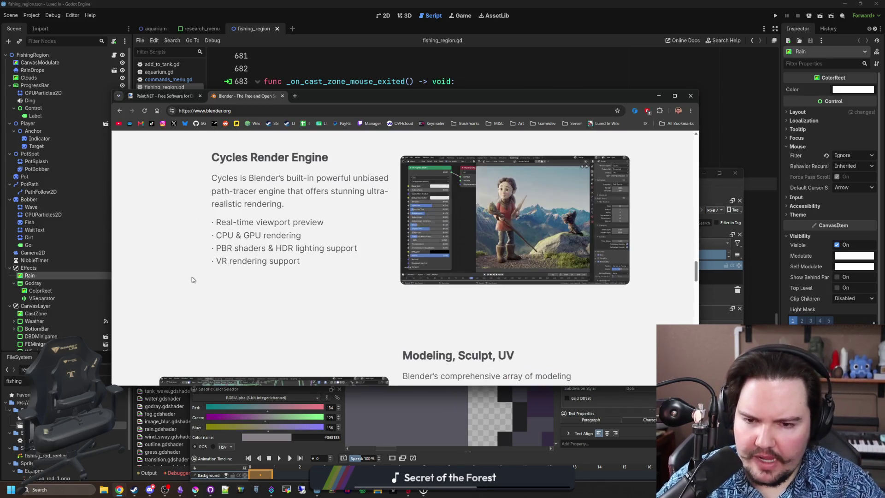
pyautogui.scroll(-5, 221, 275)
pyautogui.scroll(7, 470, 239)
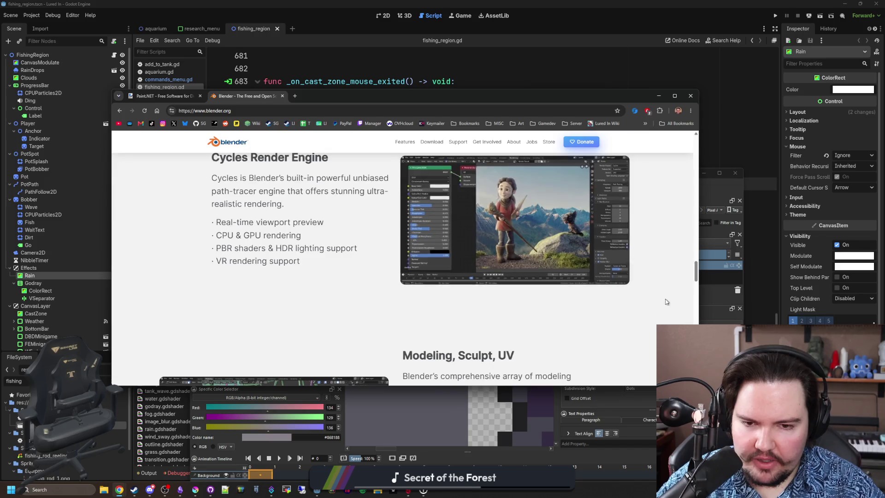
pyautogui.scroll(-10, 665, 300)
pyautogui.scroll(-2, 490, 293)
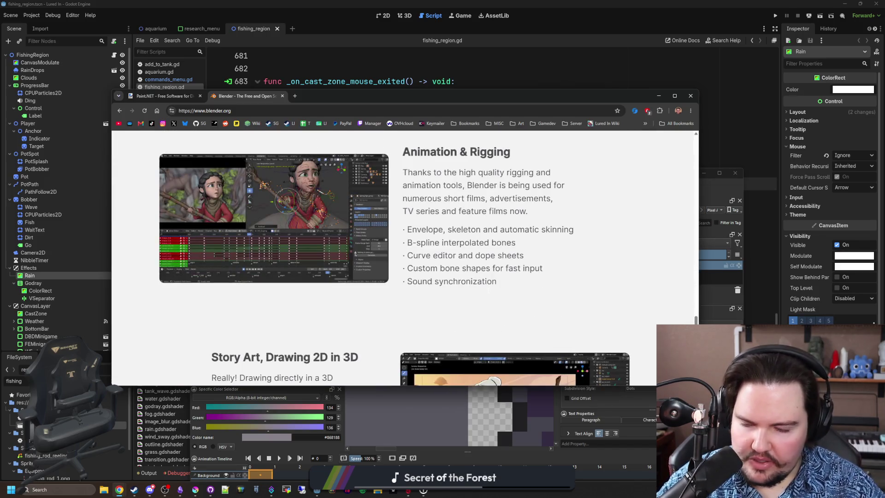
pyautogui.scroll(-10, 489, 293)
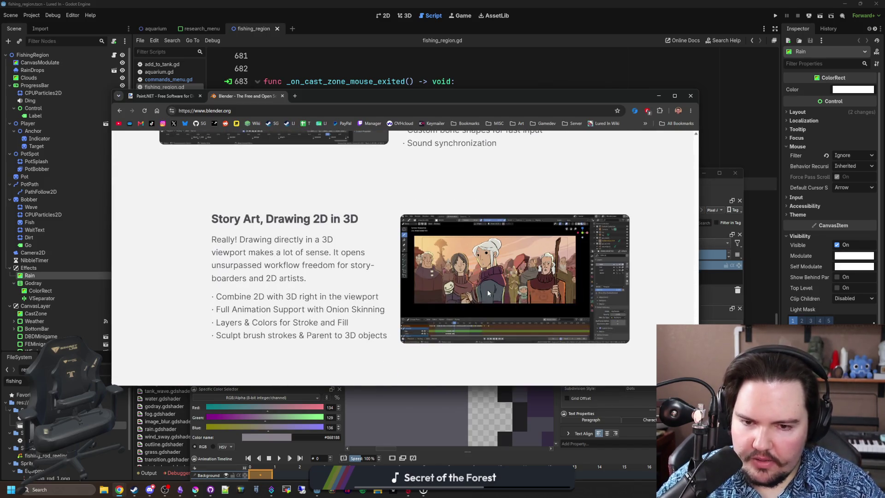
pyautogui.scroll(-2, 489, 294)
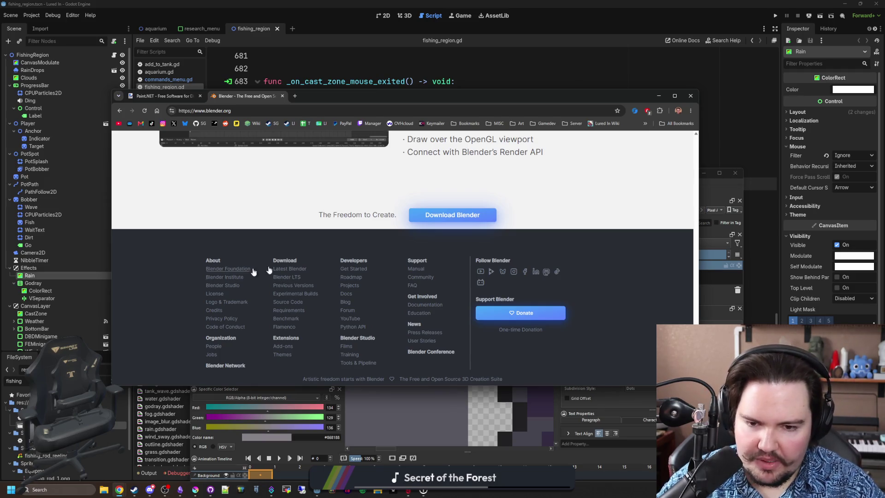
pyautogui.press('Home')
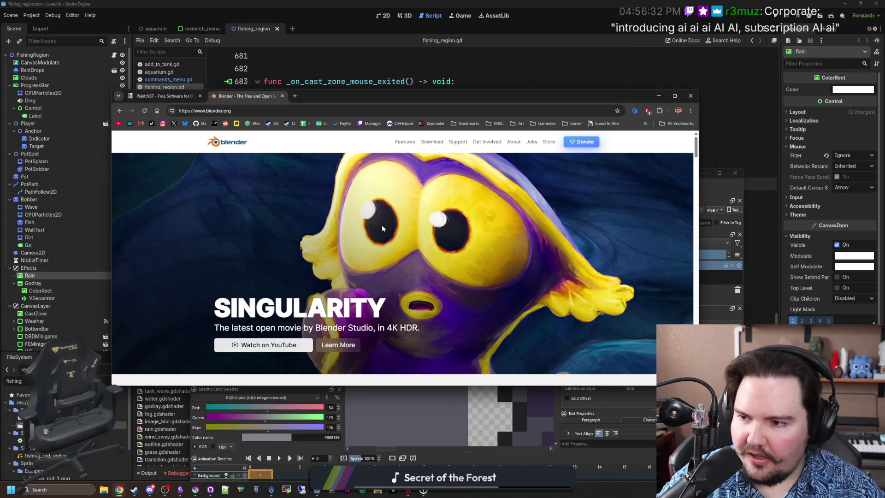
# Step: Bring Godot forward and show the fishing scene in the 2D editor
pyautogui.click(486, 6)
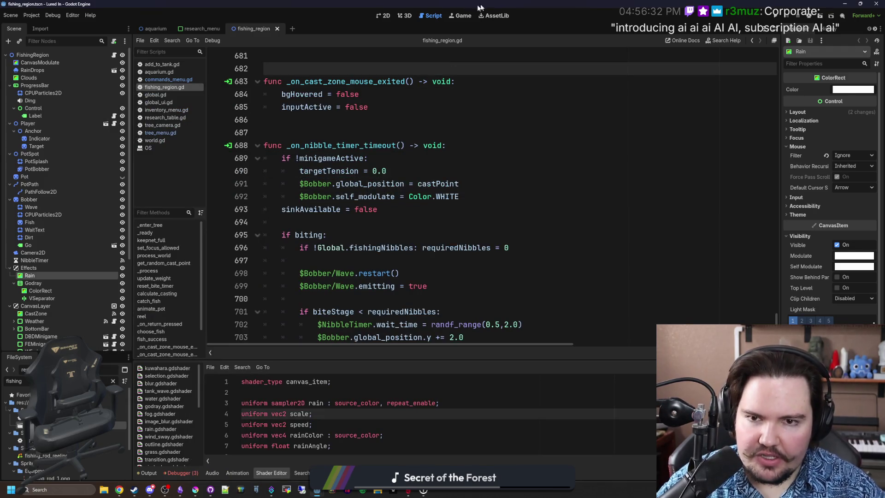
pyautogui.click(452, 16)
pyautogui.click(378, 16)
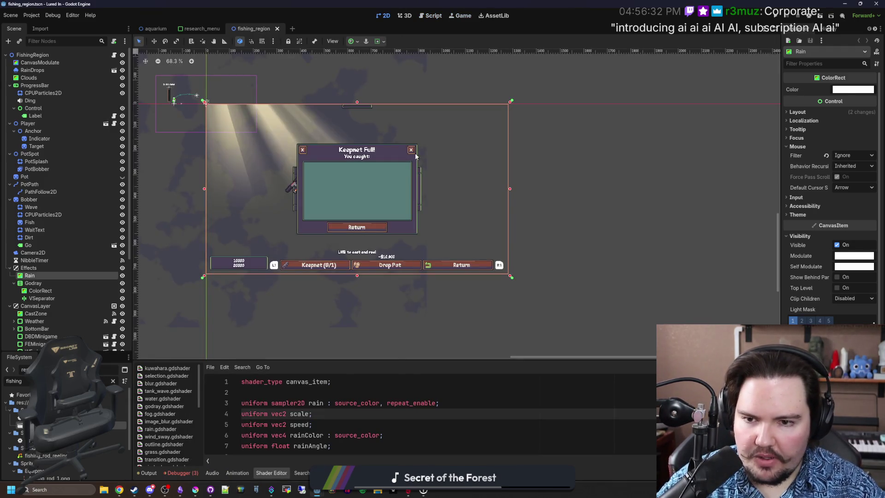
pyautogui.scroll(4, 220, 164)
pyautogui.scroll(-5, 391, 218)
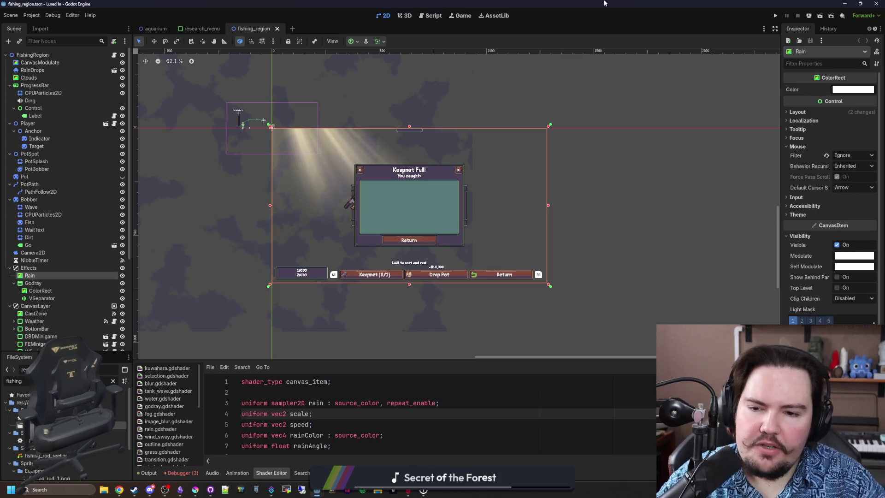
pyautogui.scroll(2, 367, 231)
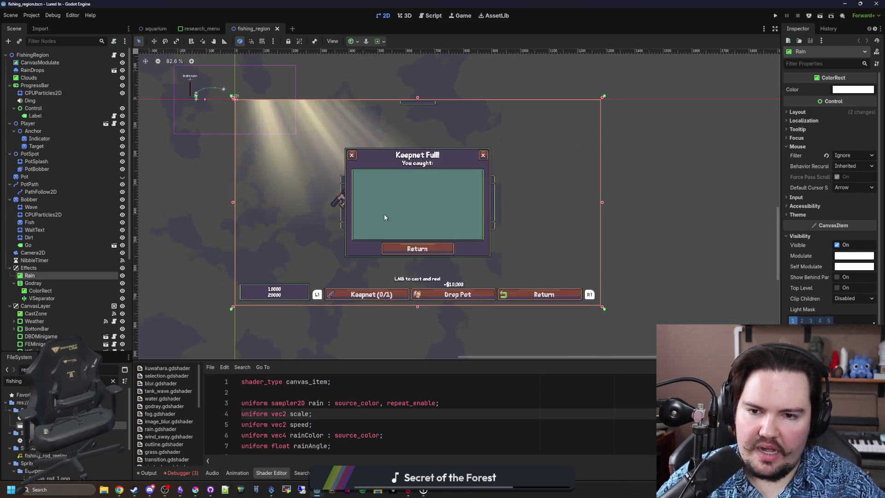
# Step: Open Godot's Debugger to show its list of three errors
pyautogui.click(119, 490)
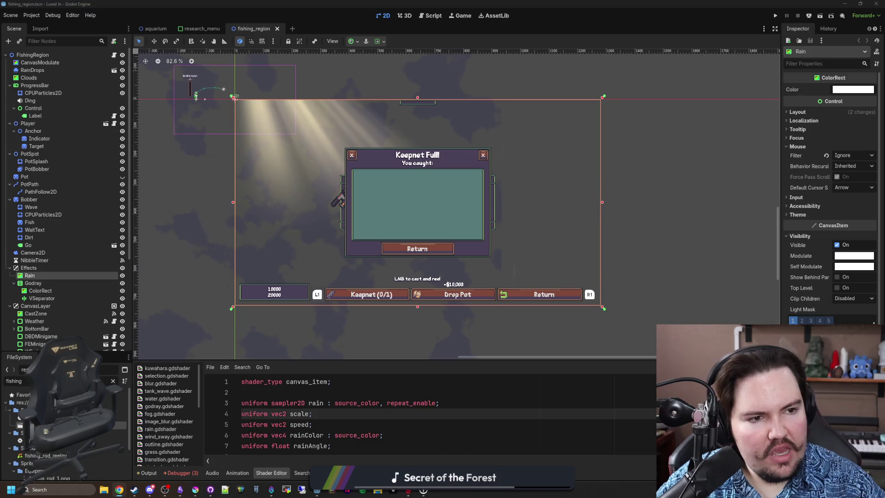
pyautogui.moveTo(306, 167); pyautogui.dragTo(309, 169)
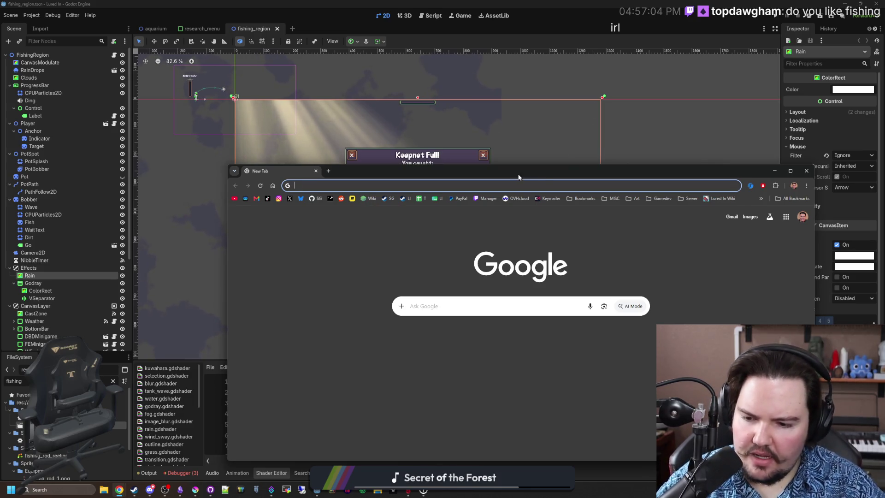
pyautogui.click(187, 477)
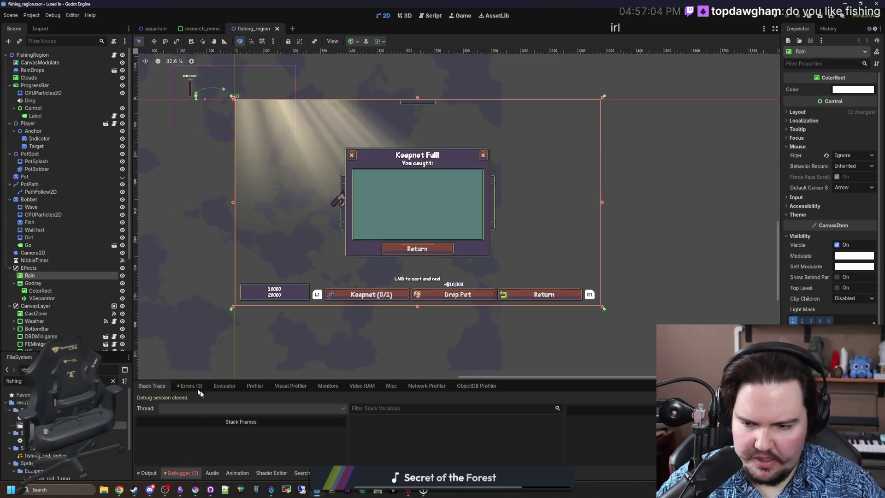
pyautogui.click(188, 385)
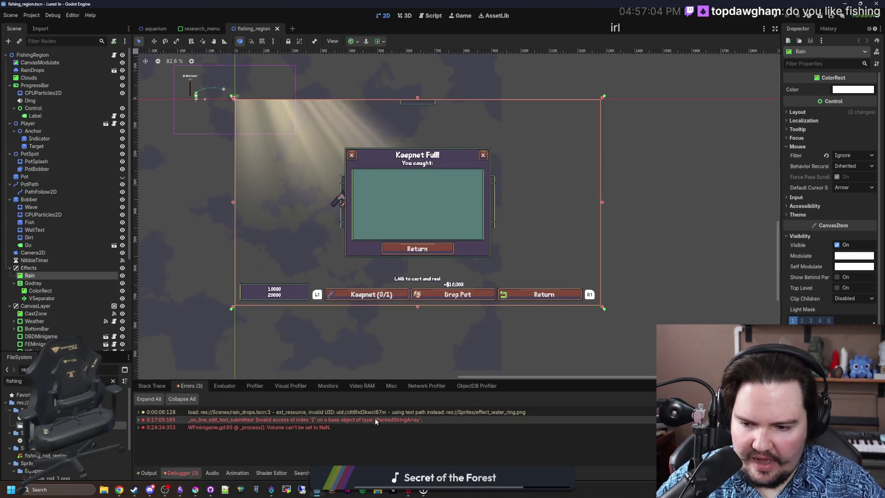
pyautogui.moveTo(375, 419)
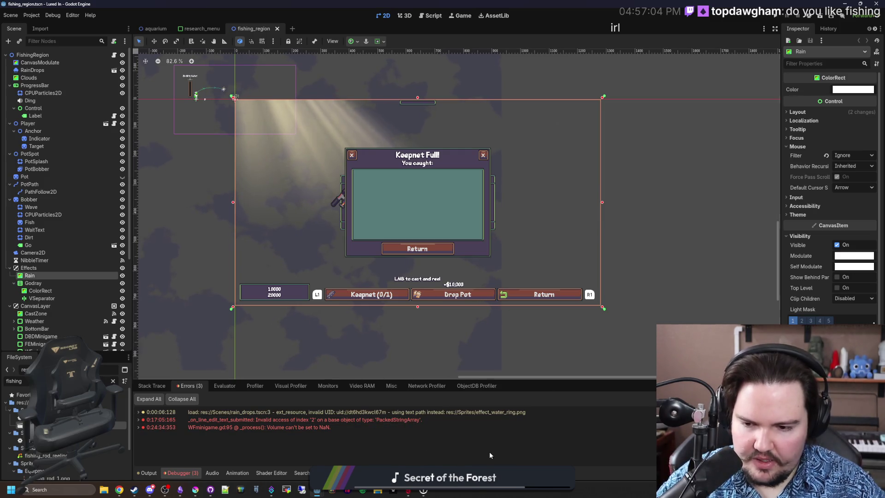
# Step: Close the empty browser tab and bring Krita forward, maximized
pyautogui.press('super+2')
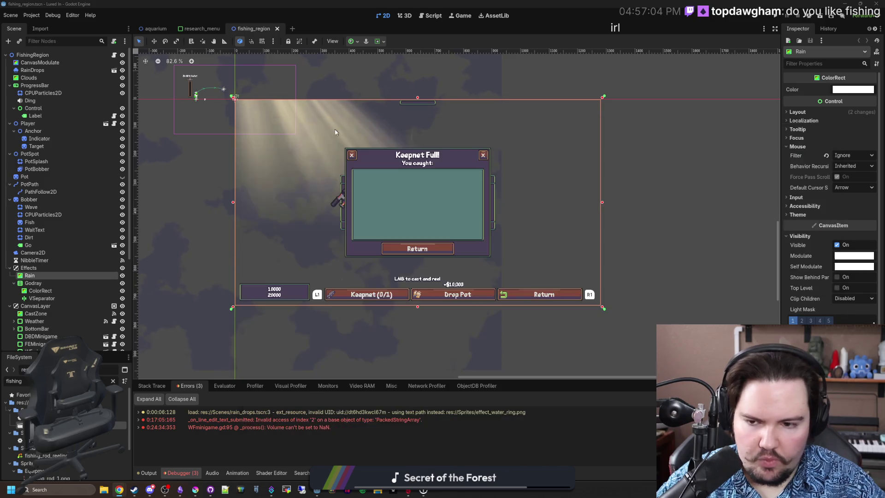
pyautogui.click(353, 130)
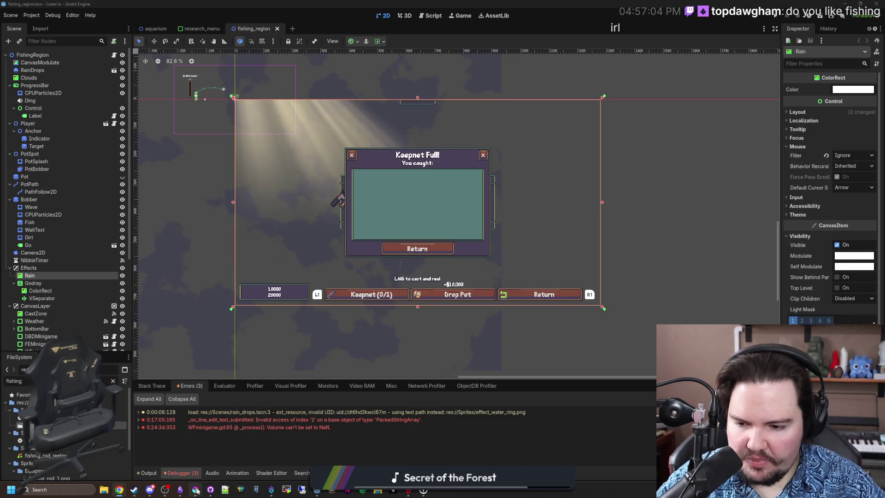
pyautogui.click(195, 489)
pyautogui.doubleClick(448, 175)
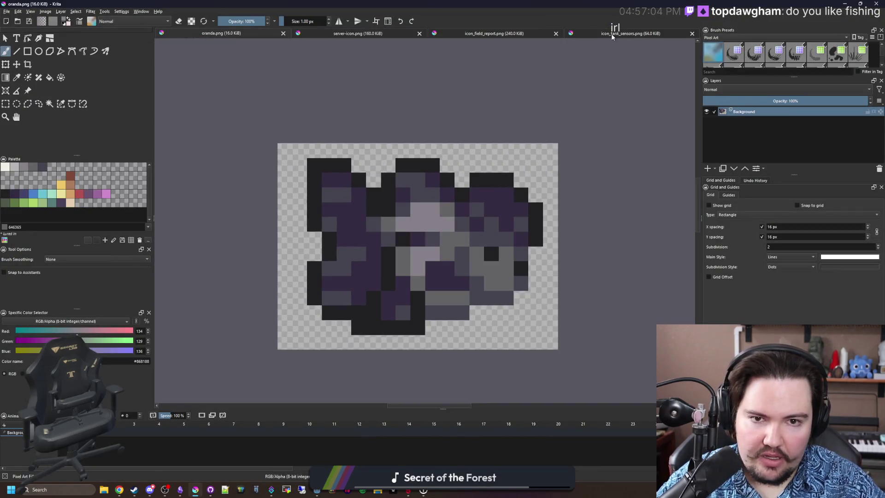
# Step: Look over the other open icons, icon_field_report.png and server-icon.png
pyautogui.click(599, 33)
pyautogui.click(508, 34)
pyautogui.click(358, 33)
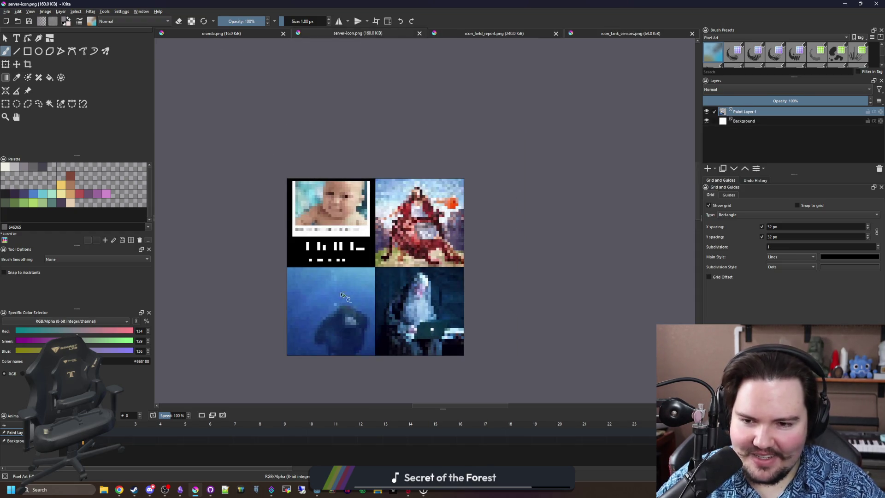
pyautogui.scroll(-1, 368, 186)
pyautogui.scroll(2, 360, 216)
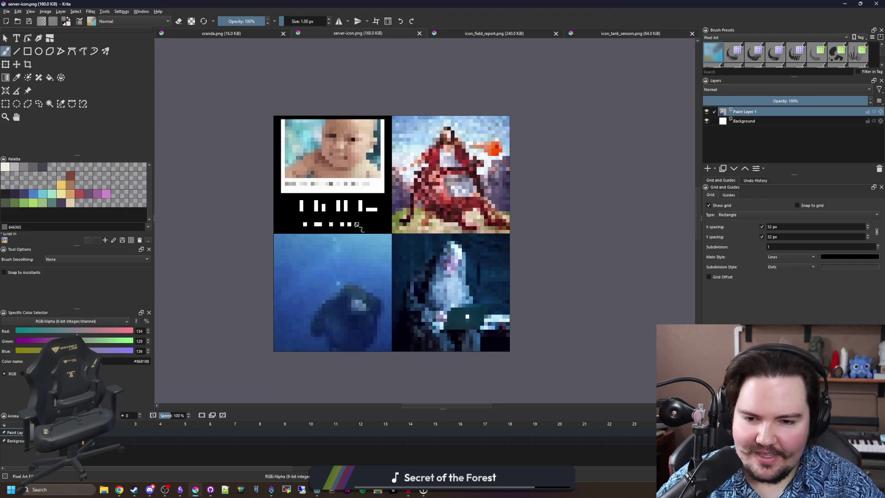
pyautogui.scroll(-3, 384, 238)
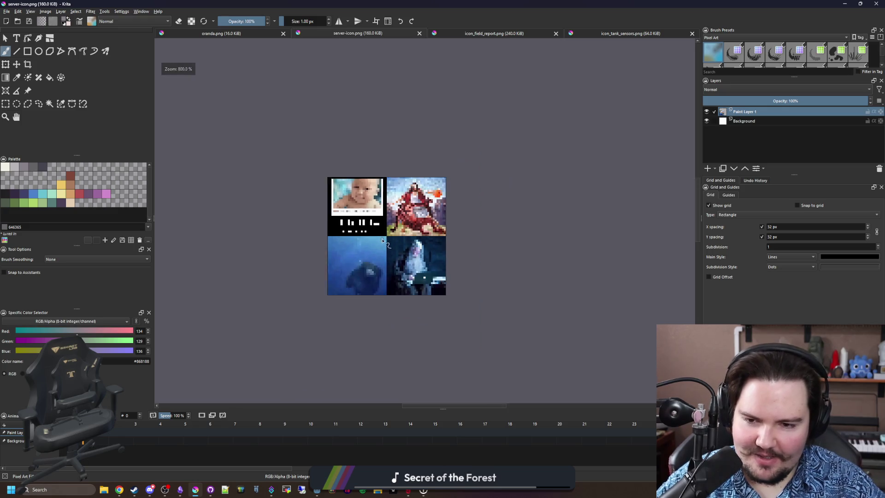
pyautogui.scroll(1, 382, 240)
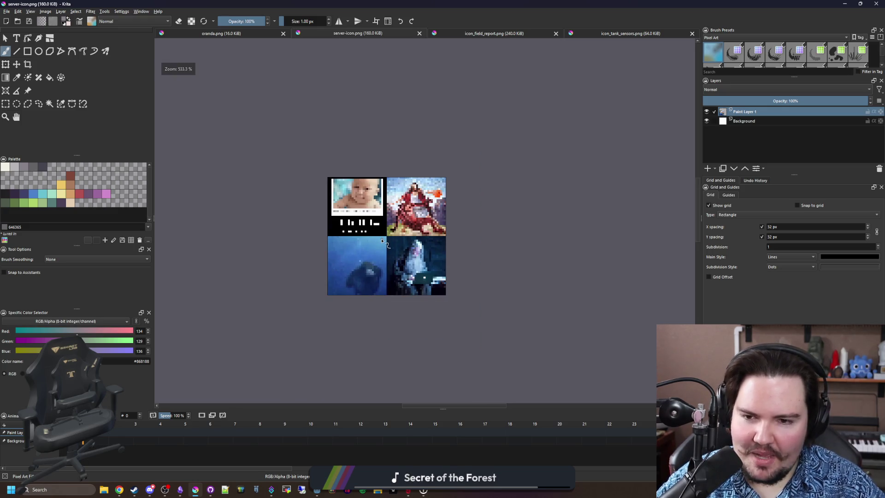
pyautogui.scroll(2, 382, 240)
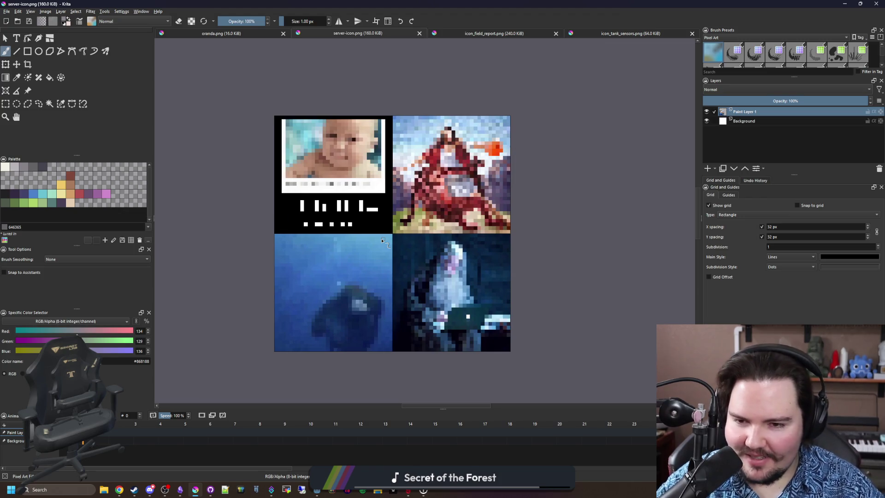
# Step: On icon_tank_sensors.png, paint a red (b45252) block and extra pixels below the plug head
pyautogui.click(621, 35)
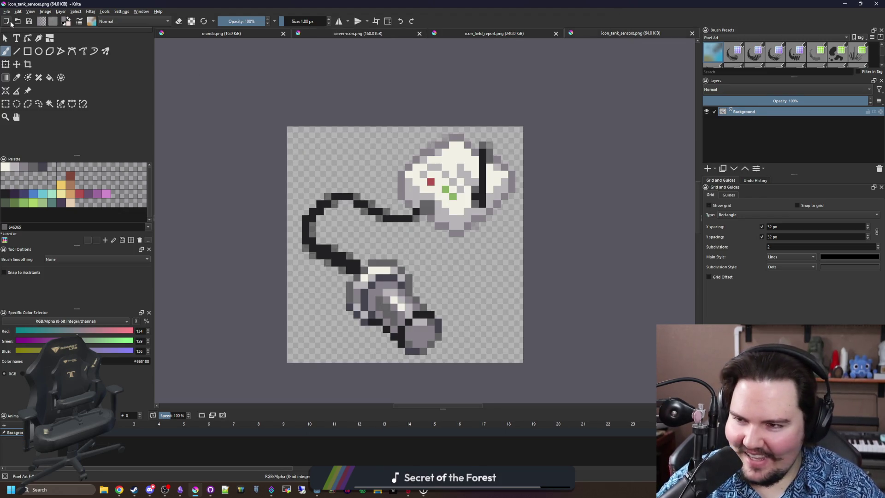
pyautogui.scroll(2, 585, 286)
pyautogui.click(80, 192)
pyautogui.scroll(1, 301, 252)
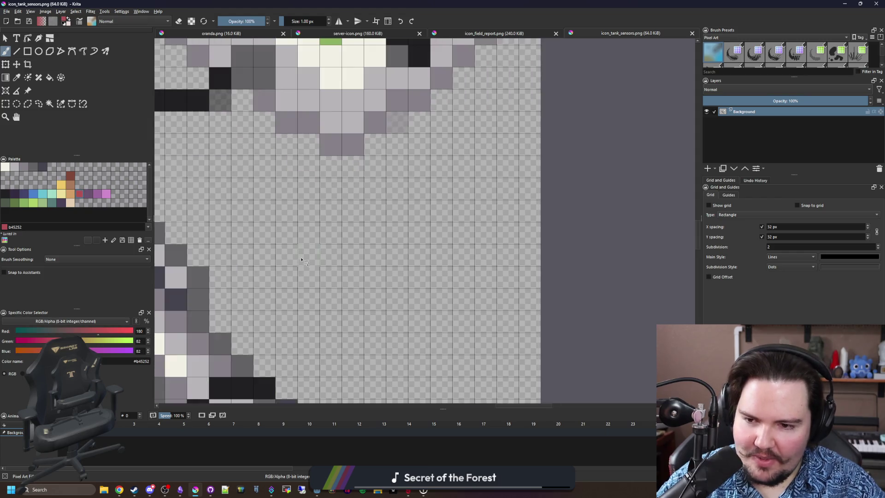
pyautogui.moveTo(300, 251)
pyautogui.mouseDown()
pyautogui.moveTo(354, 259)
pyautogui.moveTo(392, 210)
pyautogui.moveTo(394, 232)
pyautogui.mouseUp()
pyautogui.click(331, 166)
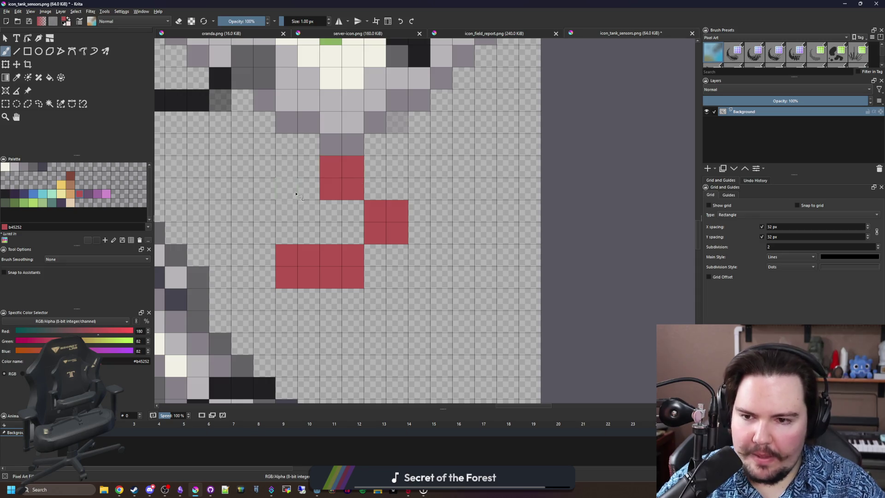
pyautogui.click(286, 188)
pyautogui.click(286, 166)
pyautogui.click(308, 166)
pyautogui.click(264, 211)
pyautogui.click(242, 210)
pyautogui.click(264, 233)
# Step: Erase the stray red pixels from the tank sensors icon
pyautogui.scroll(-8, 461, 235)
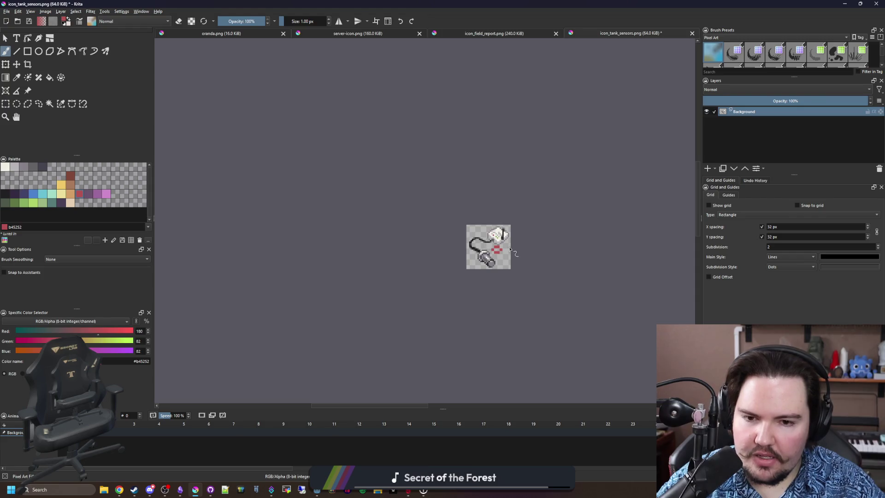
pyautogui.scroll(8, 511, 249)
pyautogui.moveTo(378, 273)
pyautogui.mouseDown()
pyautogui.moveTo(422, 240)
pyautogui.moveTo(450, 283)
pyautogui.moveTo(406, 290)
pyautogui.mouseUp()
pyautogui.moveTo(521, 4); pyautogui.dragTo(454, 381)
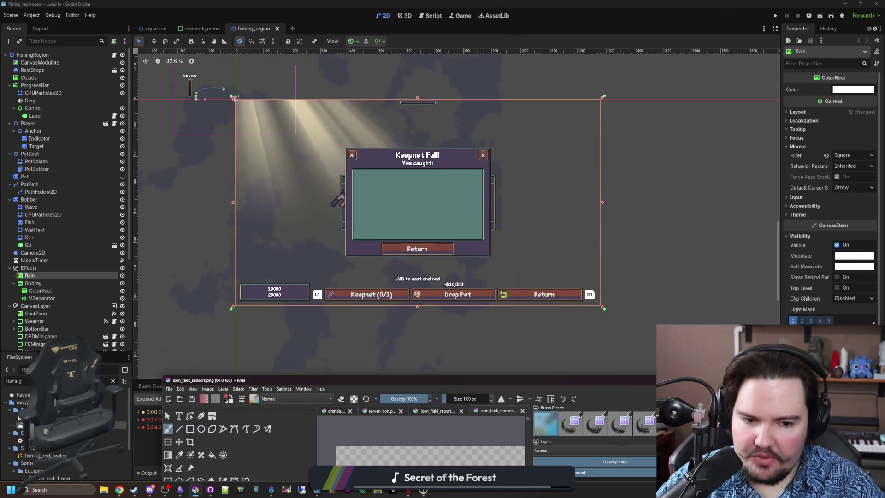
# Step: Jump from the Debugger error to the setupgrade lines in commands_menu.gd, then run the project
pyautogui.doubleClick(300, 420)
pyautogui.click(388, 261)
pyautogui.click(405, 185)
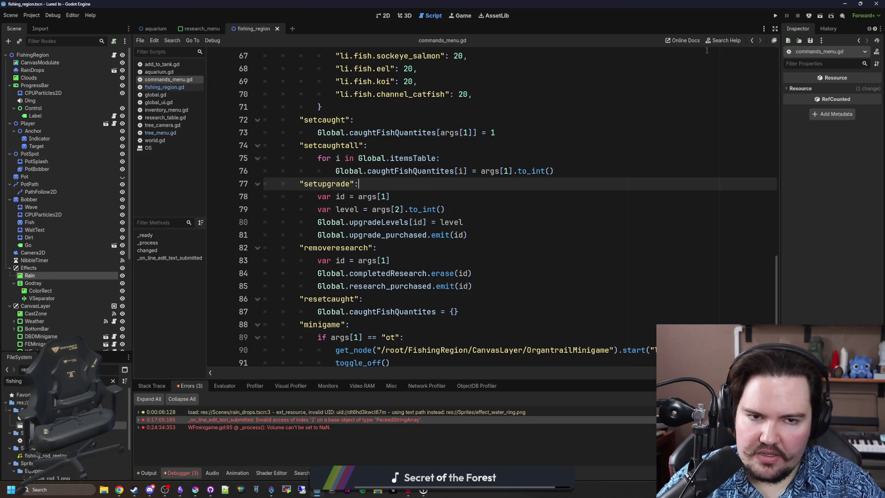
pyautogui.click(776, 17)
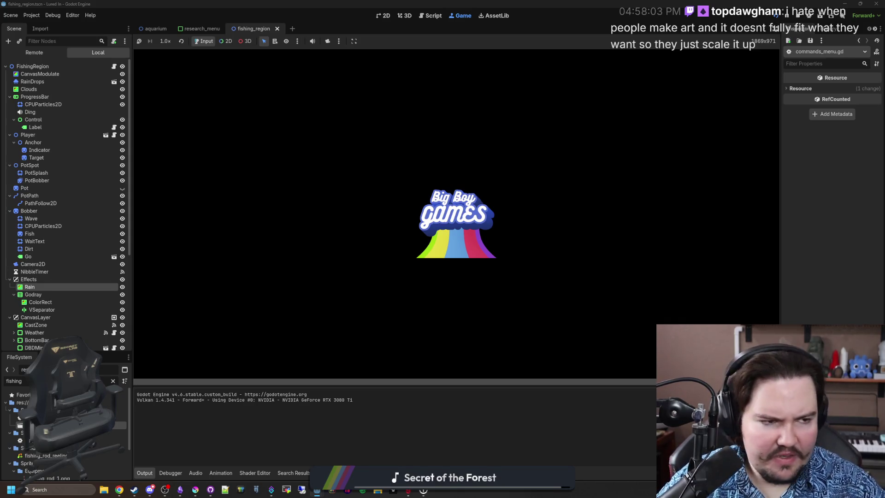
pyautogui.press('super+2')
# Step: Search 'aseprite' and open aseprite.org in a maximized browser window
pyautogui.write('ase')
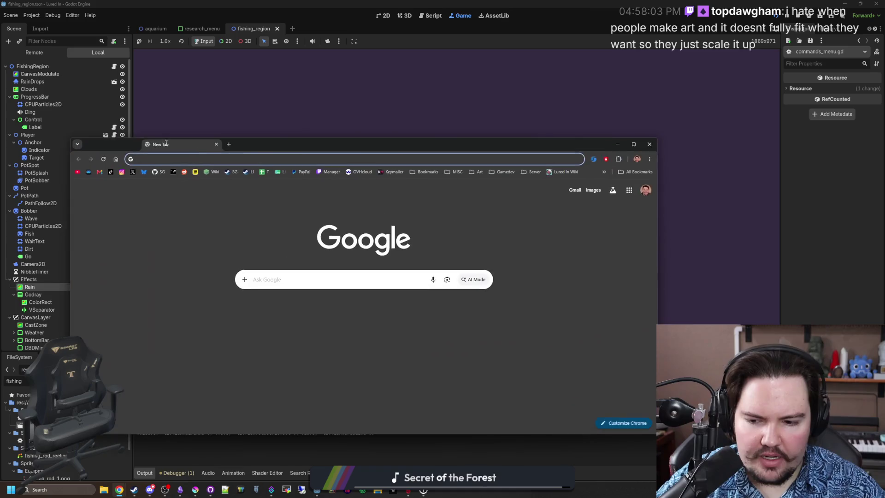
pyautogui.write('prite')
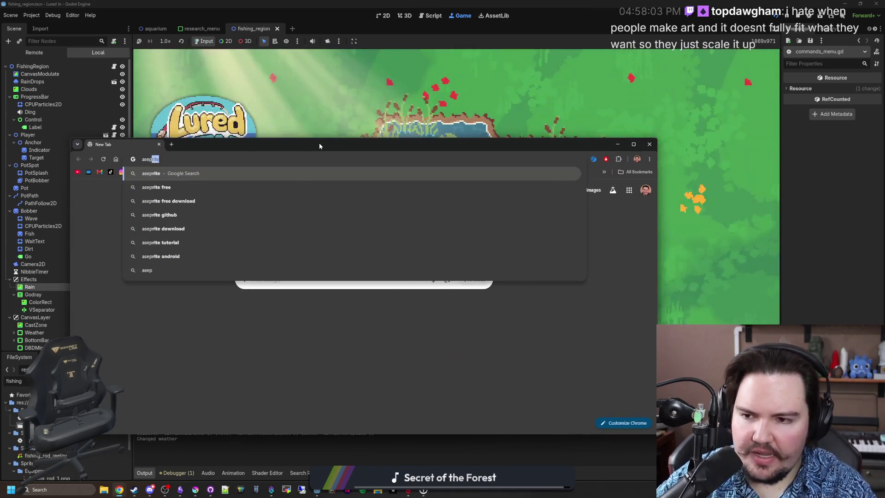
pyautogui.press('Return')
pyautogui.click(237, 258)
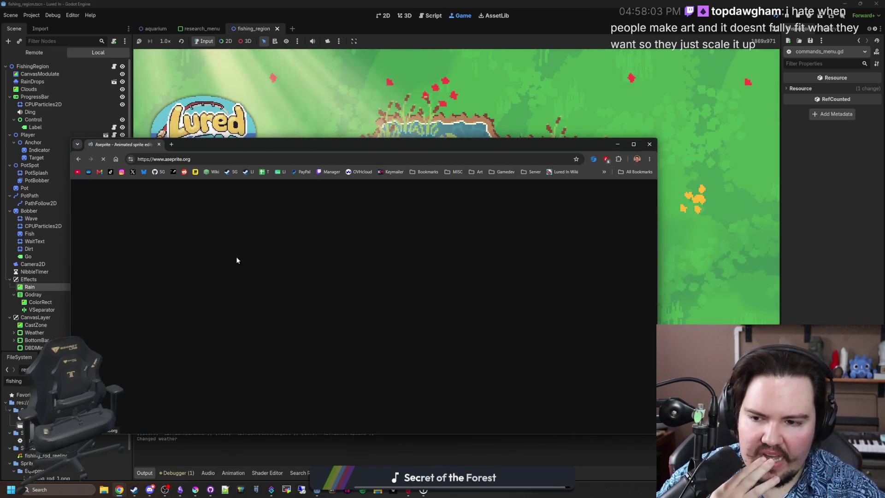
pyautogui.doubleClick(350, 153)
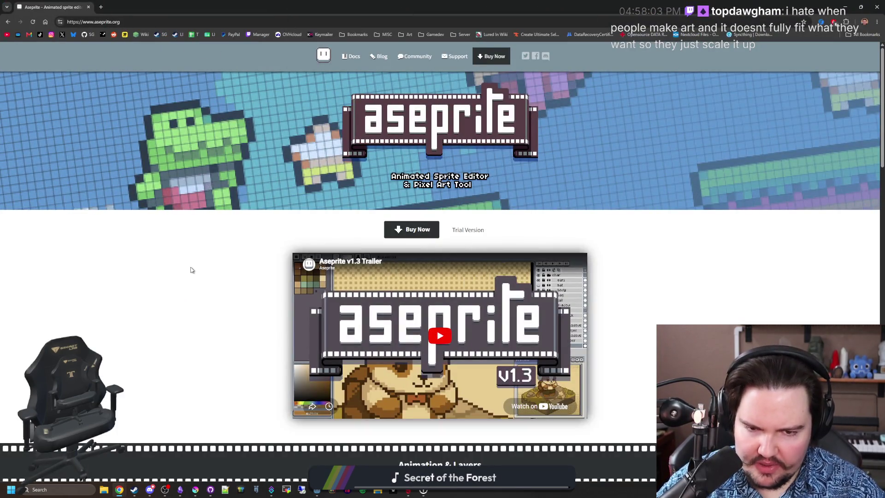
# Step: Scroll through the Aseprite feature sections, then bring Krita back to the front
pyautogui.scroll(-5, 192, 270)
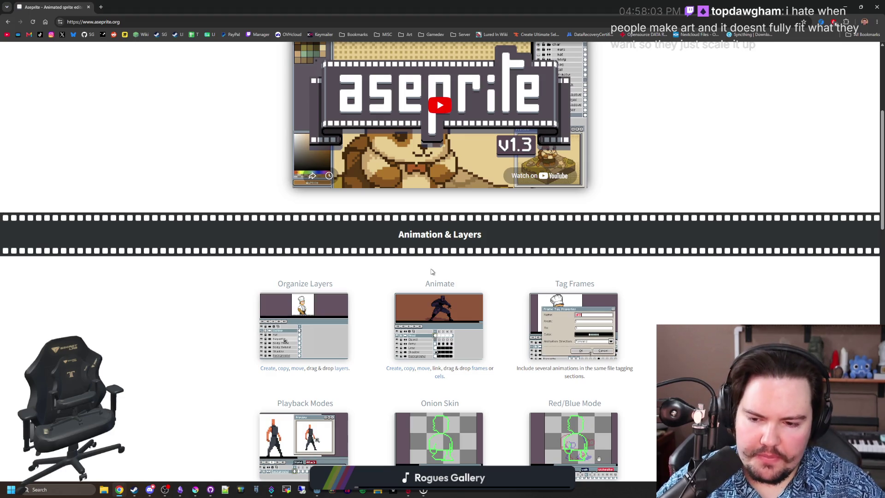
pyautogui.scroll(-1, 431, 272)
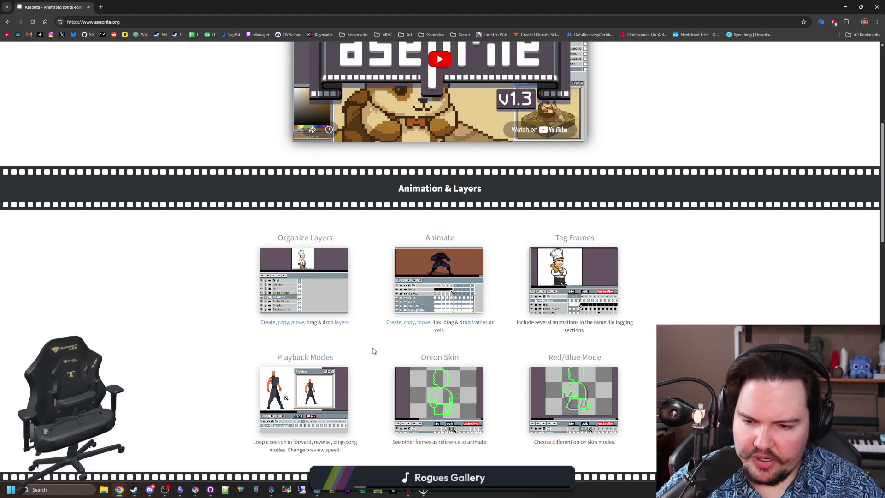
pyautogui.scroll(-6, 374, 345)
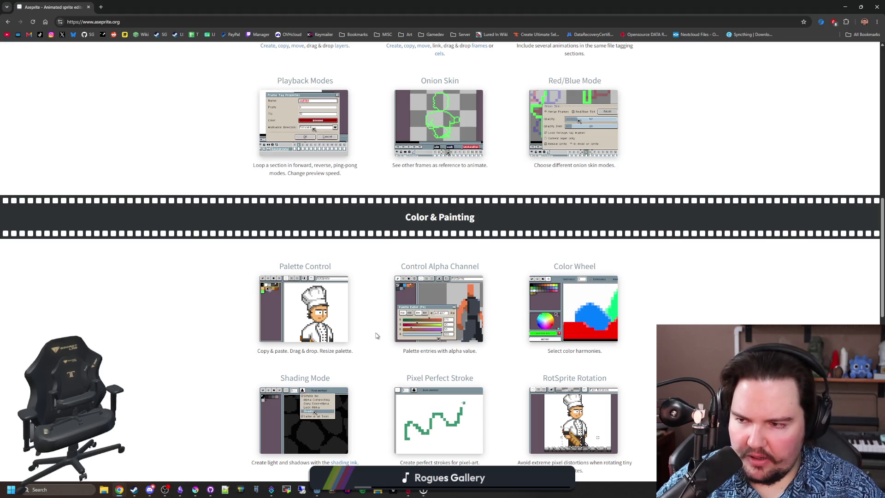
pyautogui.scroll(-3, 377, 335)
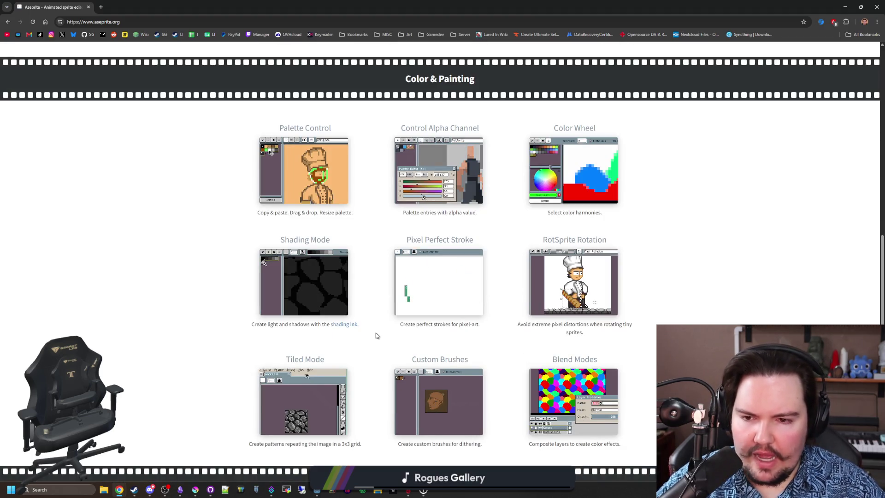
pyautogui.scroll(-2, 376, 335)
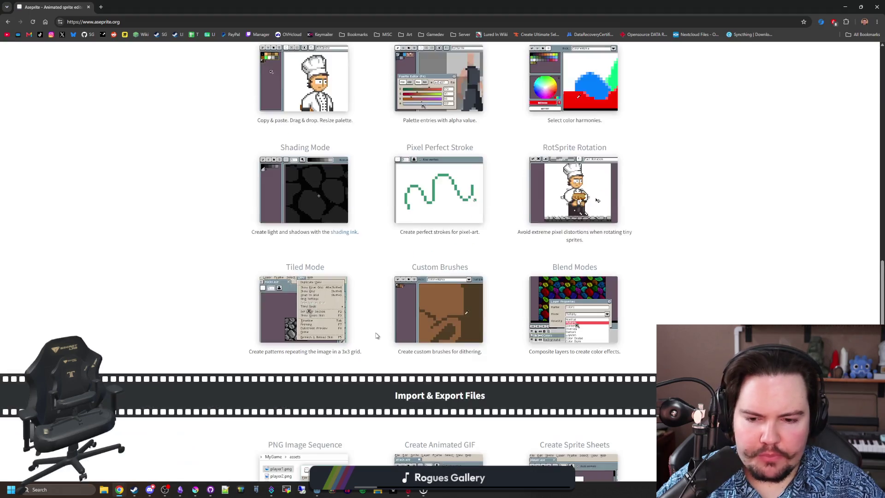
pyautogui.scroll(-1, 376, 336)
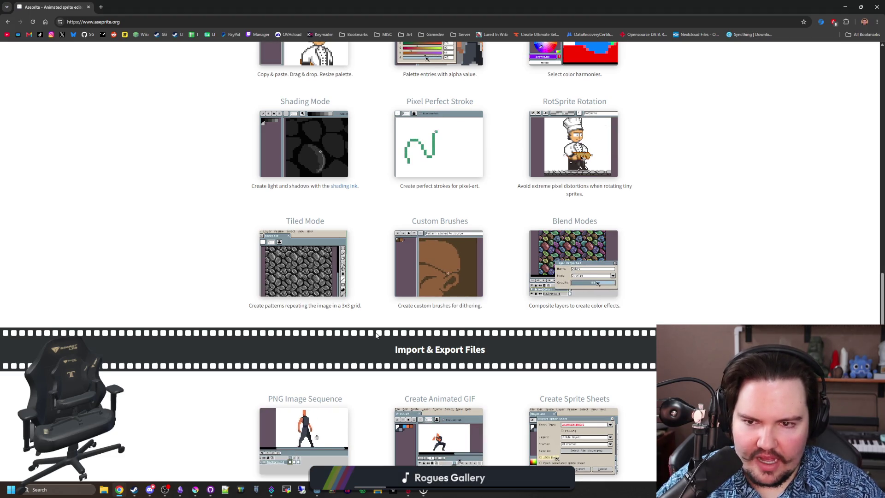
pyautogui.scroll(-4, 377, 336)
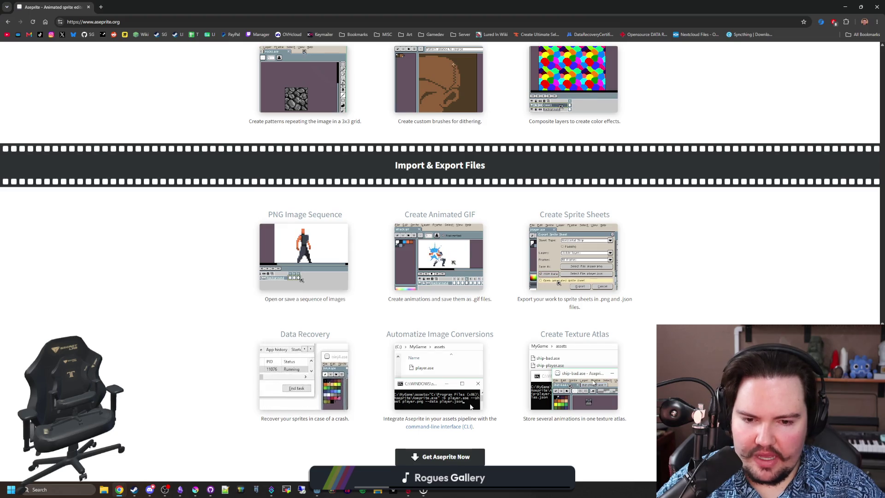
pyautogui.scroll(-3, 170, 330)
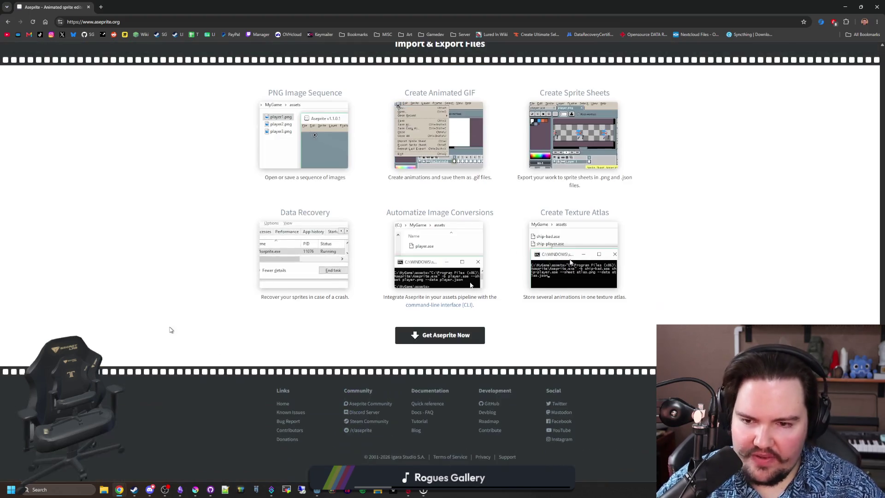
pyautogui.scroll(12, 377, 364)
pyautogui.scroll(12, 377, 364)
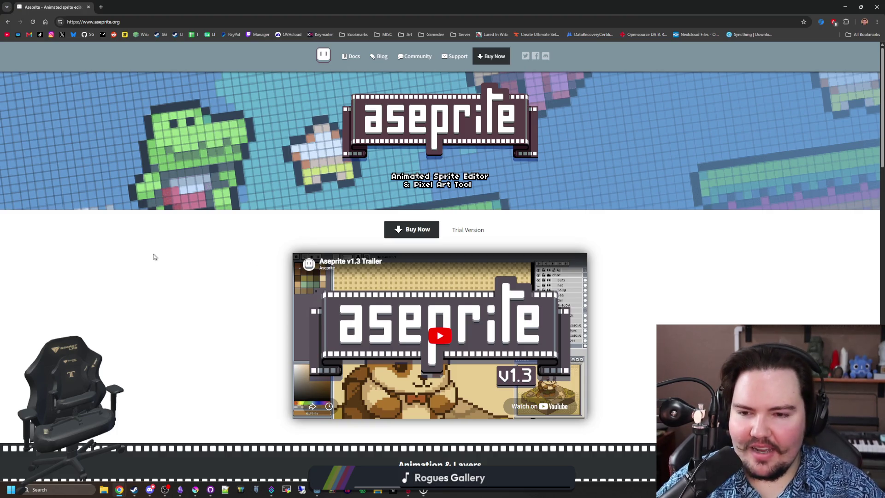
pyautogui.scroll(-20, 221, 292)
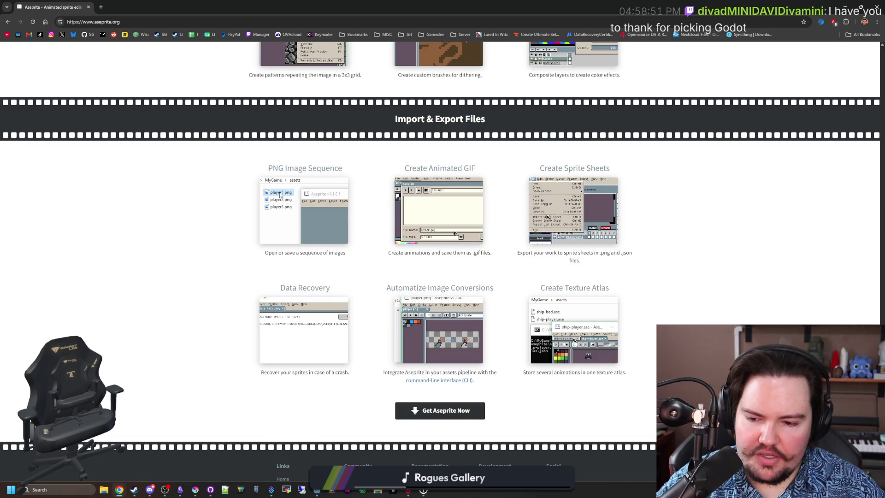
pyautogui.moveTo(195, 490)
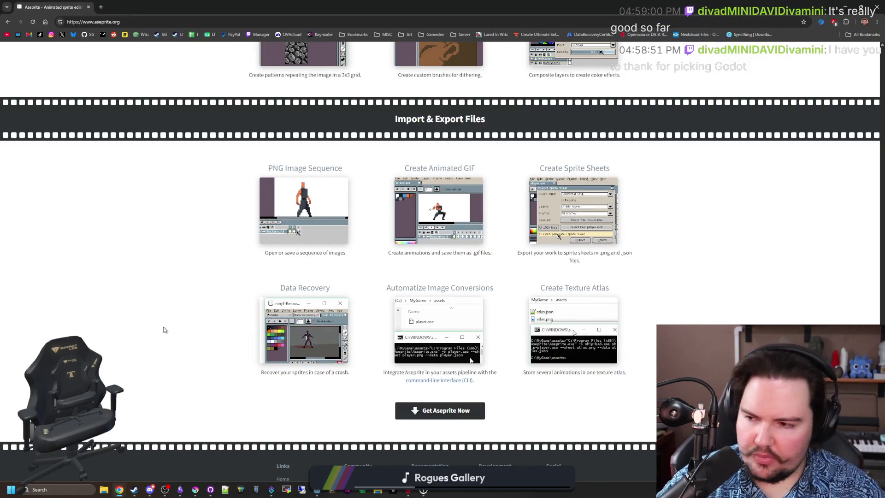
pyautogui.click(201, 470)
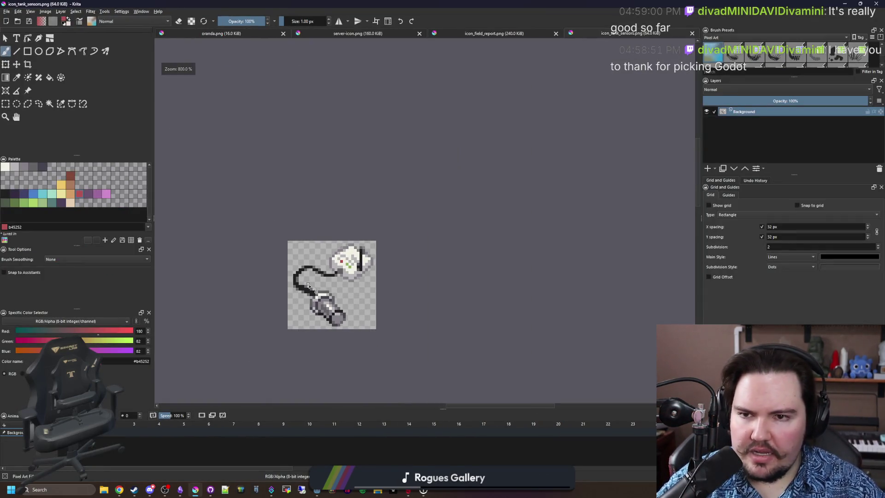
pyautogui.scroll(3, 277, 306)
pyautogui.scroll(-3, 406, 258)
pyautogui.scroll(4, 414, 271)
pyautogui.scroll(-2, 413, 270)
pyautogui.scroll(2, 428, 250)
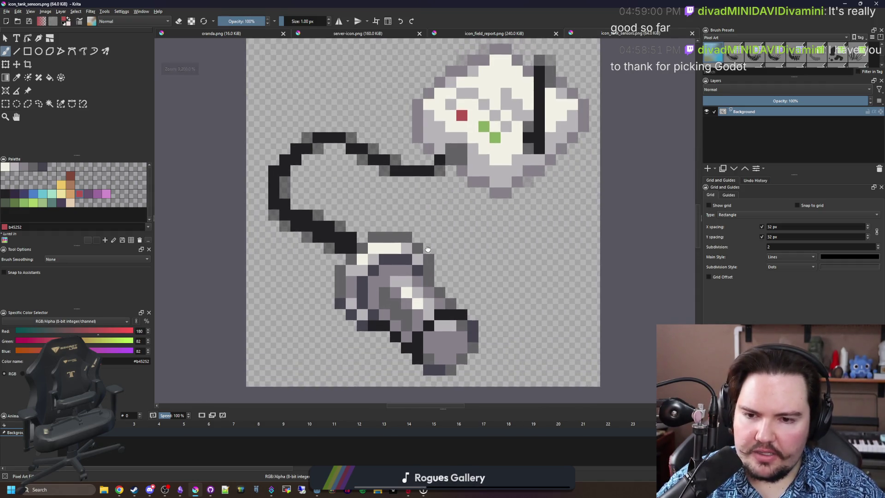
pyautogui.scroll(-1, 428, 249)
pyautogui.scroll(1, 427, 249)
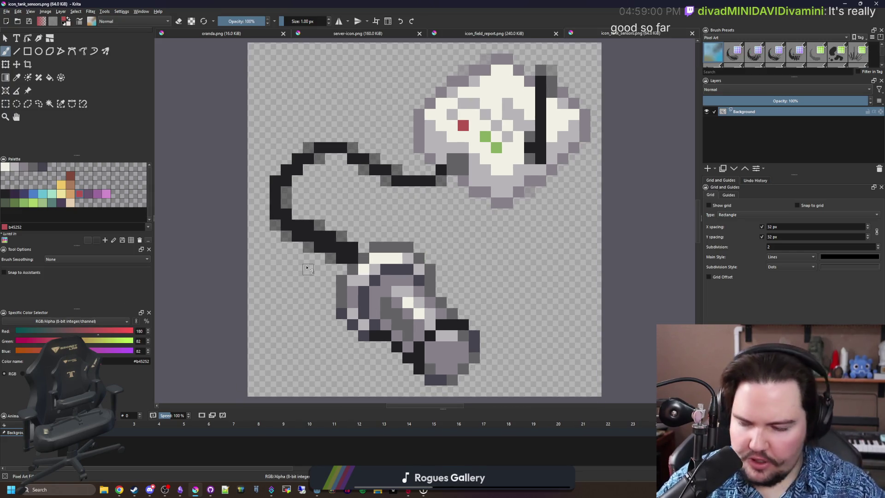
pyautogui.scroll(-3, 341, 296)
pyautogui.scroll(2, 370, 269)
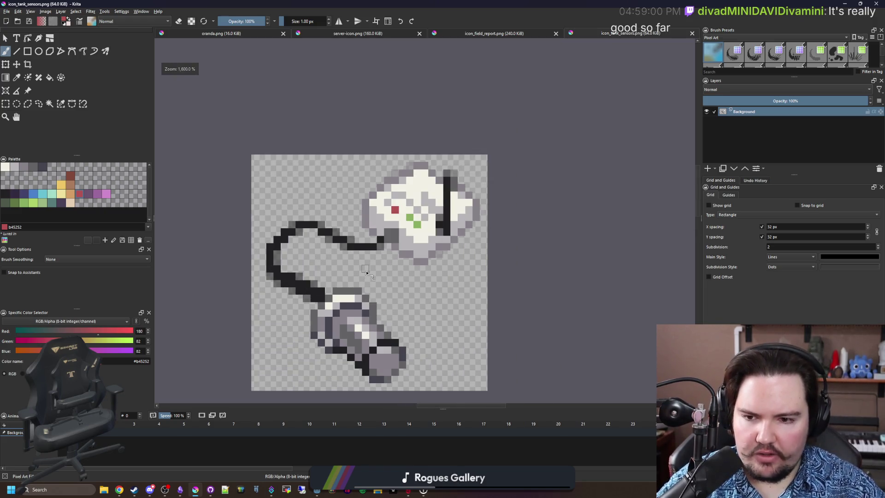
pyautogui.scroll(1, 386, 255)
pyautogui.scroll(-5, 381, 269)
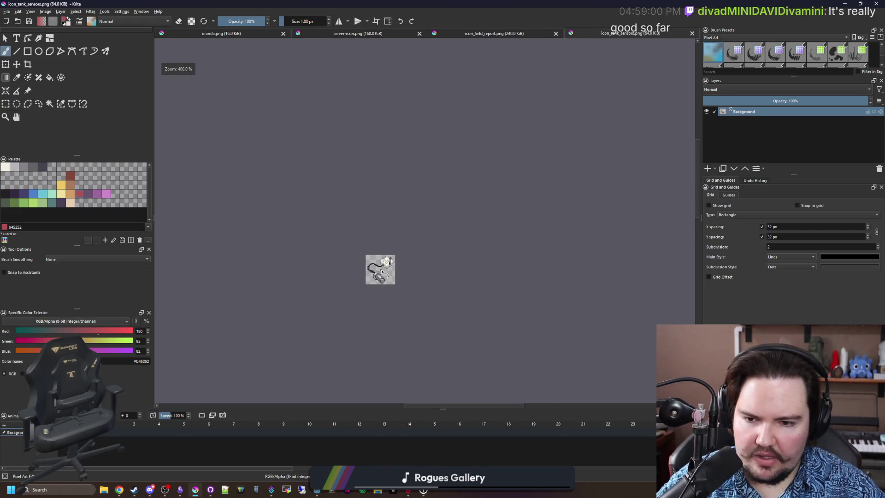
pyautogui.scroll(2, 382, 272)
pyautogui.press('super+Down')
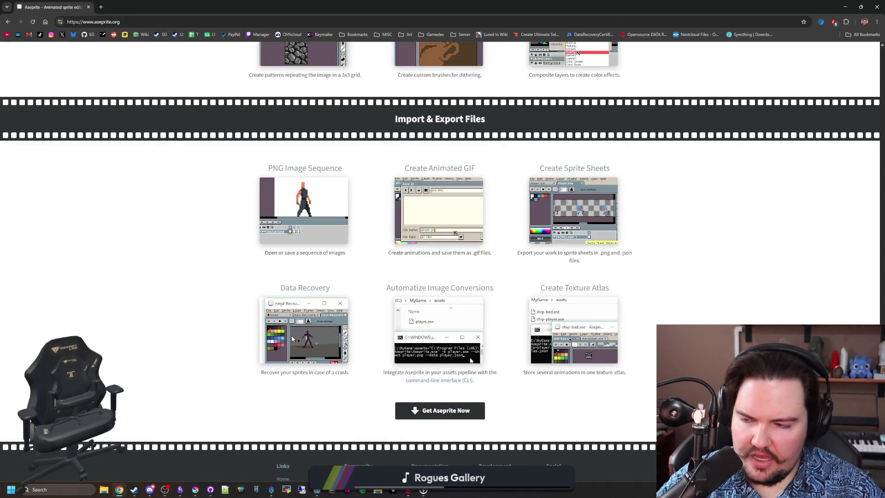
pyautogui.scroll(10, 233, 320)
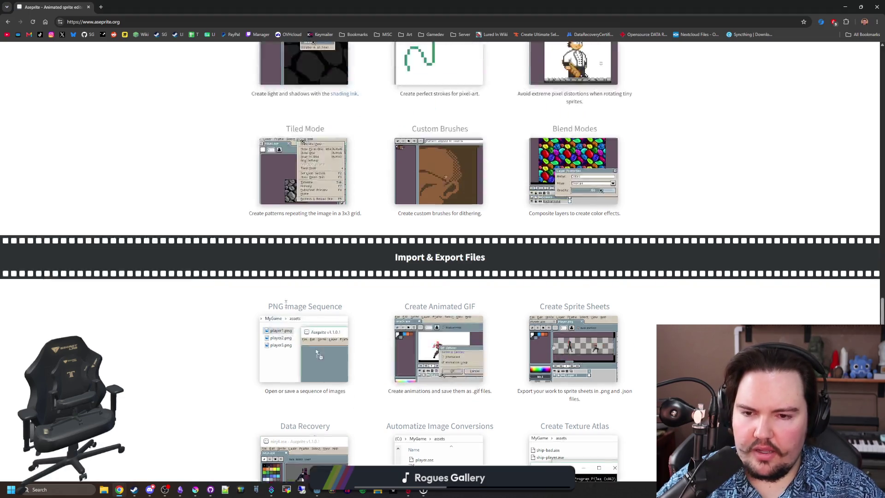
pyautogui.scroll(5, 322, 255)
pyautogui.scroll(8, 322, 255)
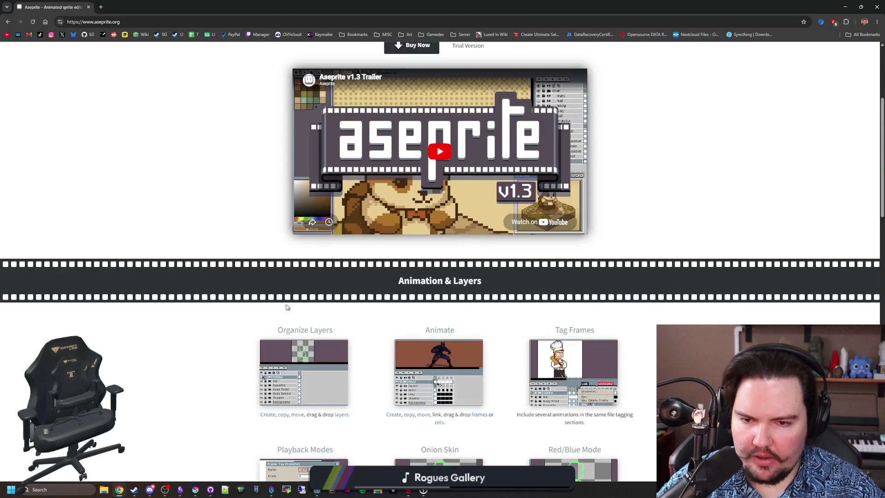
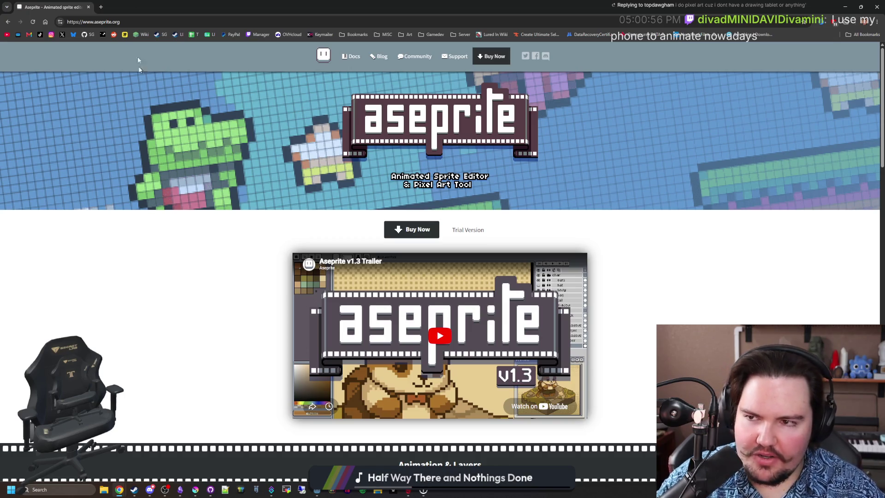
# Step: Minimize the Chrome window showing aseprite.org to return to the Godot editor
pyautogui.press('super+Down')
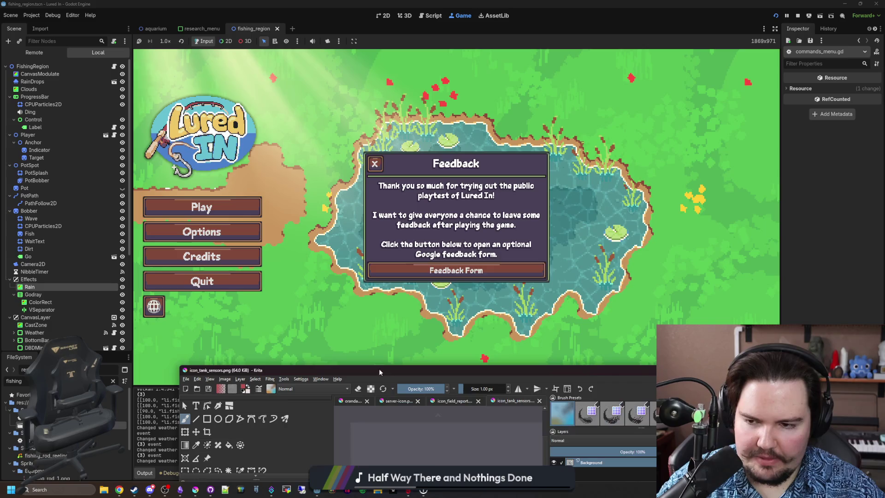
# Step: Dismiss the Feedback popup, start the game with Play, and close the welcome-back earnings message
pyautogui.click(375, 164)
pyautogui.click(216, 211)
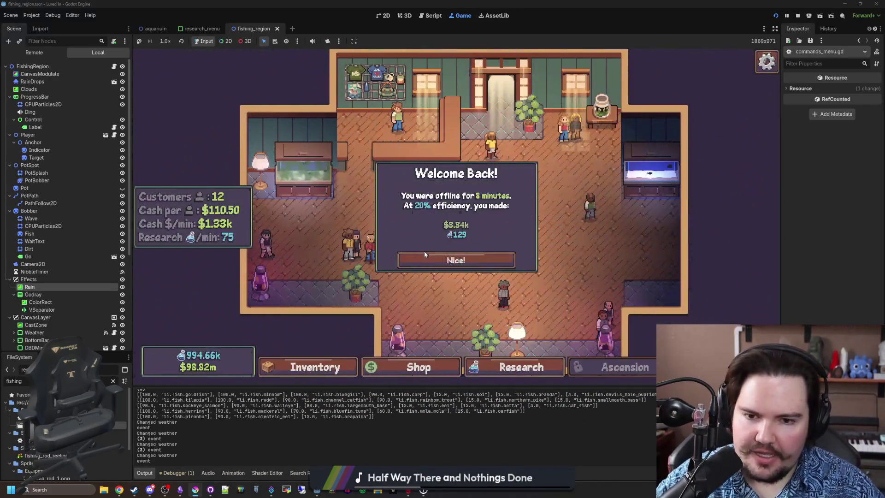
pyautogui.click(423, 257)
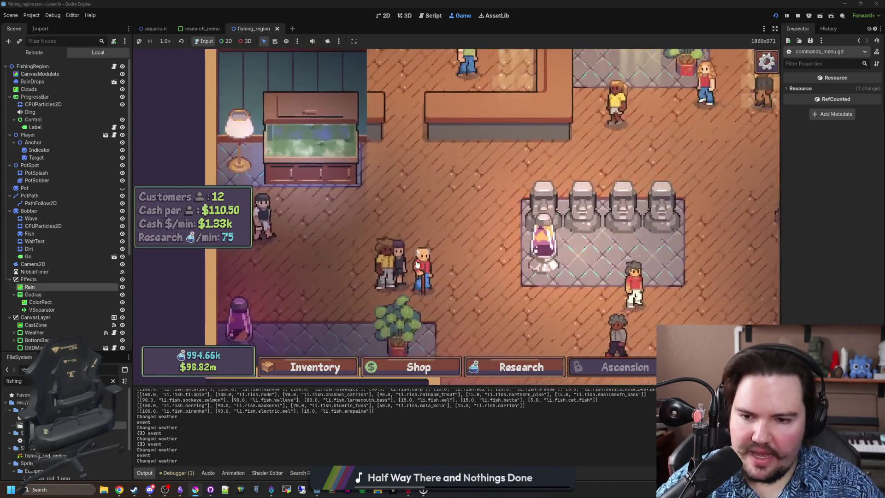
# Step: Carry a customer around the shop, then open the statue platform's Edit panel
pyautogui.moveTo(389, 260)
pyautogui.mouseDown()
pyautogui.moveTo(472, 184)
pyautogui.moveTo(491, 207)
pyautogui.moveTo(630, 143)
pyautogui.moveTo(609, 139)
pyautogui.mouseUp()
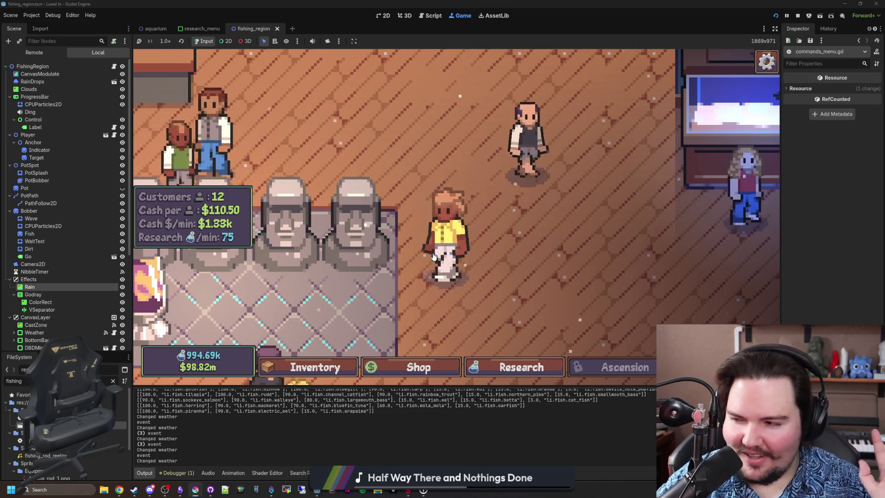
pyautogui.scroll(-3, 438, 249)
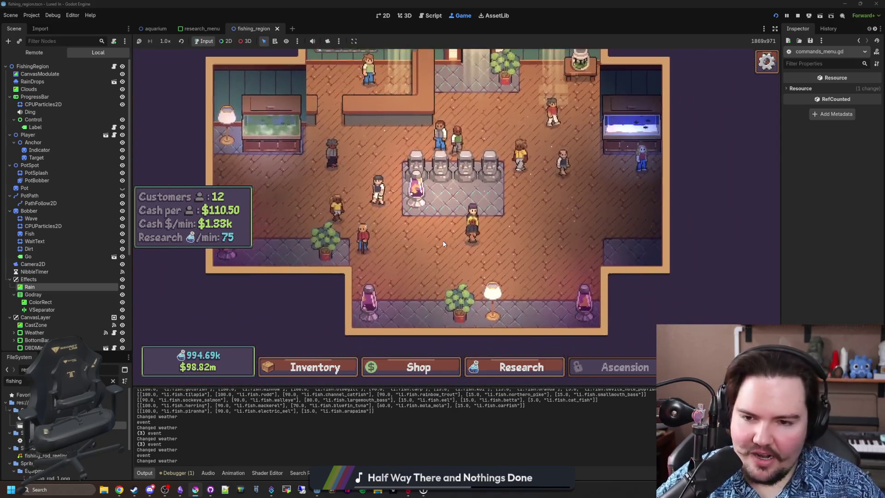
pyautogui.scroll(3, 444, 244)
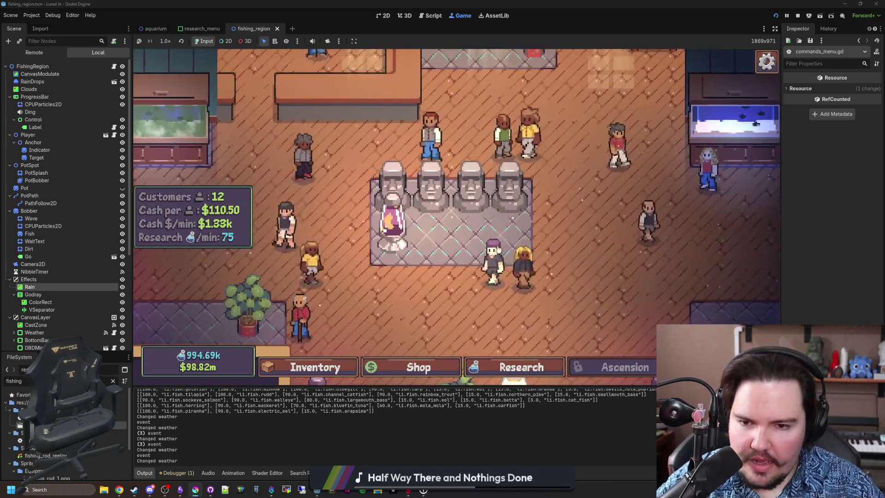
pyautogui.scroll(-2, 498, 249)
pyautogui.scroll(4, 397, 253)
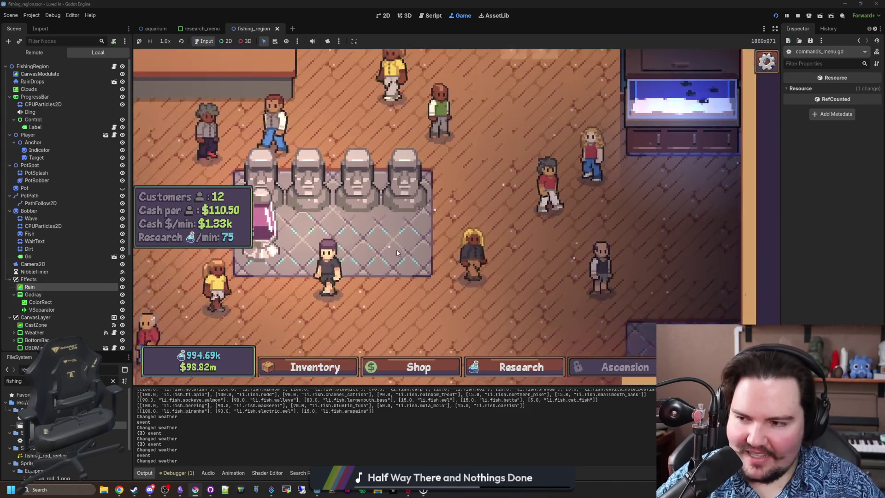
pyautogui.scroll(-2, 398, 253)
pyautogui.click(397, 253)
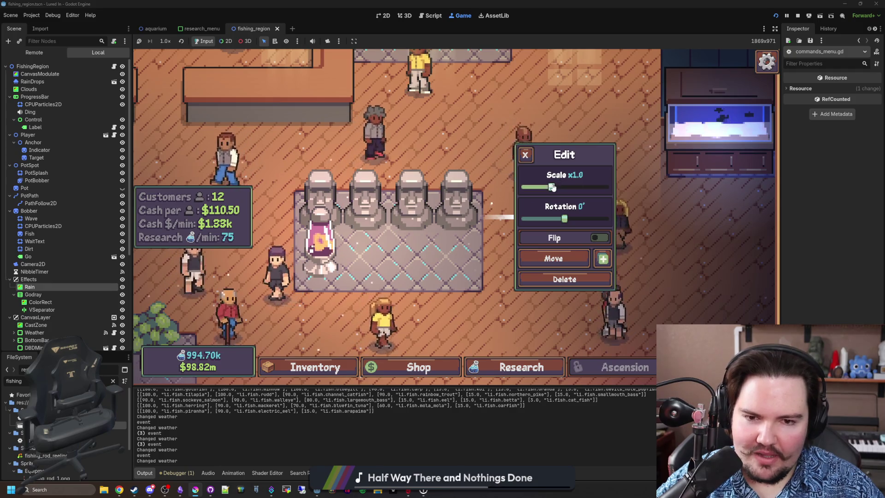
# Step: Enlarge the right statue to double size with the Scale slider and close its panel
pyautogui.moveTo(551, 187); pyautogui.dragTo(582, 187)
pyautogui.click(329, 174)
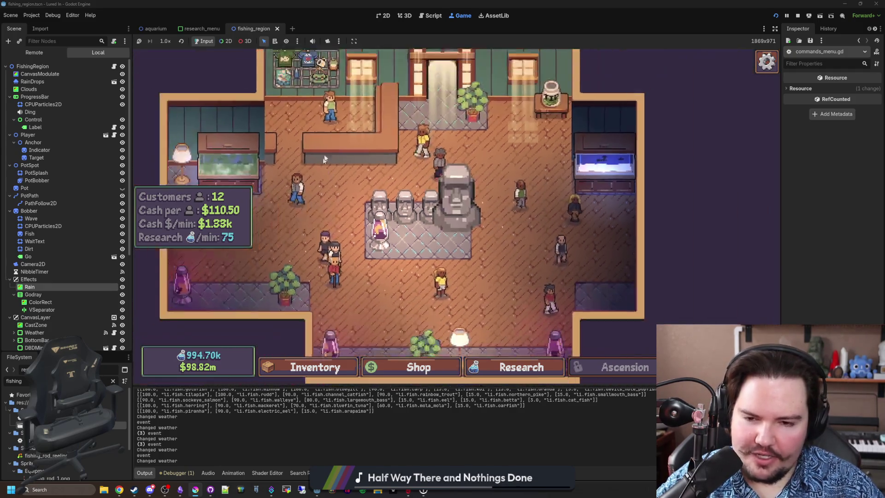
pyautogui.scroll(2, 467, 222)
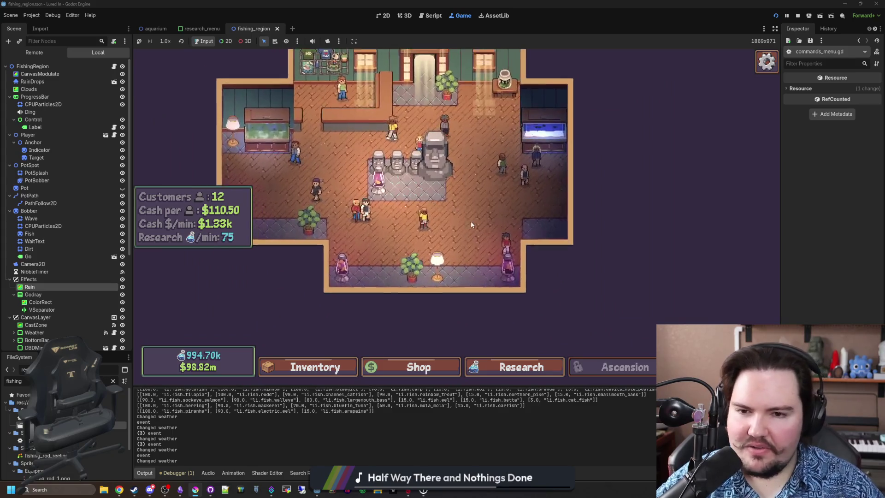
pyautogui.scroll(1, 467, 223)
# Step: Reopen the statue's Edit panel, shrink it back to Scale x1.1, and close the panel
pyautogui.click(461, 234)
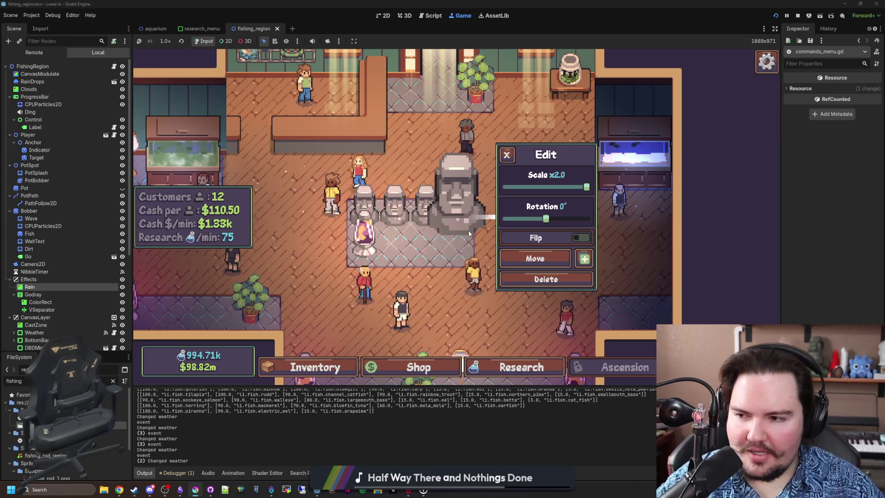
pyautogui.moveTo(586, 187); pyautogui.dragTo(540, 191)
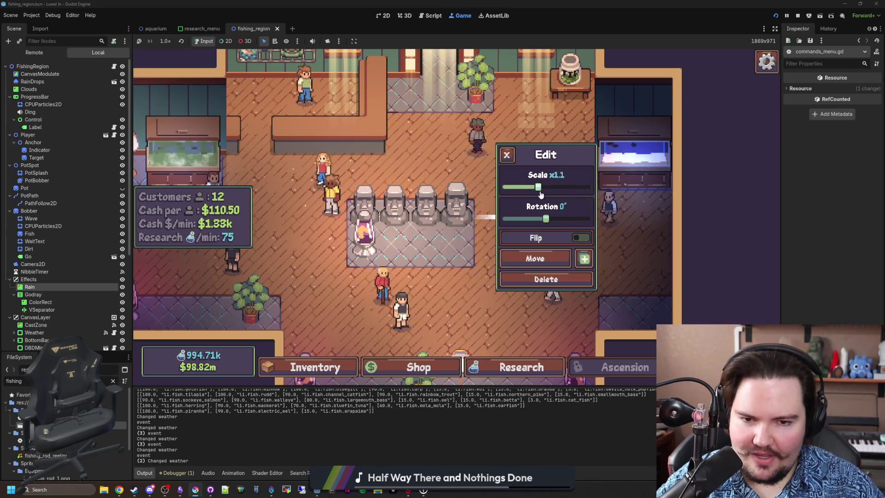
pyautogui.click(428, 216)
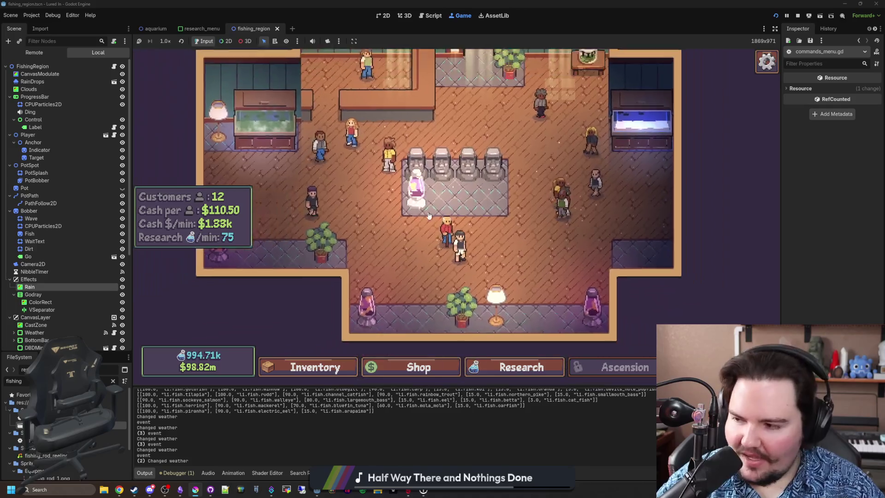
# Step: Switch to the Krita window from the taskbar
pyautogui.scroll(3, 422, 218)
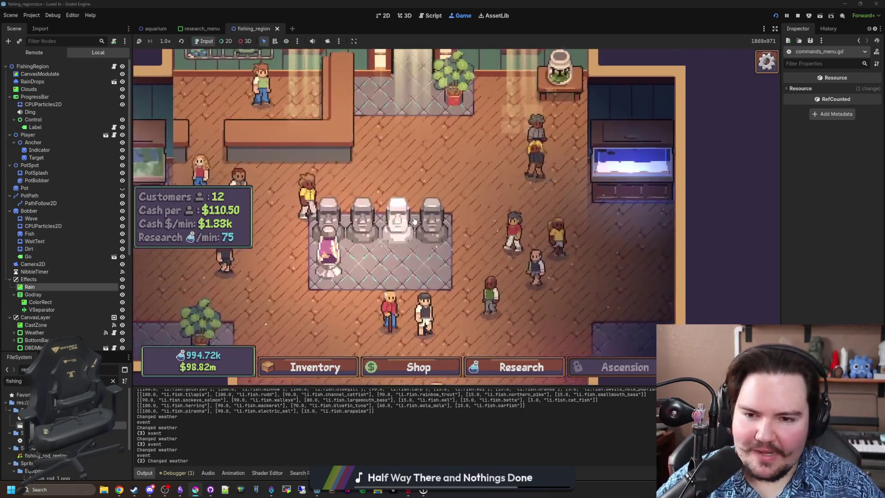
pyautogui.scroll(-4, 415, 221)
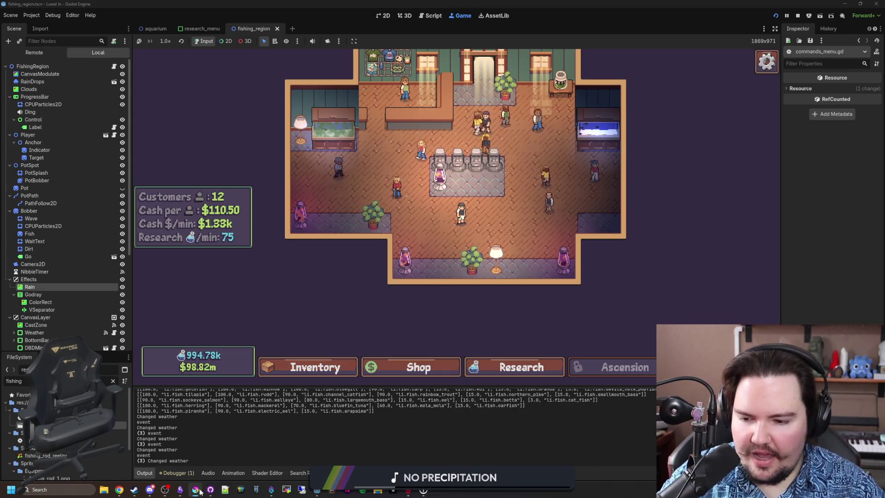
pyautogui.click(200, 491)
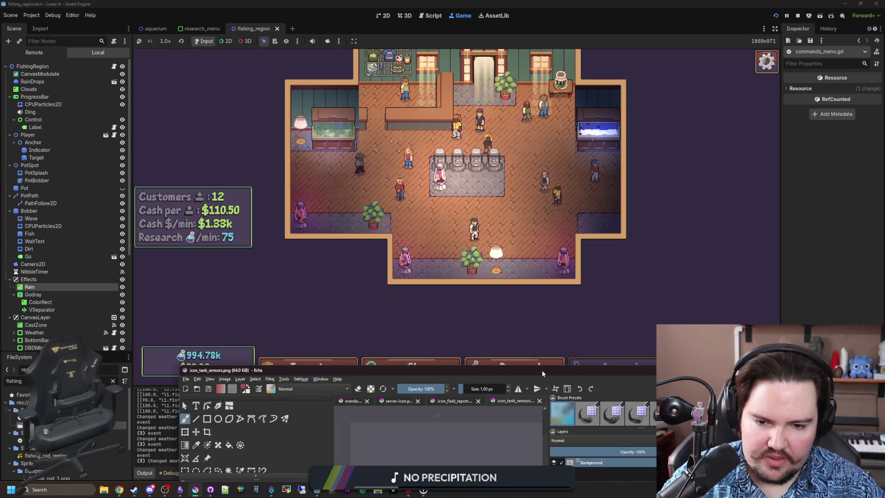
# Step: Maximize Krita, draw a red test stroke on the icon_tank_sensors.png sprite, and undo it
pyautogui.doubleClick(543, 373)
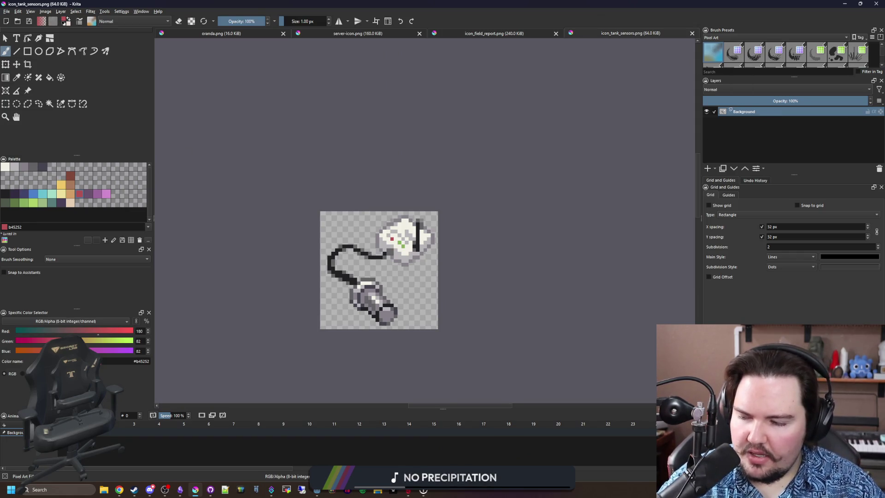
pyautogui.scroll(8, 375, 291)
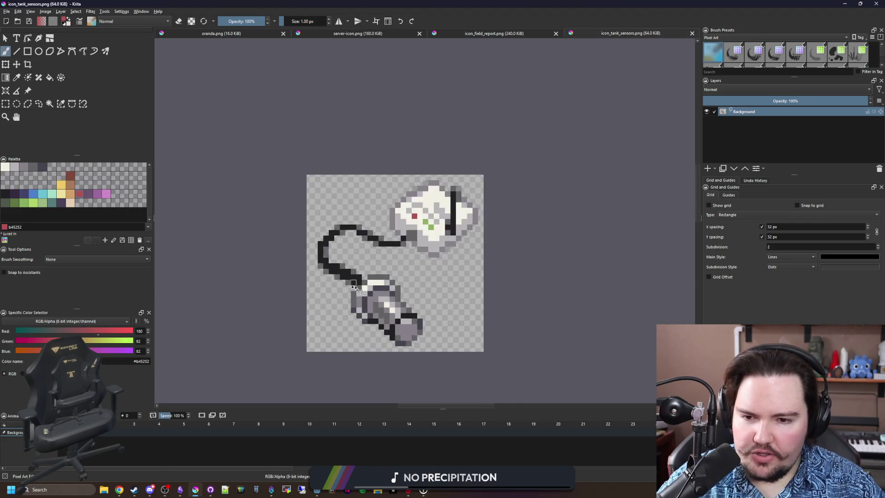
pyautogui.scroll(-6, 486, 265)
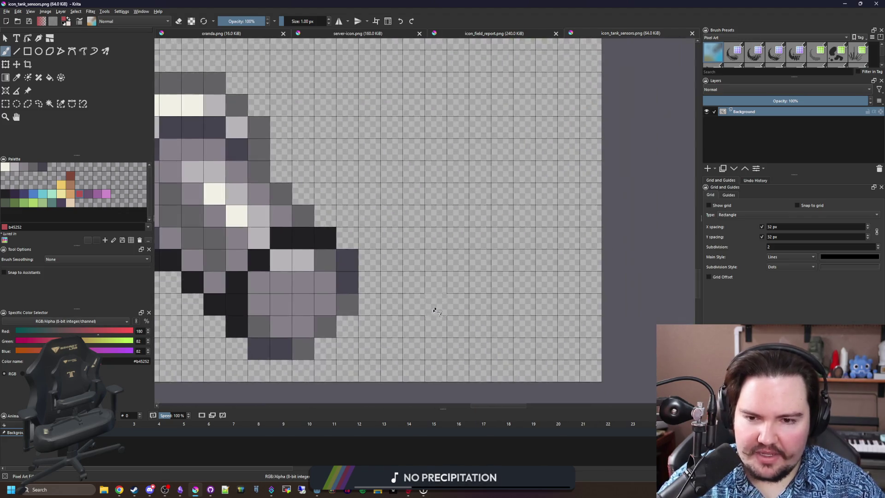
pyautogui.scroll(1, 486, 265)
pyautogui.moveTo(428, 300)
pyautogui.mouseDown()
pyautogui.moveTo(504, 217)
pyautogui.moveTo(518, 299)
pyautogui.mouseUp()
pyautogui.scroll(-2, 460, 254)
pyautogui.scroll(-1, 460, 253)
pyautogui.scroll(1, 457, 254)
pyautogui.scroll(-1, 455, 254)
pyautogui.hotkey('ctrl', 'z')
# Step: Draw and undo a red freehand stroke across the sprite, then switch on the canvas grid
pyautogui.scroll(1, 450, 255)
pyautogui.scroll(1, 451, 255)
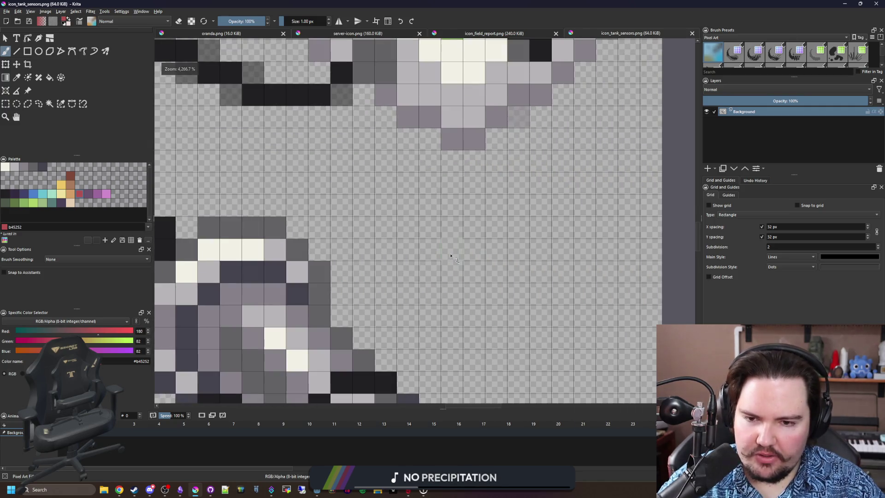
pyautogui.scroll(-3, 433, 259)
pyautogui.scroll(4, 417, 264)
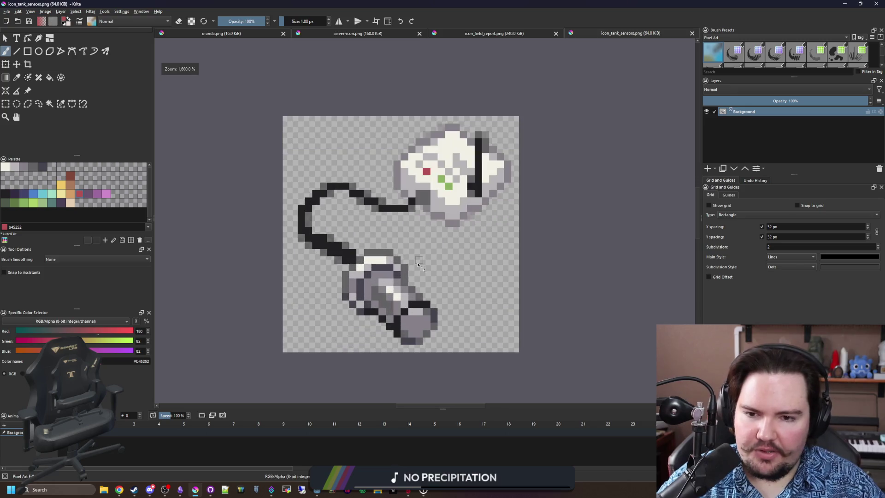
pyautogui.scroll(-3, 420, 260)
pyautogui.scroll(1, 422, 257)
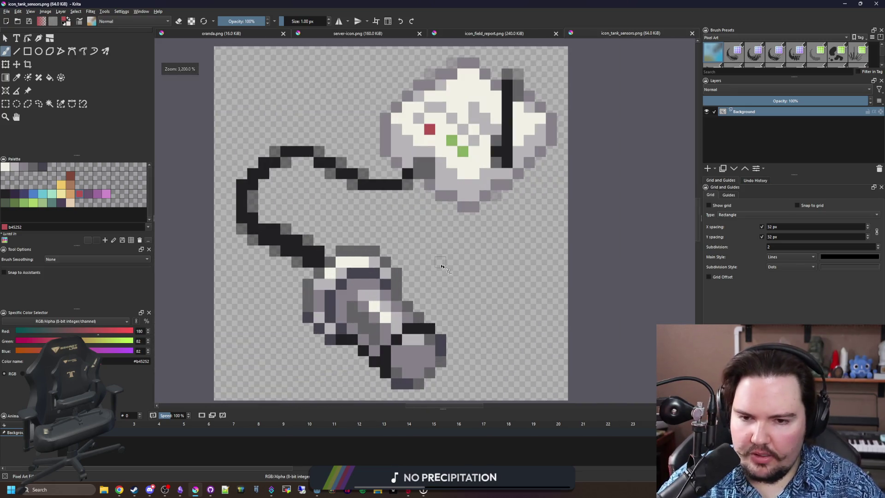
pyautogui.moveTo(444, 273)
pyautogui.mouseDown()
pyautogui.moveTo(507, 258)
pyautogui.moveTo(526, 318)
pyautogui.moveTo(431, 283)
pyautogui.moveTo(431, 258)
pyautogui.mouseUp()
pyautogui.hotkey('ctrl', 'z')
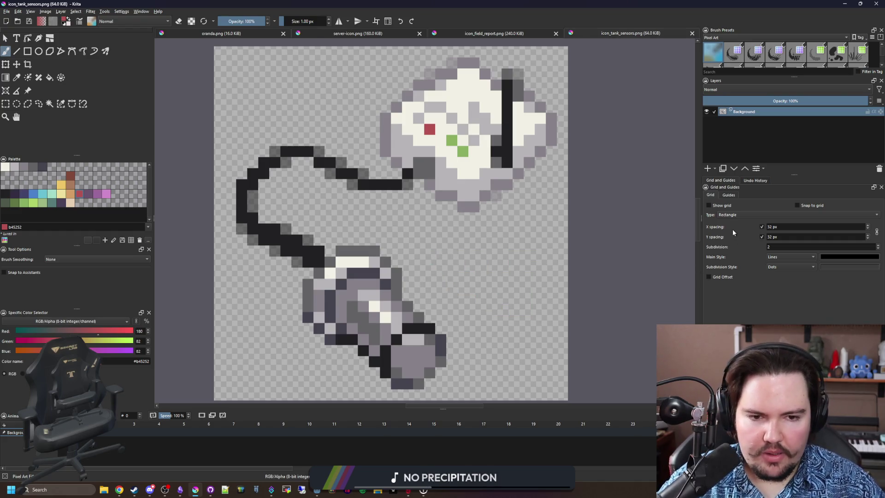
pyautogui.click(709, 205)
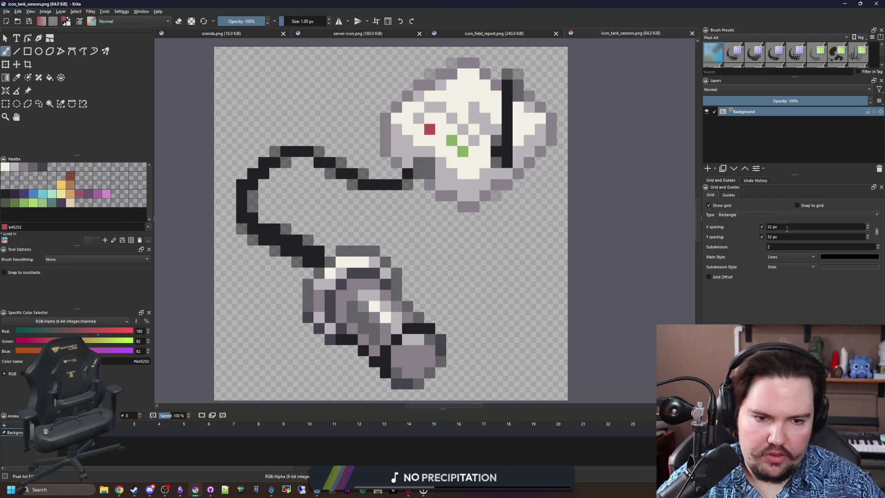
pyautogui.write('16')
# Step: Set the grid to 16 px spacing with subdivision 1 and nudge the sprite into view
pyautogui.doubleClick(779, 246)
pyautogui.write('11')
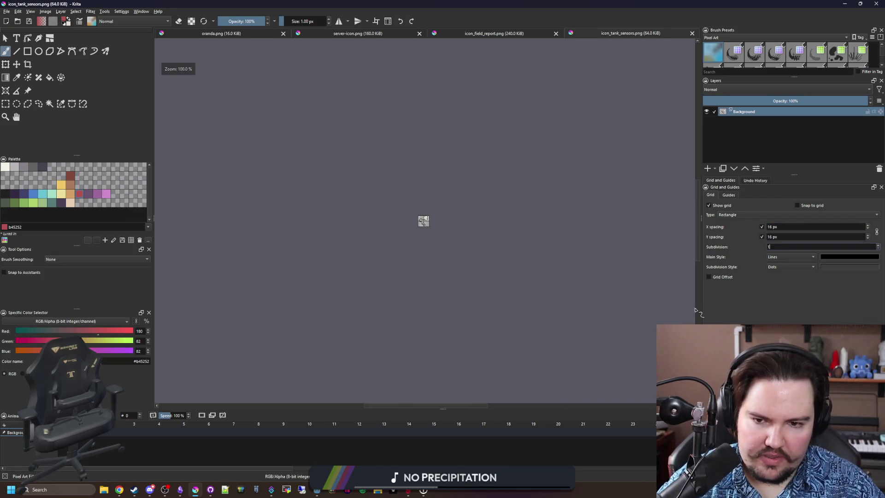
pyautogui.scroll(9, 405, 248)
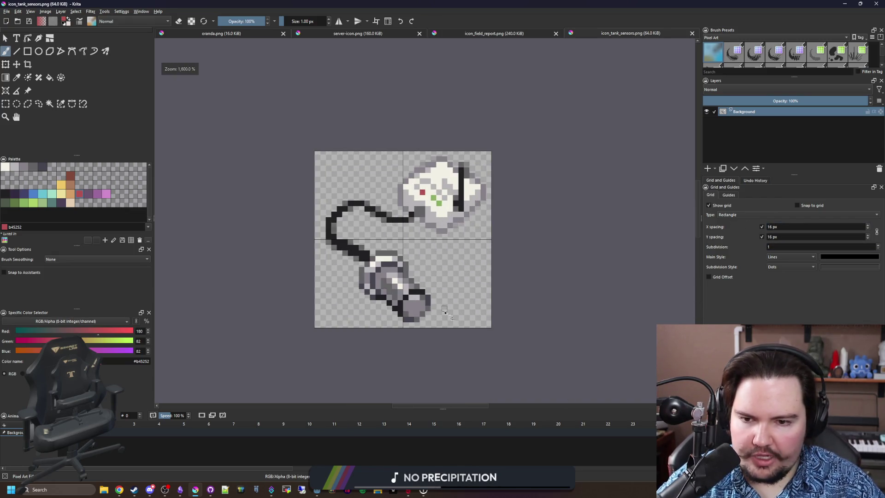
pyautogui.scroll(-2, 387, 253)
pyautogui.scroll(2, 387, 253)
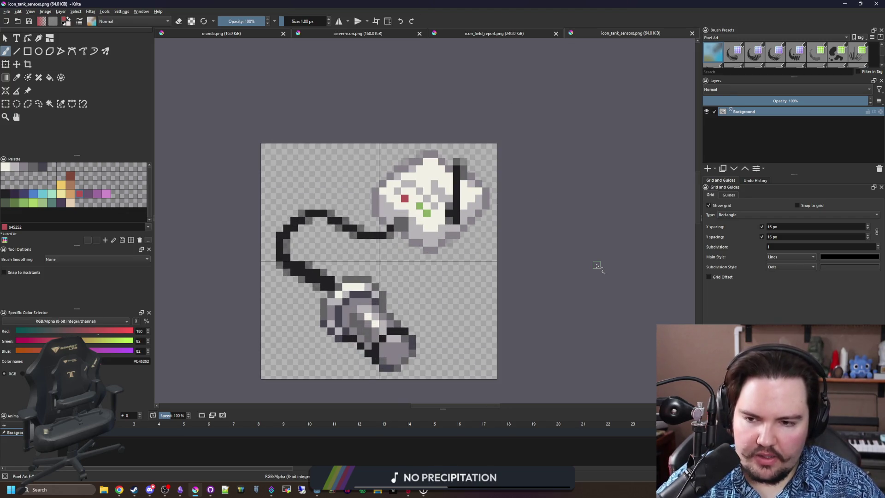
pyautogui.scroll(1, 367, 307)
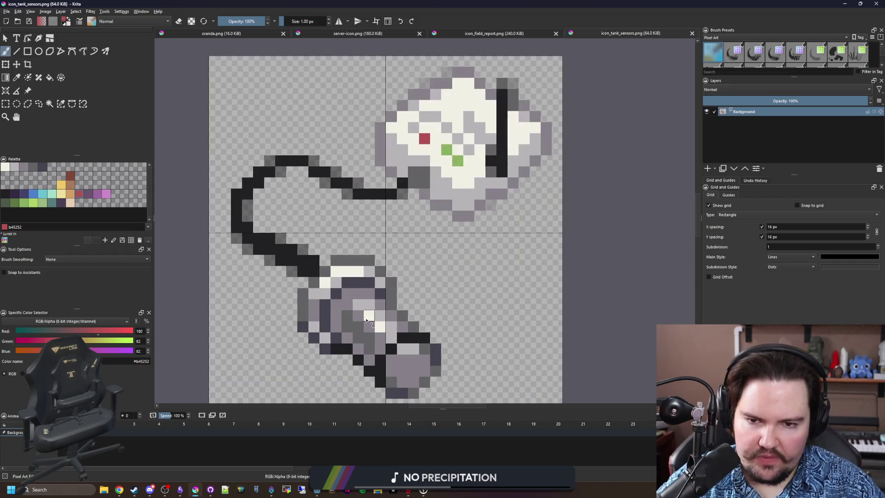
pyautogui.scroll(-3, 369, 304)
pyautogui.scroll(2, 379, 284)
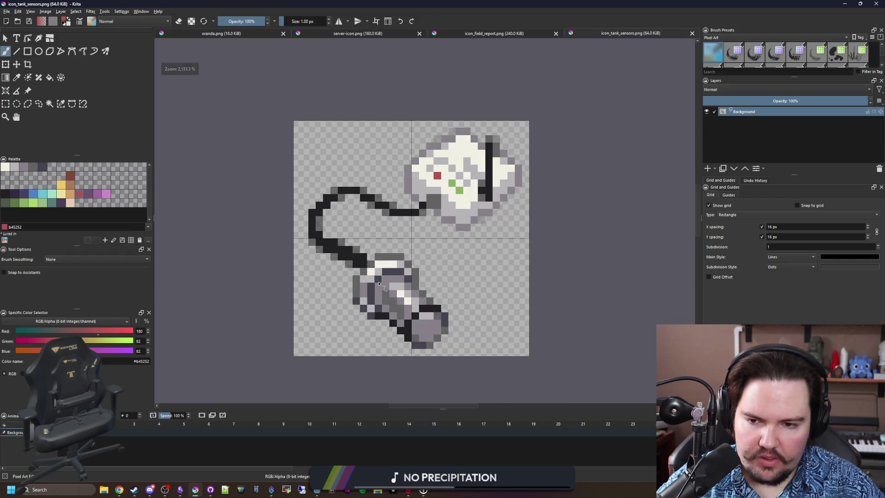
pyautogui.moveTo(367, 234); pyautogui.dragTo(361, 228)
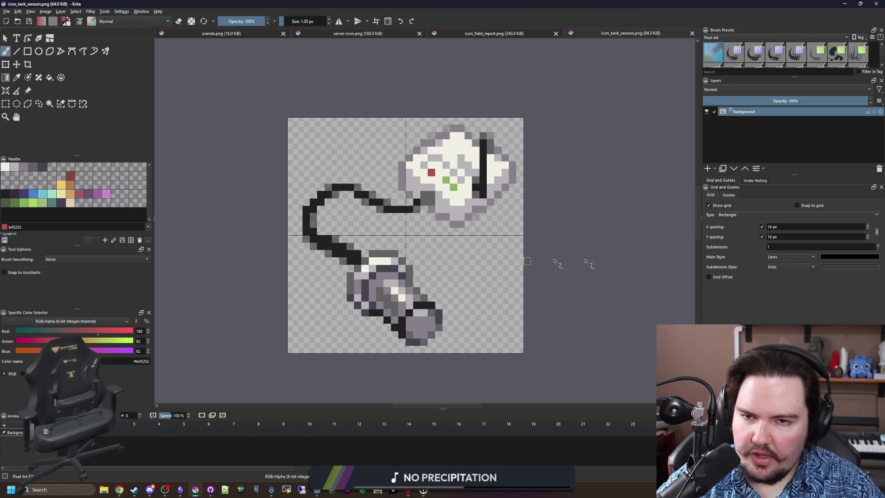
pyautogui.press('super+2')
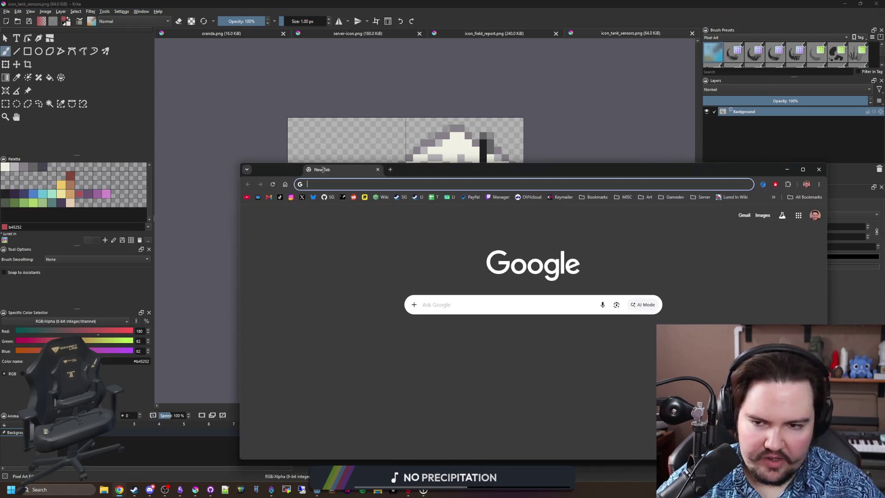
# Step: Search Google for 'krita', open krita.org, and maximize Chrome
pyautogui.write('krita')
pyautogui.press('Return')
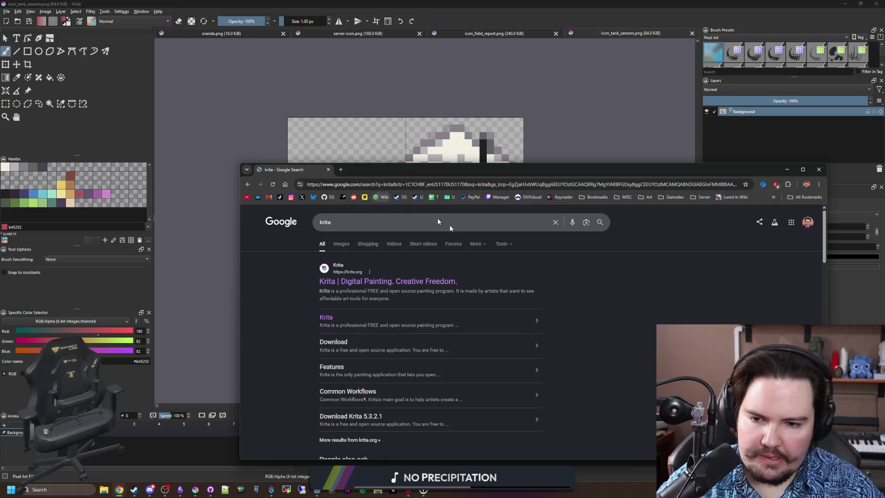
pyautogui.click(383, 284)
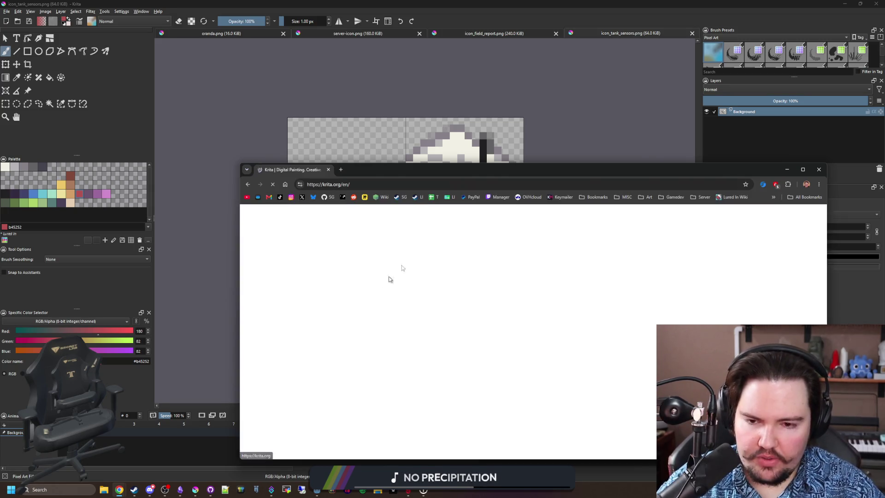
pyautogui.doubleClick(534, 172)
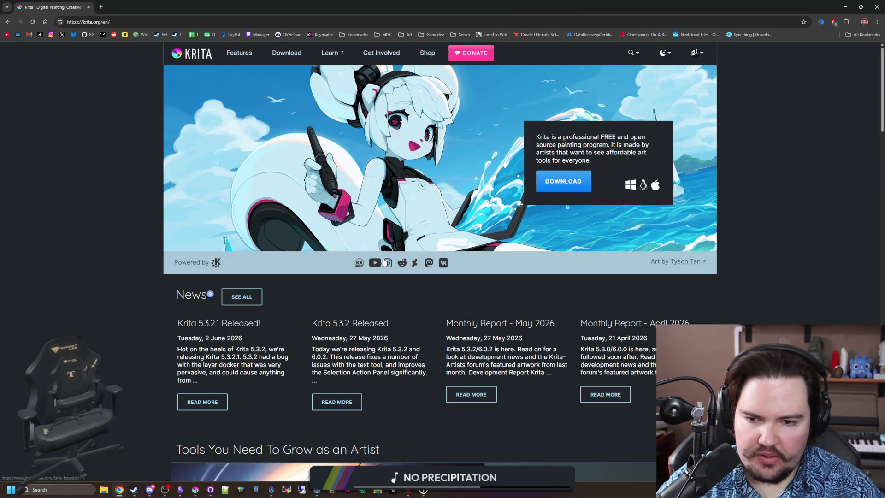
# Step: Search 'is krita on mobile' from the address bar and scan the results
pyautogui.click(155, 25)
pyautogui.write('is krita on mo')
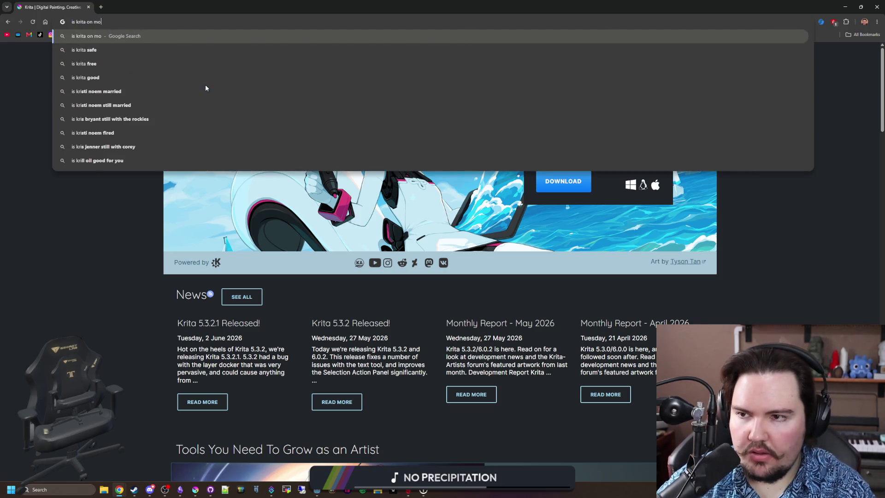
pyautogui.write('bile')
pyautogui.press('Return')
pyautogui.scroll(-3, 205, 88)
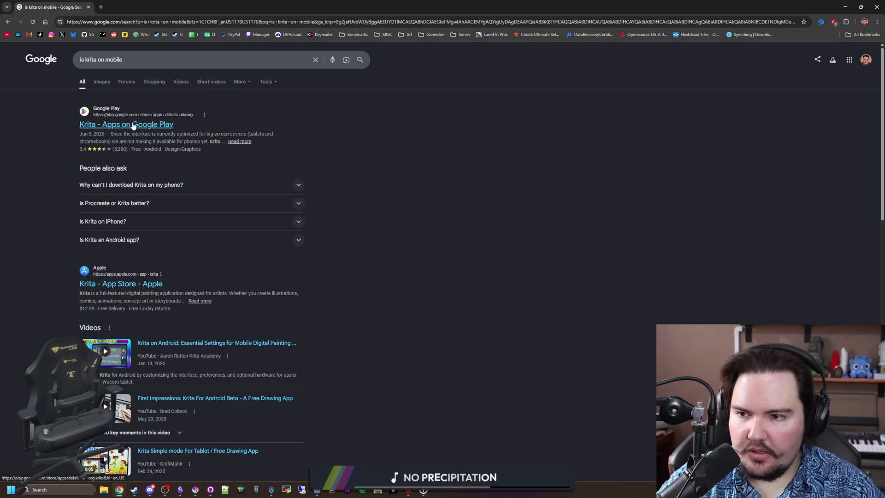
# Step: Open Krita's App Store listing and page through three of its screenshots
pyautogui.click(116, 285)
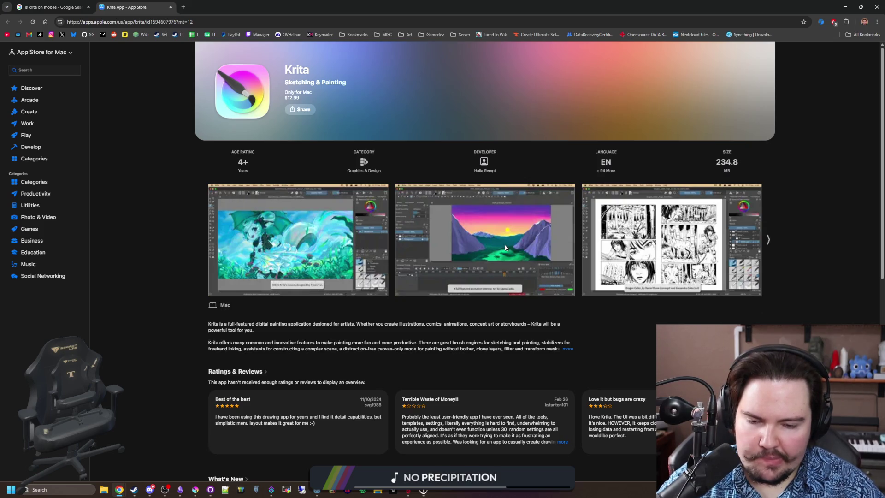
pyautogui.click(768, 240)
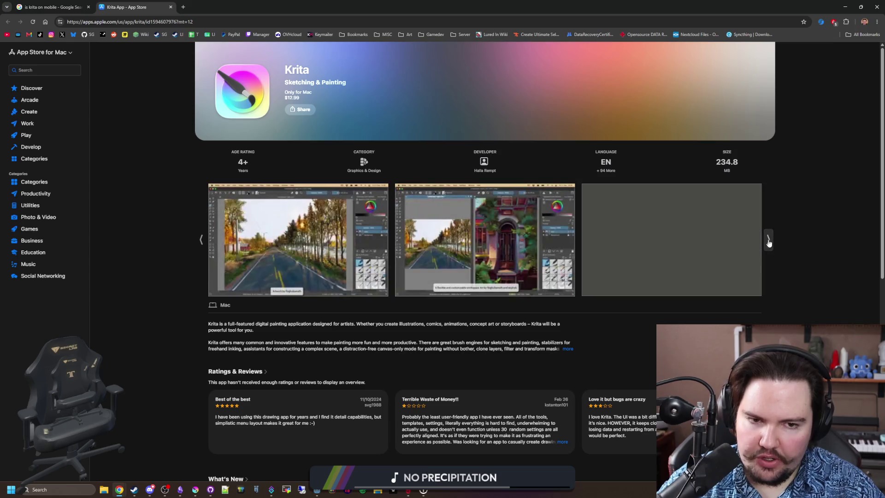
pyautogui.click(769, 241)
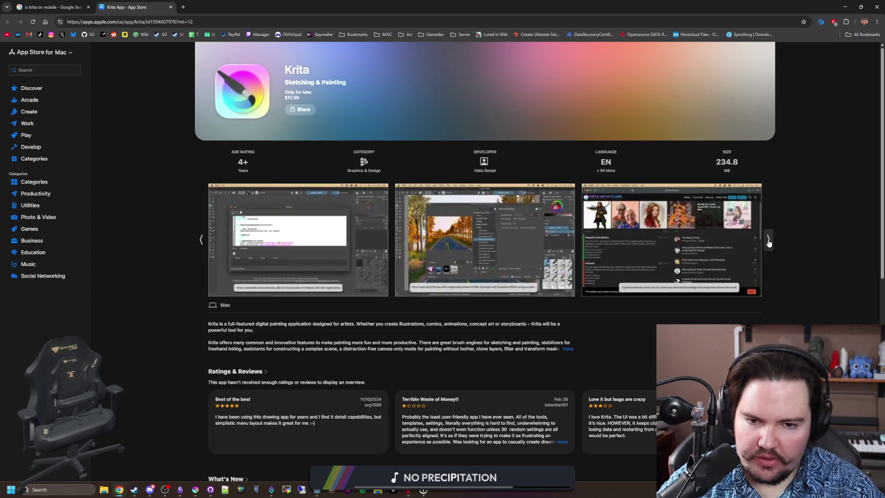
pyautogui.click(769, 241)
pyautogui.scroll(-8, 258, 205)
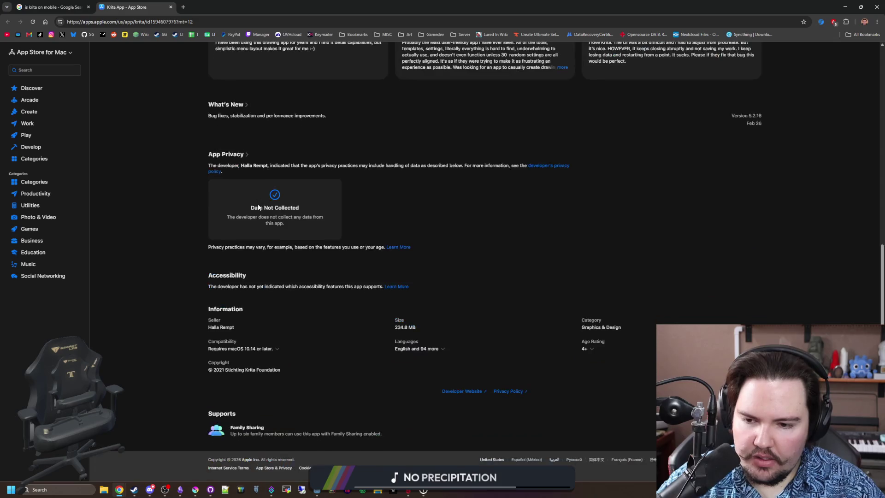
pyautogui.scroll(8, 259, 207)
# Step: Back on the results, browse the Google Play listing's screenshots full-screen, then exit the viewer
pyautogui.click(50, 7)
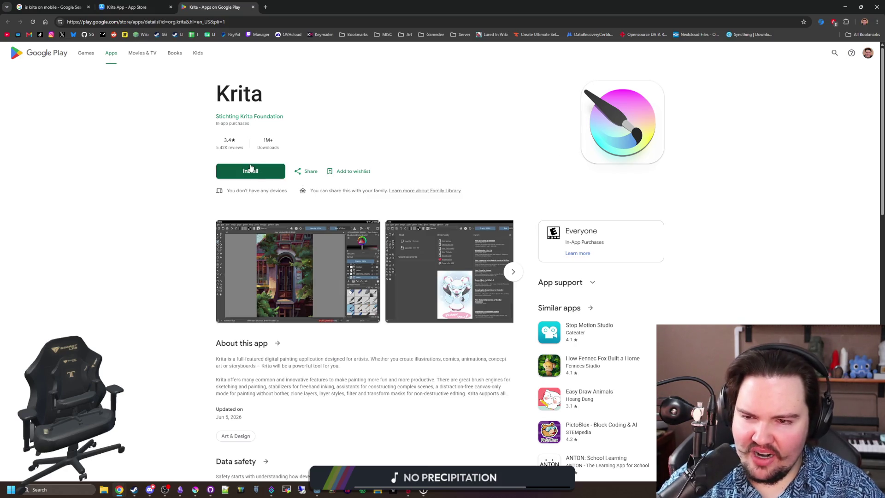
pyautogui.click(307, 289)
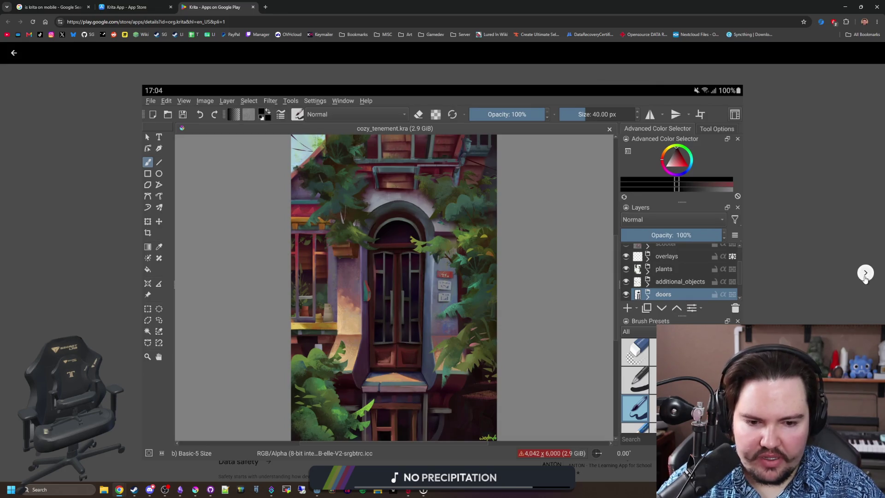
pyautogui.click(866, 273)
pyautogui.click(866, 276)
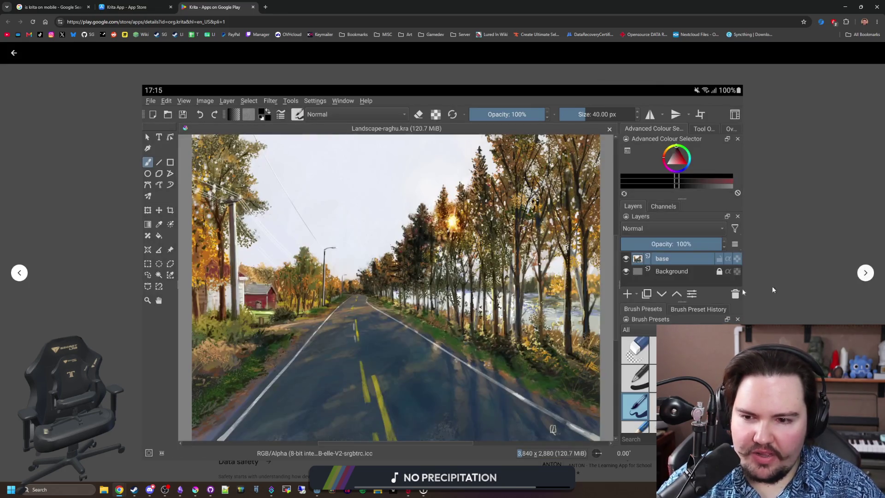
pyautogui.click(21, 273)
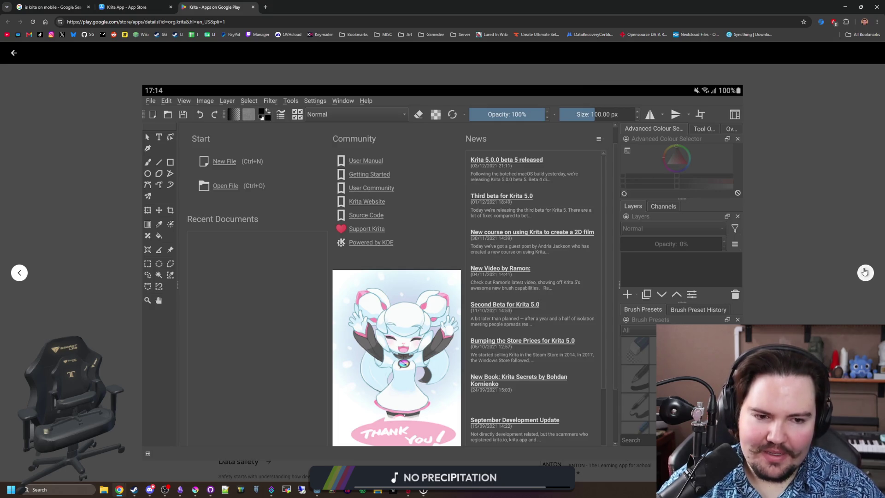
pyautogui.click(866, 272)
pyautogui.click(866, 272)
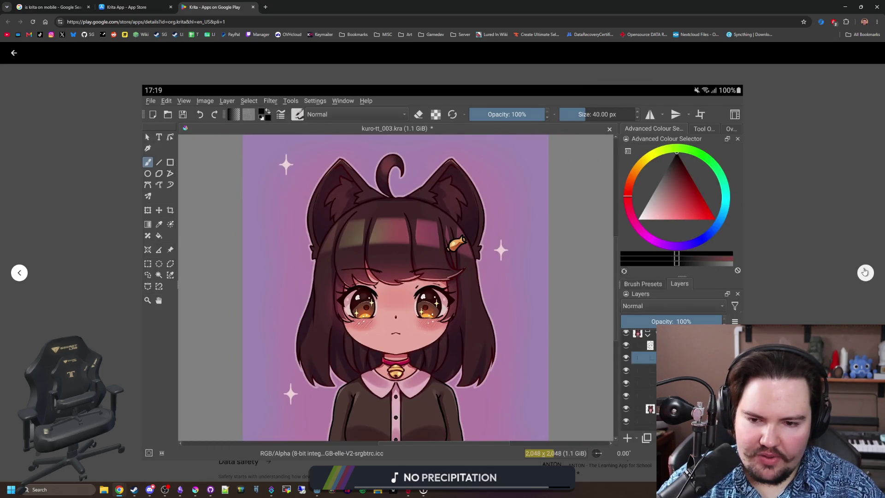
pyautogui.click(865, 272)
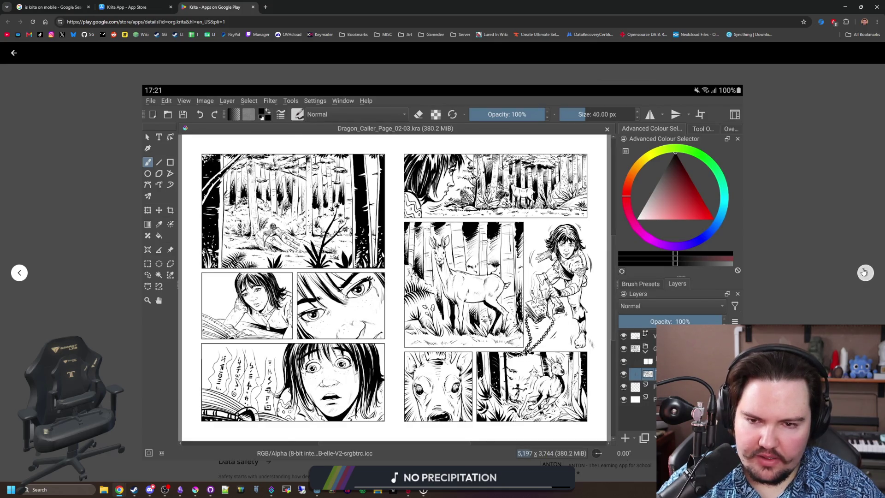
pyautogui.click(865, 273)
pyautogui.click(865, 272)
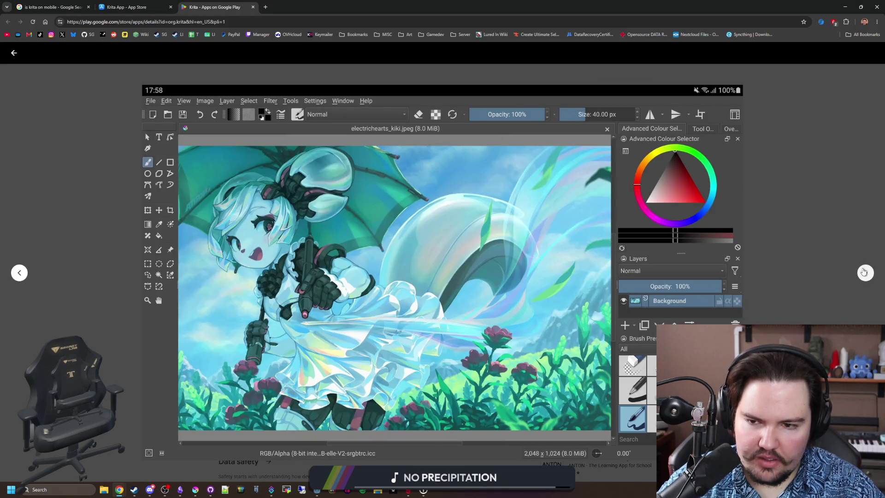
pyautogui.press('Escape')
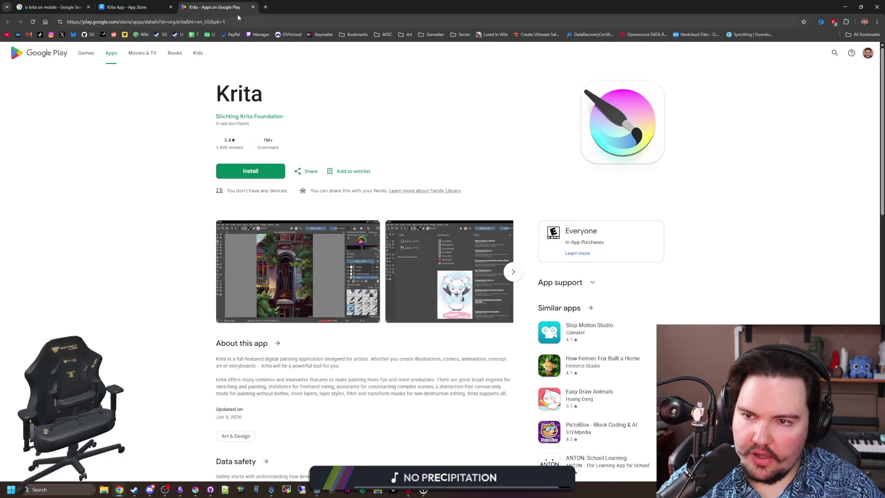
# Step: Close the Google Play, App Store and remaining Chrome tabs, then minimize Krita
pyautogui.click(253, 7)
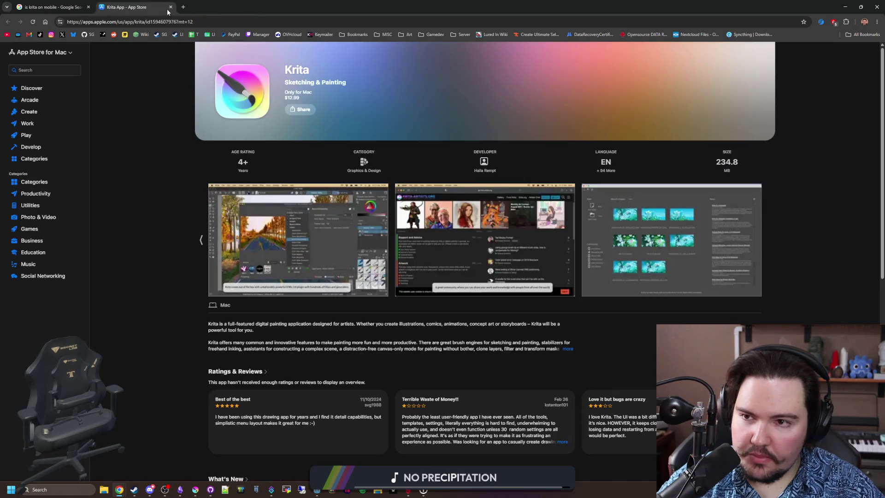
pyautogui.click(171, 7)
pyautogui.click(89, 7)
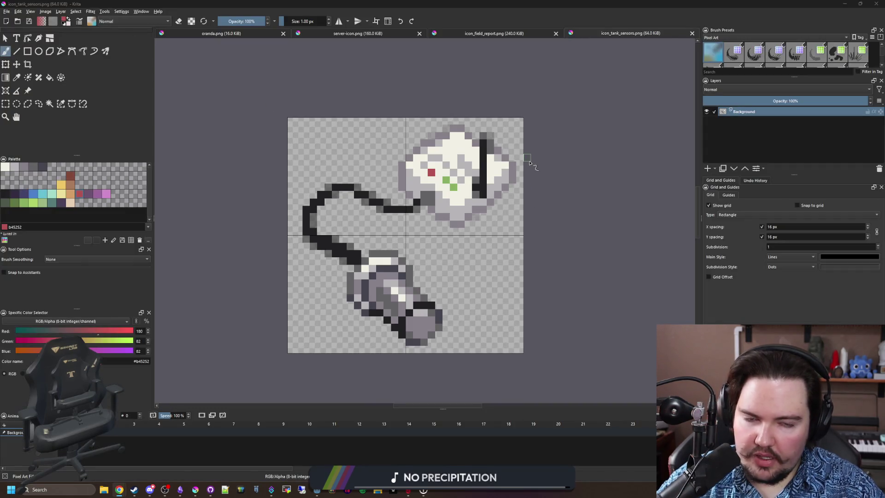
pyautogui.press('super+Down')
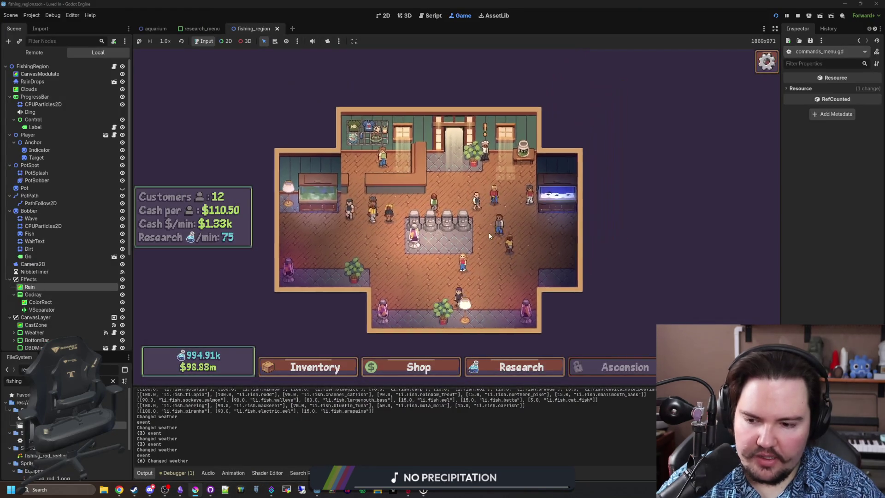
# Step: Travel to the Jungle from the game's Travel menu
pyautogui.scroll(2, 489, 233)
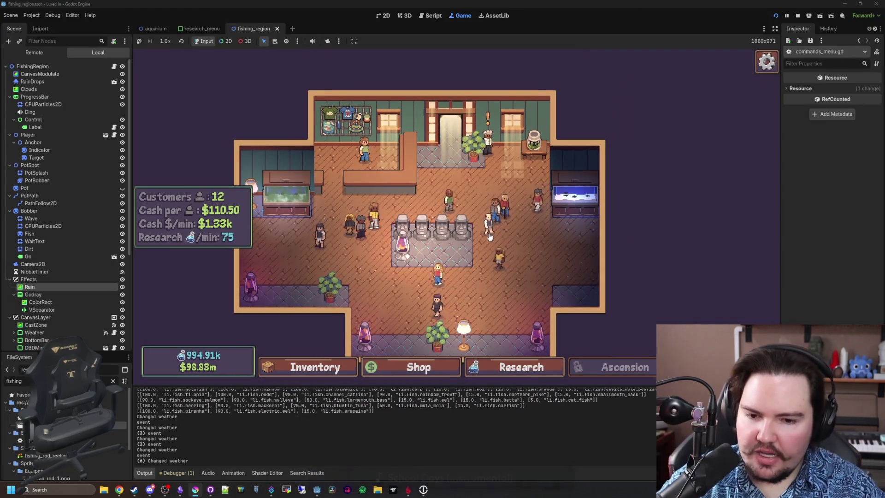
pyautogui.press('t')
pyautogui.scroll(-3, 530, 278)
pyautogui.click(556, 302)
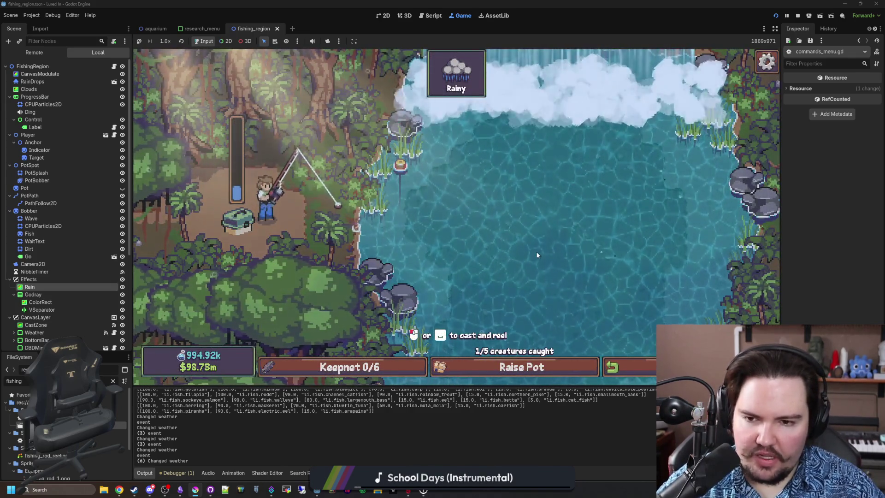
# Step: Cast into the lake and win the reeling minigame to land a Piranha, then cast again
pyautogui.click(537, 255)
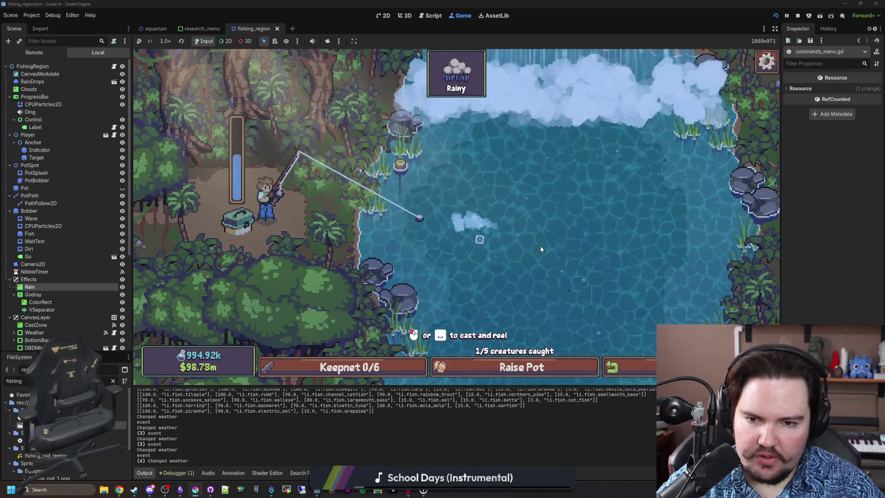
pyautogui.moveTo(550, 216); pyautogui.dragTo(549, 213)
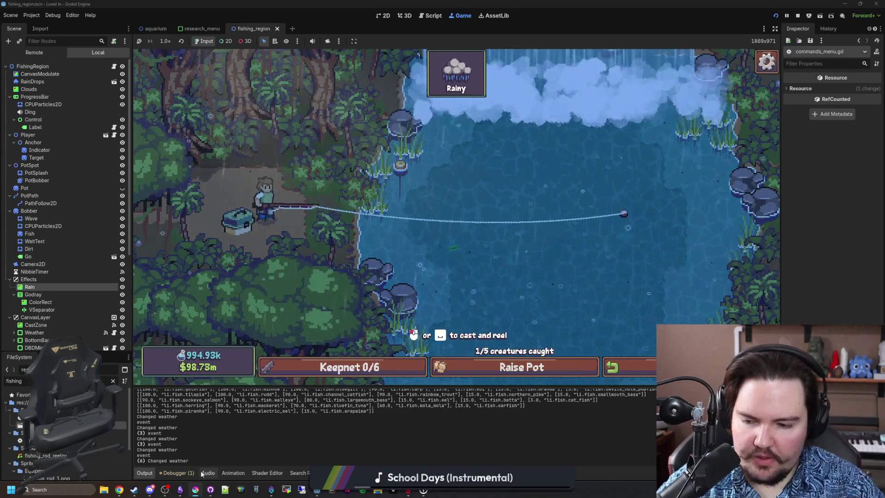
pyautogui.moveTo(151, 486)
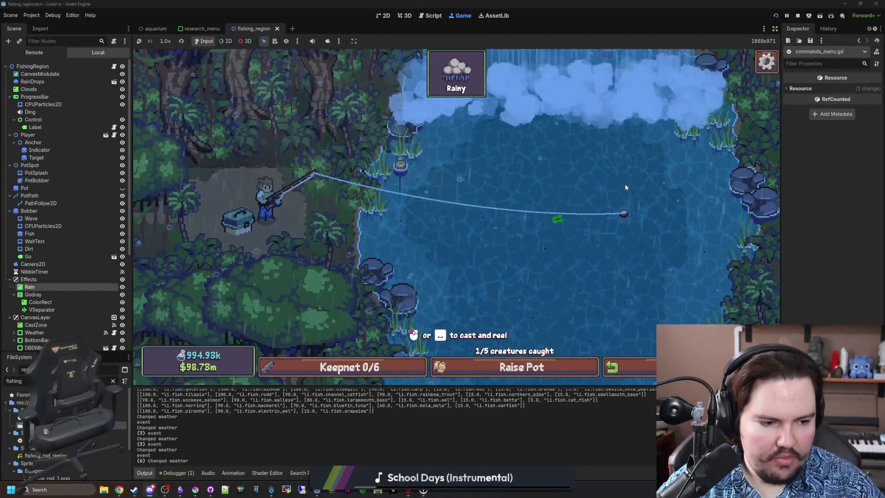
pyautogui.click(633, 170)
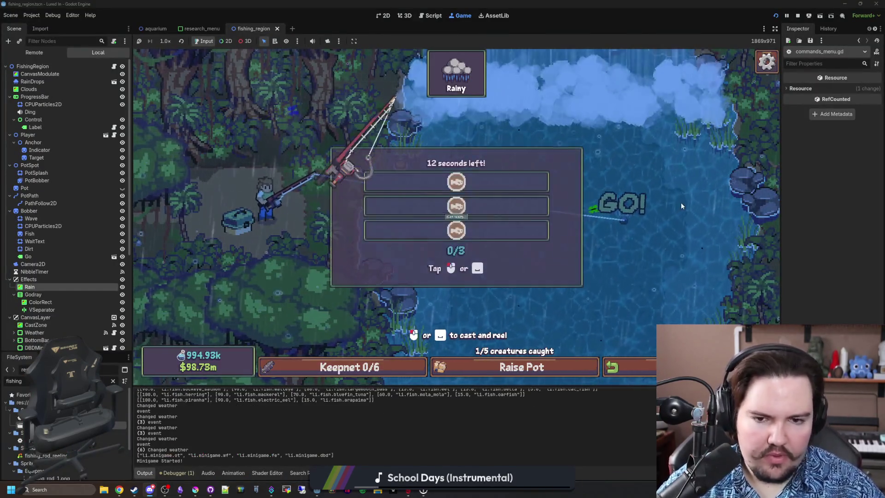
pyautogui.click(516, 212)
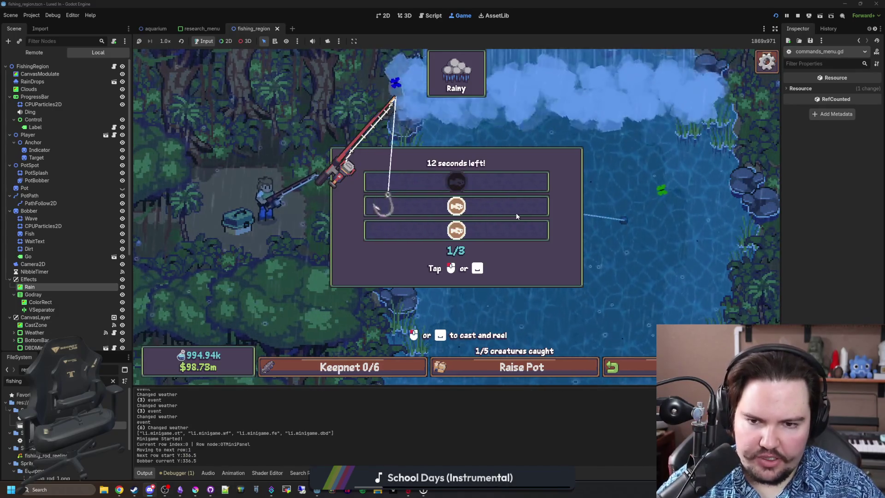
pyautogui.click(516, 212)
pyautogui.click(516, 212)
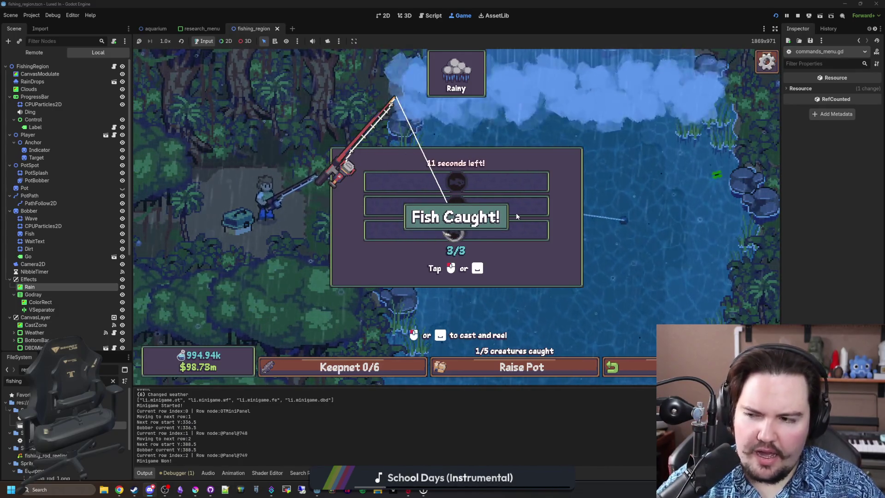
pyautogui.click(516, 212)
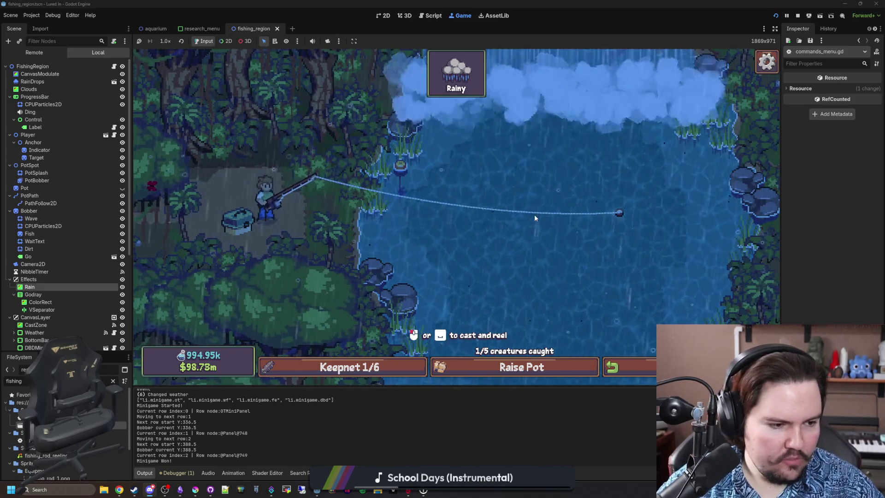
pyautogui.click(595, 185)
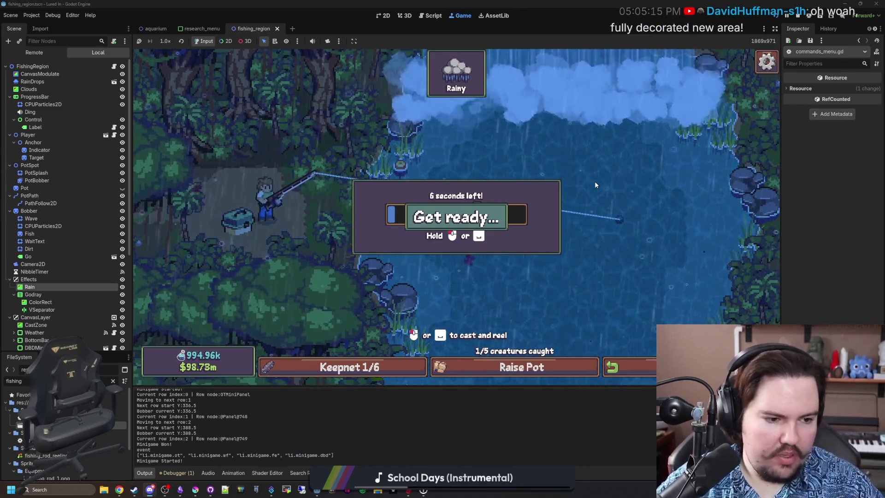
# Step: Fill the reeling bar to land the hooked fish
pyautogui.moveTo(595, 185)
pyautogui.mouseDown()
pyautogui.moveTo(526, 252)
pyautogui.moveTo(568, 216)
pyautogui.mouseUp()
pyautogui.click(558, 208)
pyautogui.click(559, 211)
pyautogui.click(556, 210)
pyautogui.click(563, 214)
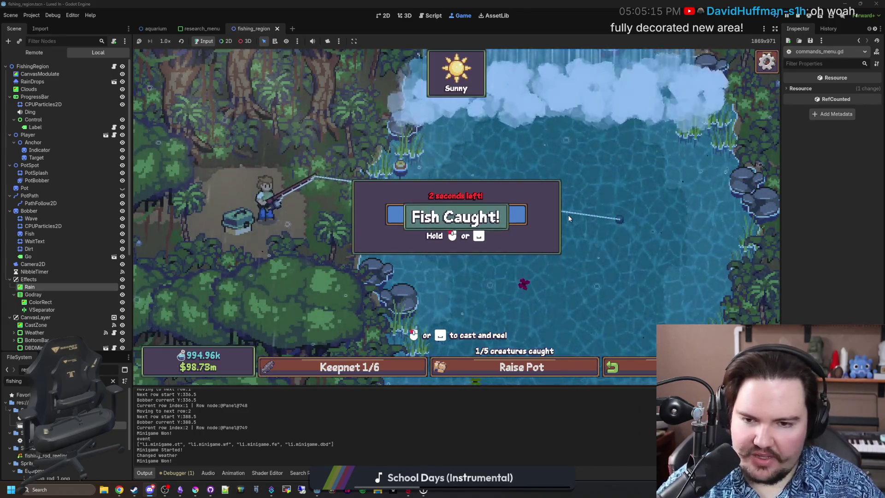
# Step: Cast again and win the reel minigame, raising the keepnet to 3/6, then recast into the pond
pyautogui.click(500, 206)
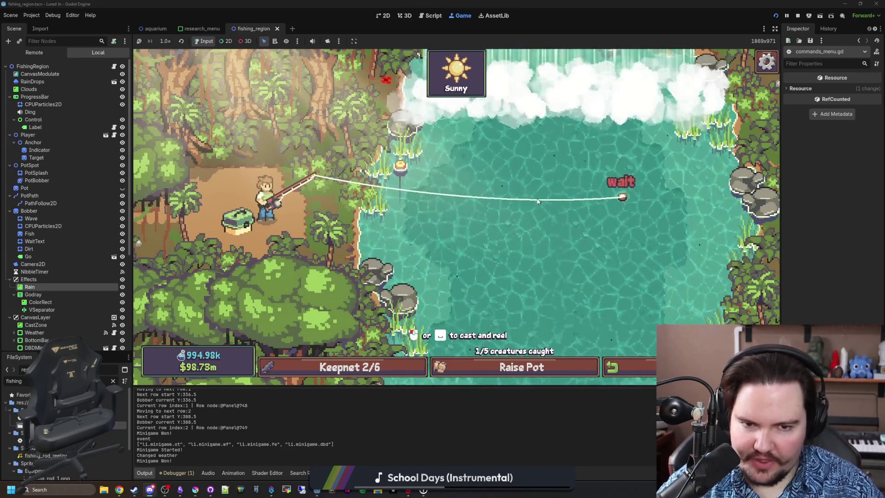
pyautogui.click(538, 201)
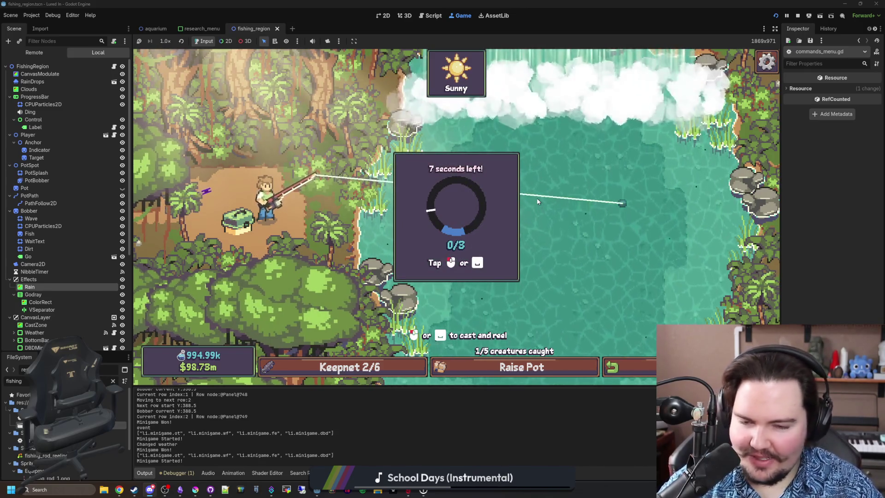
pyautogui.click(537, 199)
pyautogui.click(537, 199)
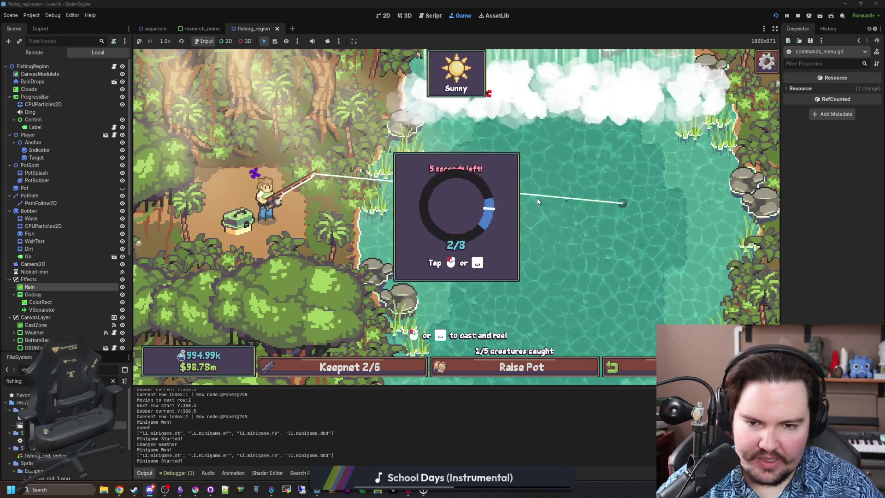
pyautogui.click(538, 199)
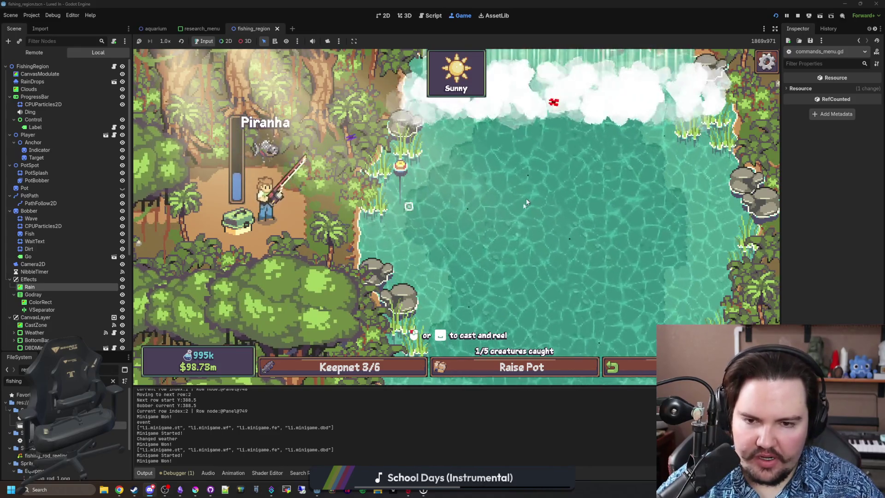
pyautogui.click(621, 217)
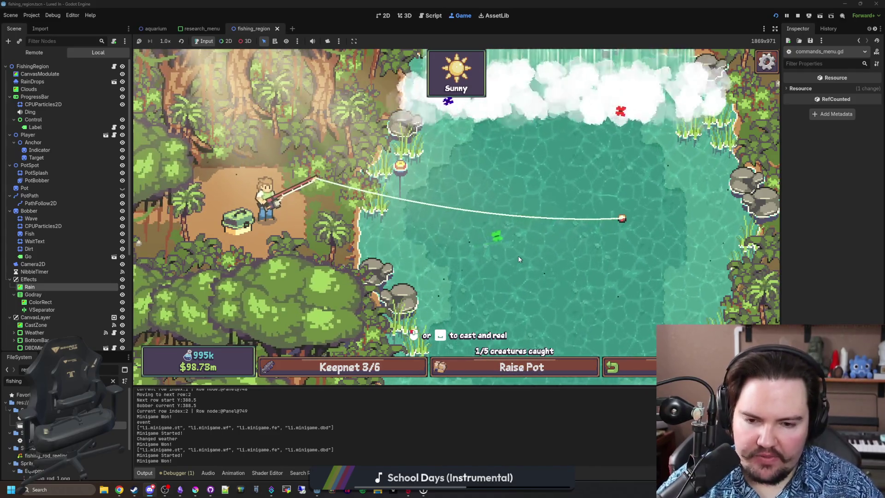
pyautogui.click(549, 223)
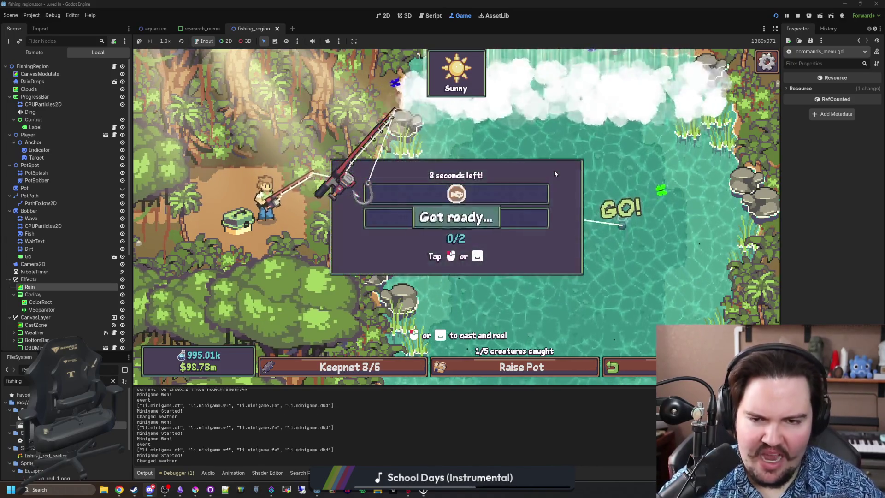
# Step: Complete the catch to bring the keepnet to 4/6, then cast near the shoreline
pyautogui.click(545, 165)
pyautogui.click(546, 165)
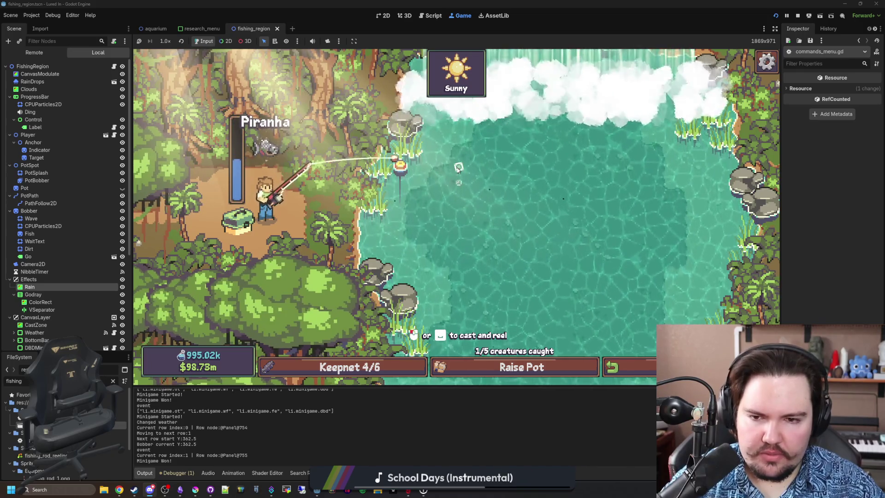
pyautogui.click(457, 168)
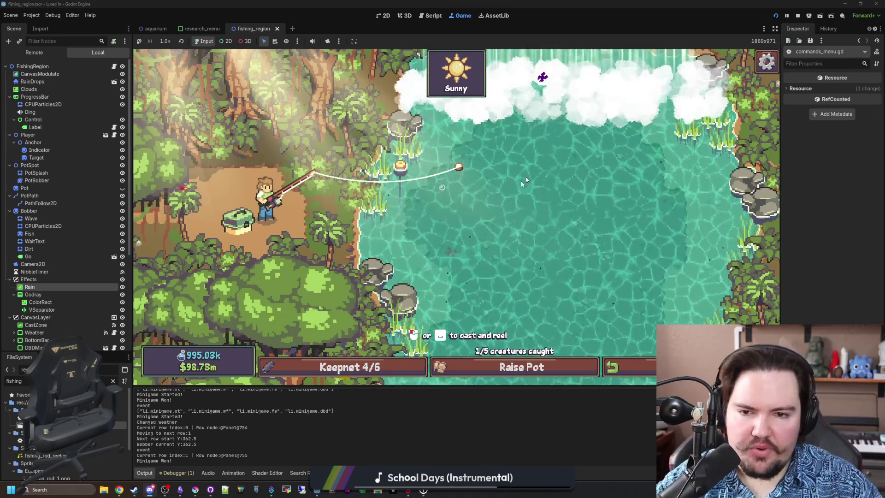
# Step: Hook the next bite, fail the minigame by tapping early, and recast onto the pond
pyautogui.click(454, 232)
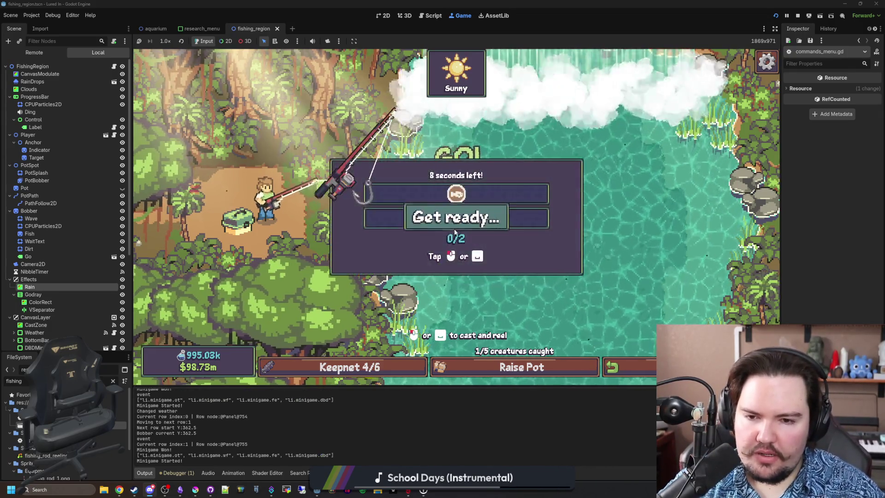
pyautogui.click(508, 136)
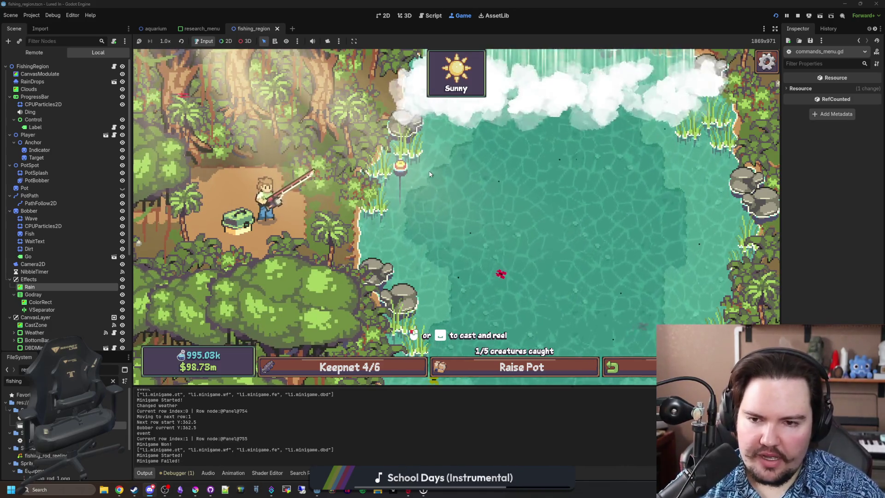
pyautogui.click(429, 174)
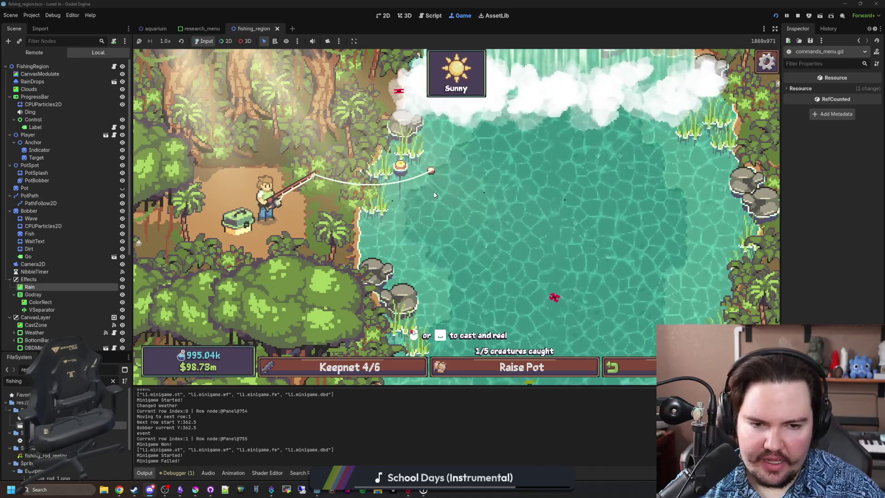
pyautogui.click(559, 170)
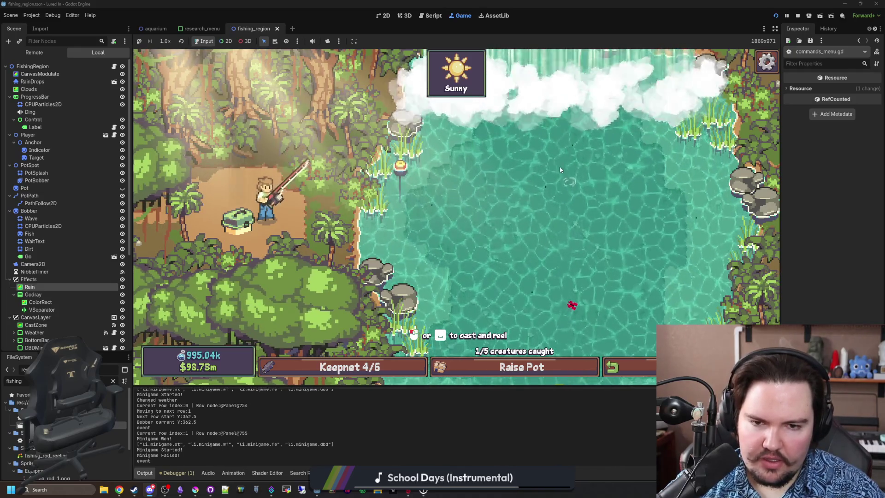
pyautogui.click(577, 191)
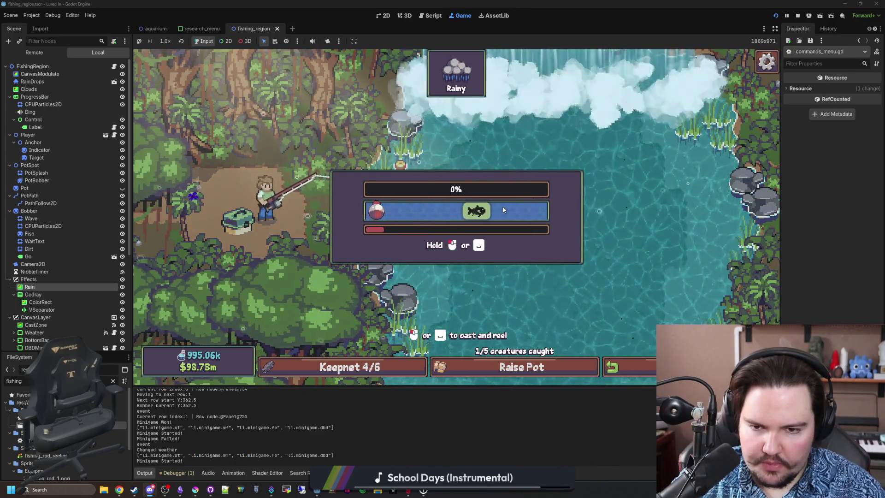
# Step: Reel in the Electric Eel by holding the bobber on it until progress fills
pyautogui.press('space')
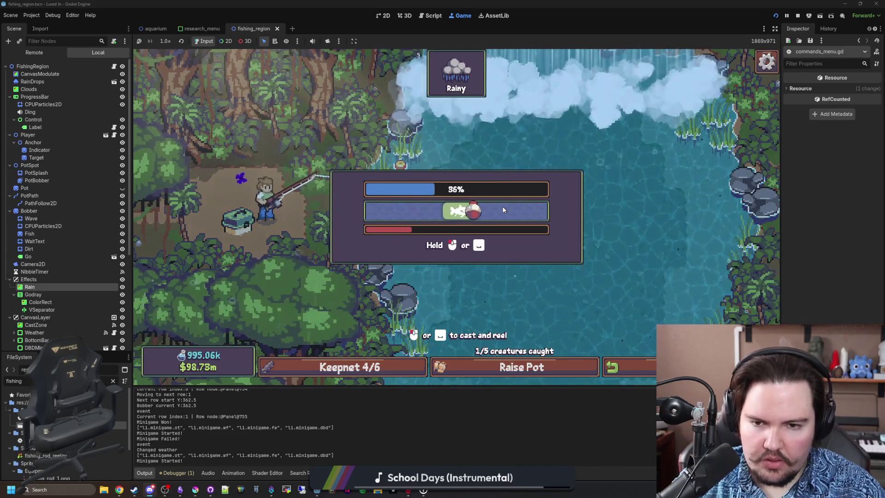
pyautogui.press('space')
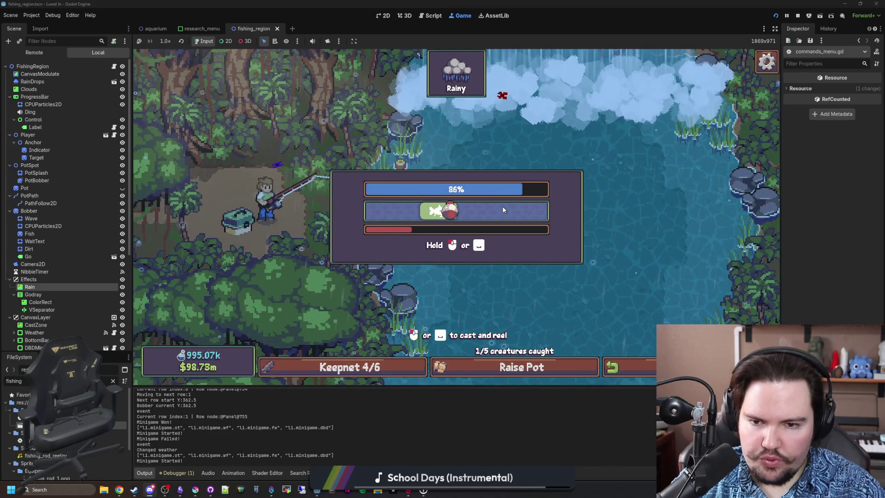
pyautogui.press('space')
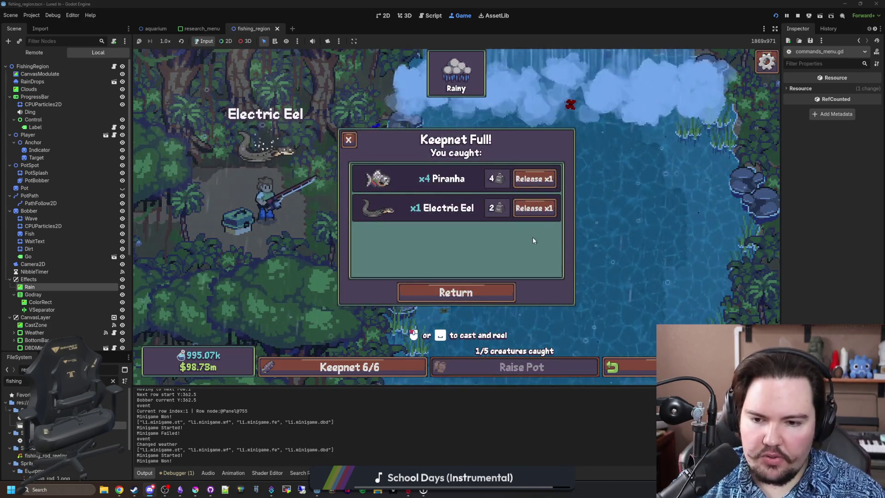
# Step: Release one Piranha from the full keepnet
pyautogui.click(349, 140)
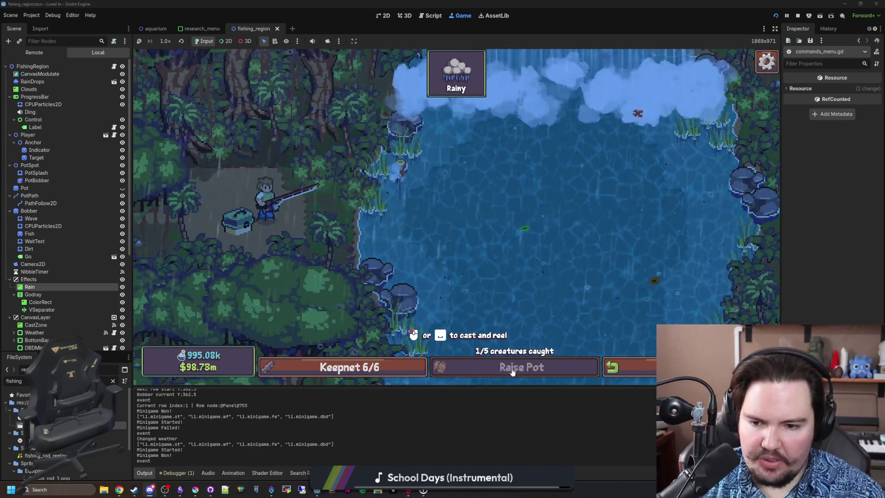
pyautogui.click(356, 360)
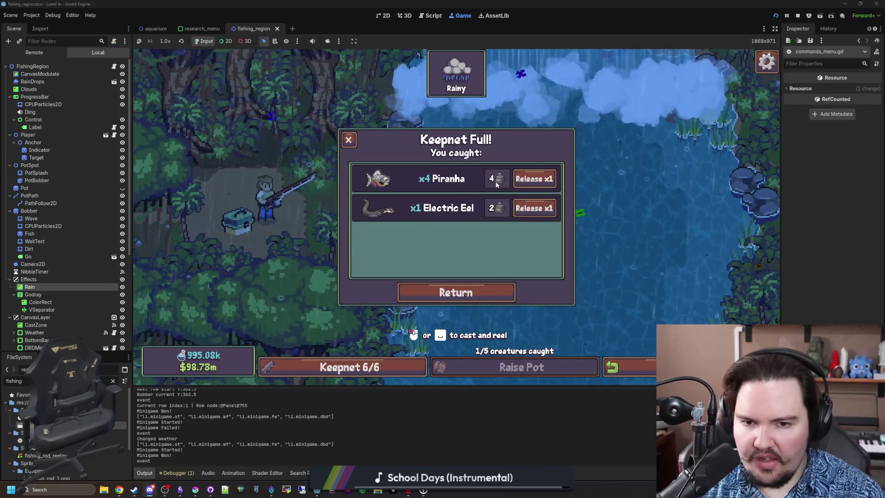
pyautogui.click(543, 180)
pyautogui.click(348, 141)
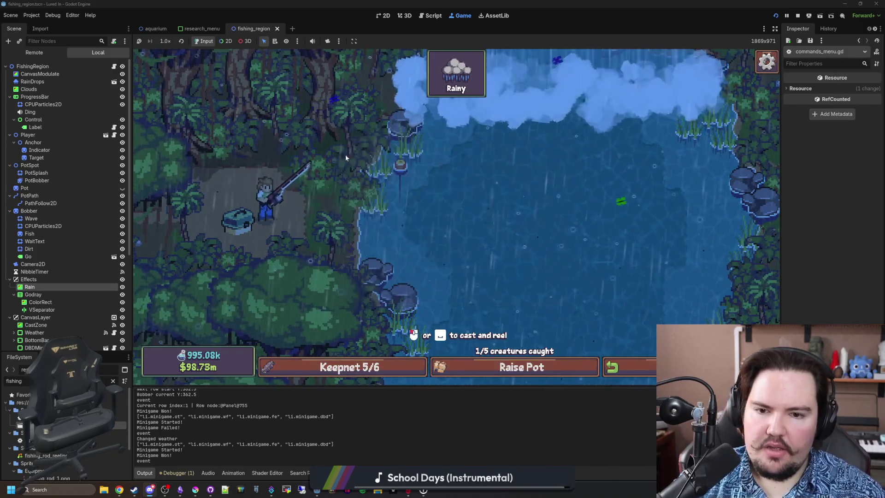
# Step: Raise the pot to collect its catch, drop it back for $1m, and open the secret command menu
pyautogui.click(481, 369)
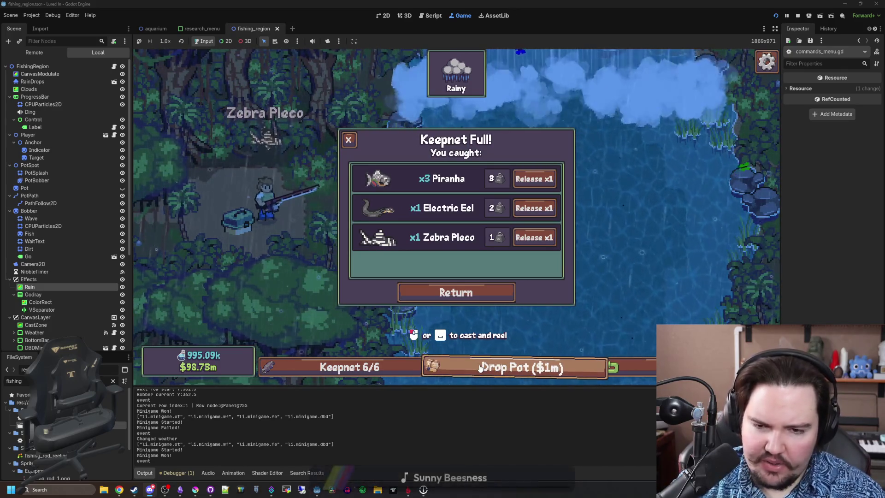
pyautogui.click(481, 368)
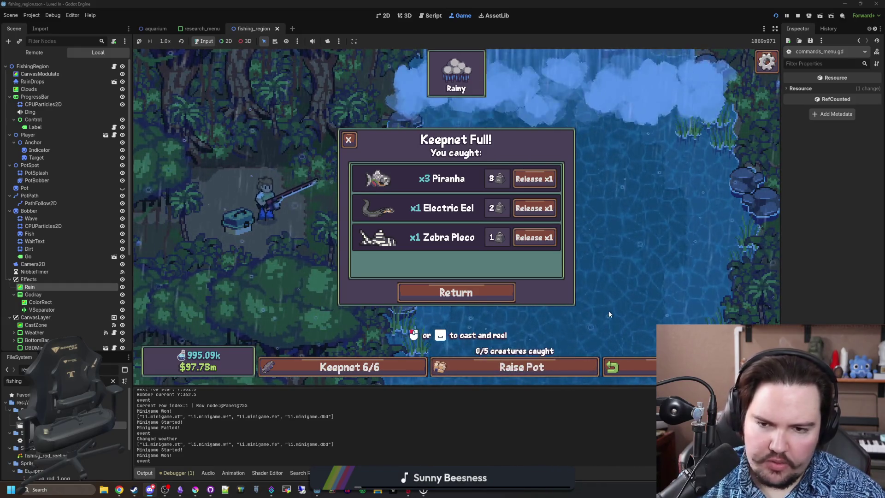
pyautogui.press('`')
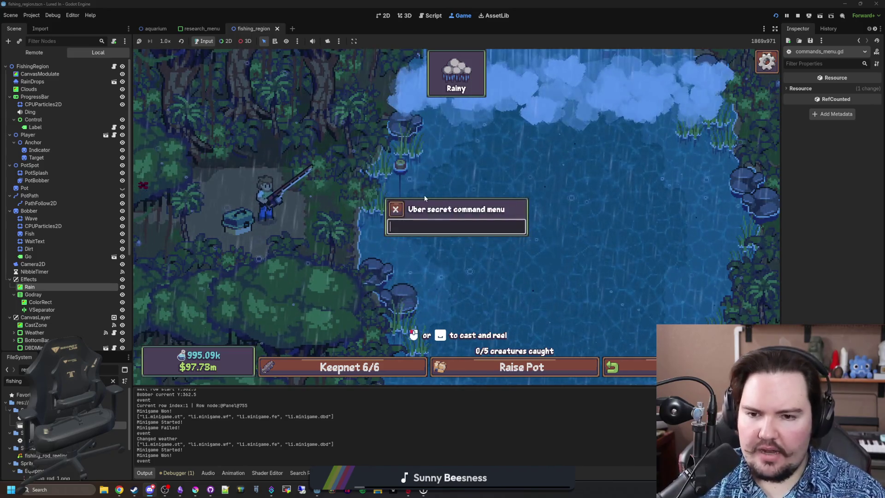
# Step: Run pottime 0 repeatedly in the command menu until the pot fills to 5/5
pyautogui.write('pottime 0')
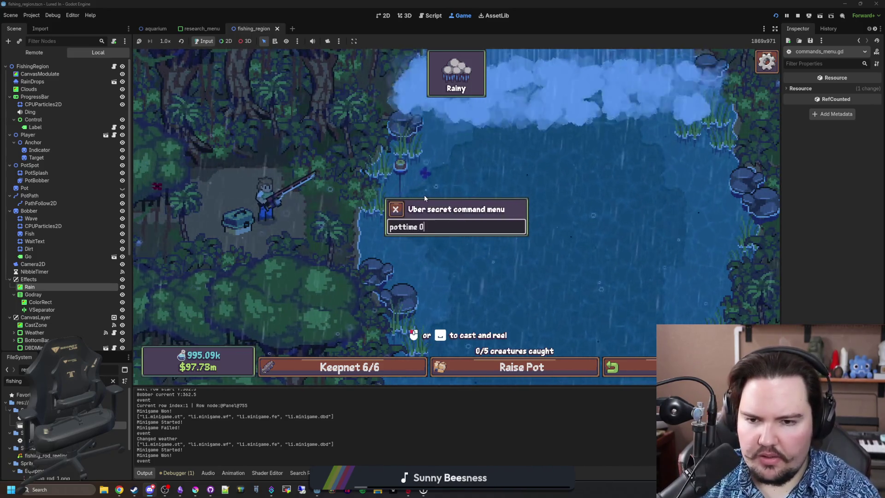
pyautogui.press('Return')
pyautogui.write('pott')
pyautogui.press('Return')
pyautogui.write('pottime 0')
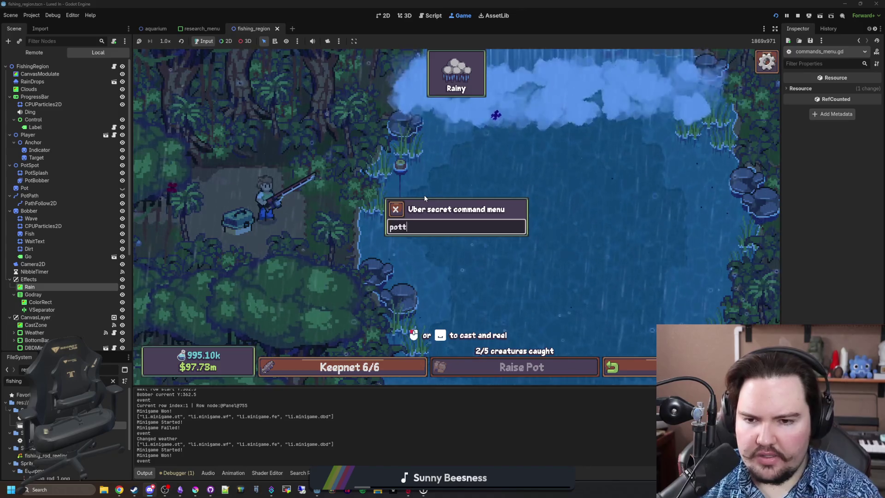
pyautogui.press('Return')
pyautogui.write('pottime 0')
pyautogui.press('Return')
pyautogui.write('pottime 0')
pyautogui.press('Return')
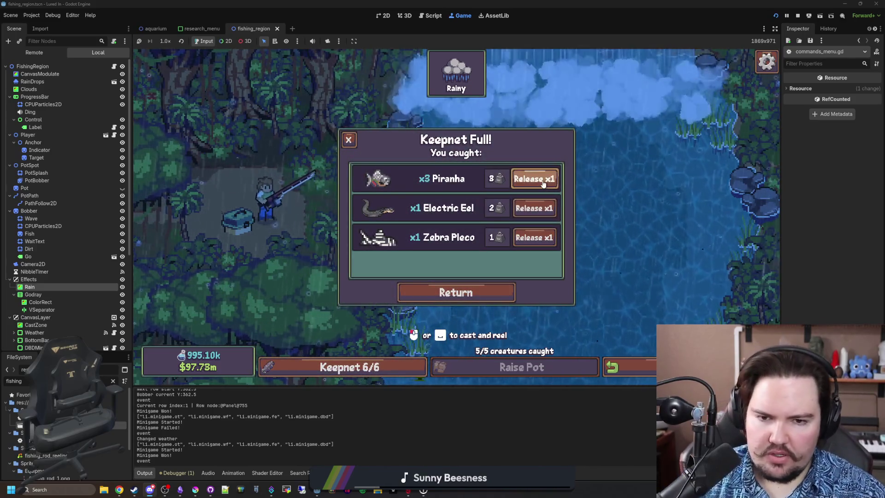
# Step: Release a Piranha and raise the pot, overflowing the keepnet to 10/6 with Bristlenose Plecos
pyautogui.click(534, 179)
pyautogui.click(546, 372)
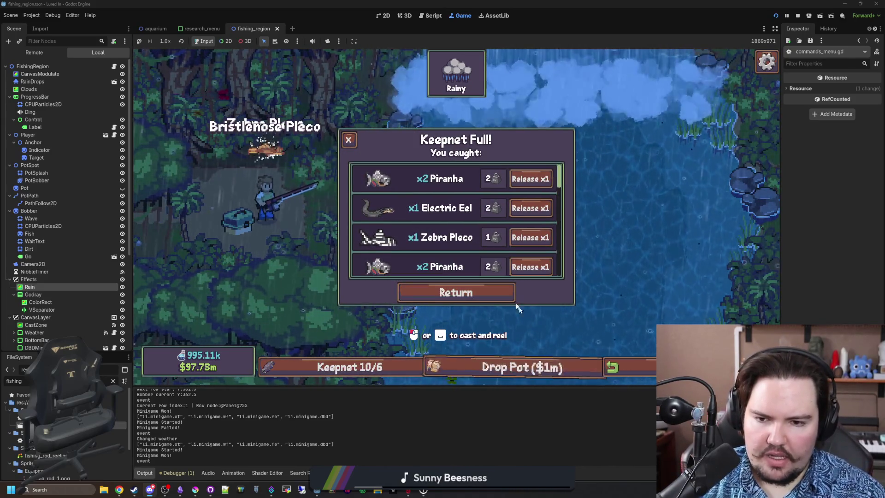
pyautogui.scroll(-1, 469, 243)
pyautogui.scroll(1, 469, 242)
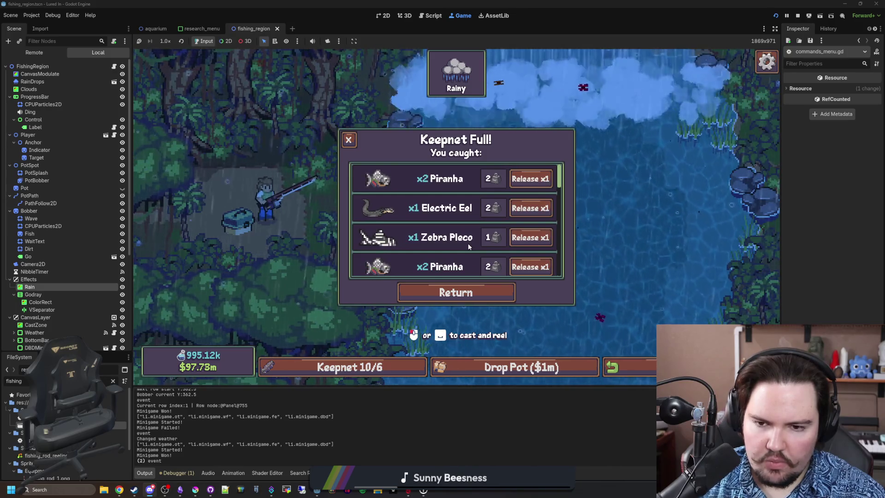
pyautogui.click(479, 293)
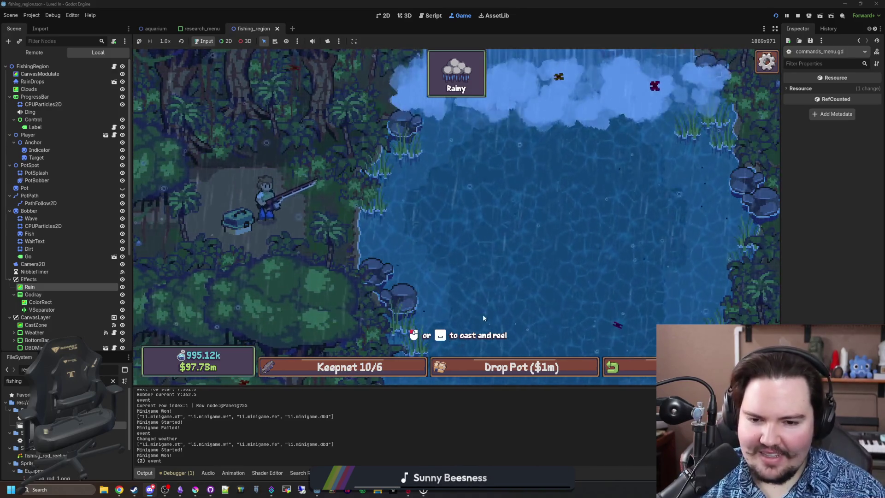
pyautogui.click(343, 367)
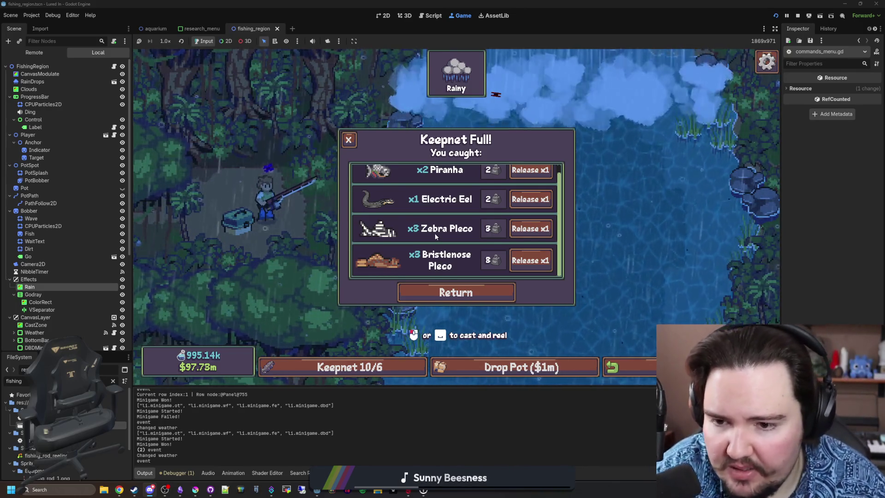
# Step: Release the Electric Eel from the keepnet, bringing it back to 6/6
pyautogui.scroll(1, 435, 233)
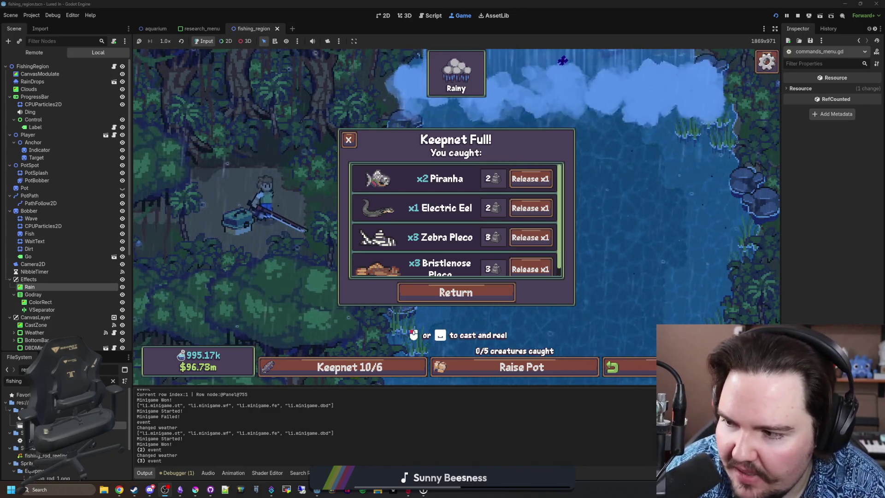
pyautogui.press('Escape')
pyautogui.click(369, 372)
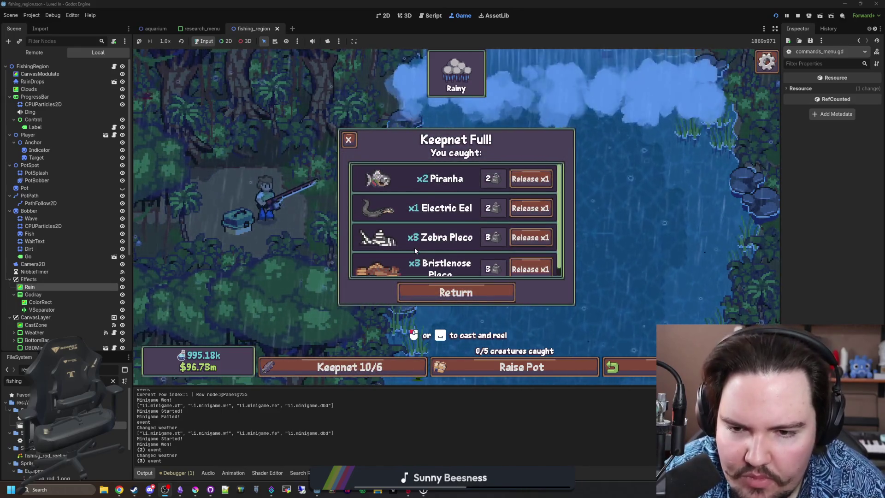
pyautogui.scroll(1, 415, 251)
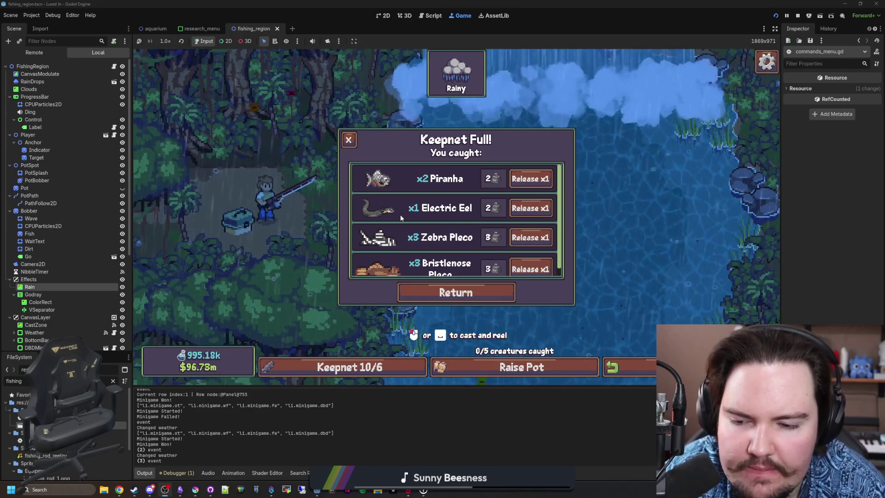
pyautogui.click(516, 214)
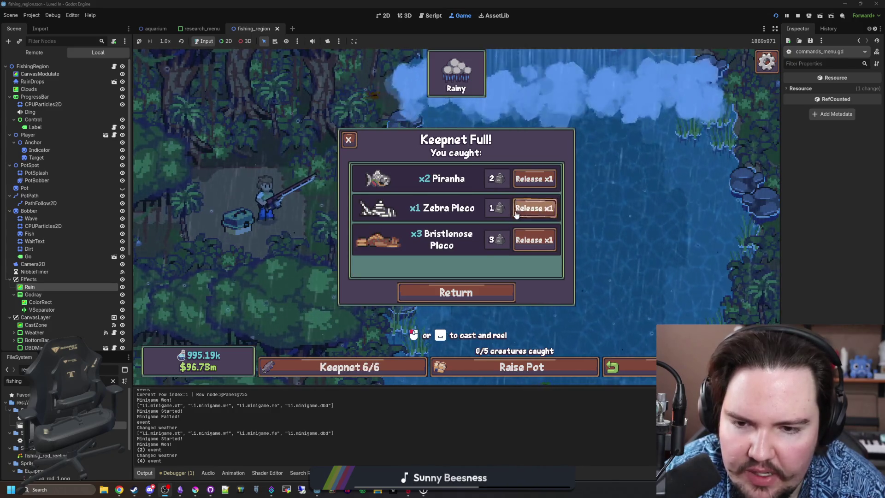
pyautogui.press('Escape')
pyautogui.press('Escape')
pyautogui.press('Escape')
# Step: Fill the pot with repeated pottime 0 commands, release a Piranha, and raise the pot to reach 11/6
pyautogui.press('`')
pyautogui.write('pottime 0')
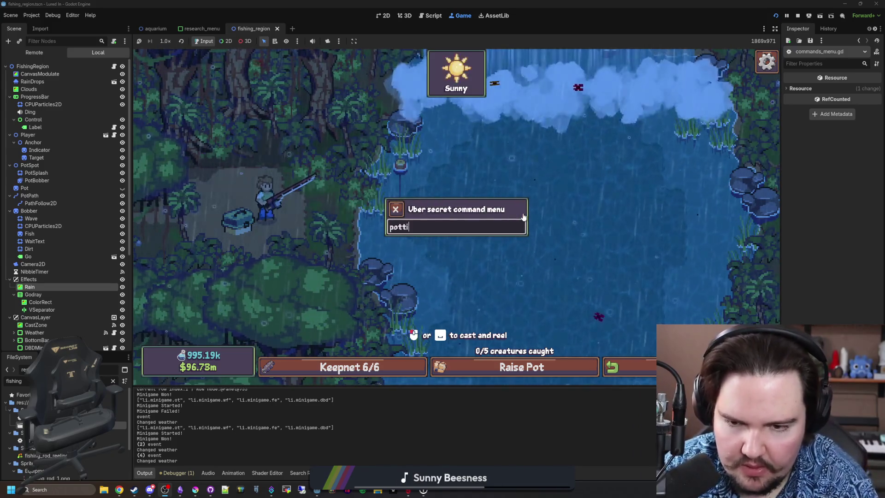
pyautogui.press('Return')
pyautogui.write('pottime 09')
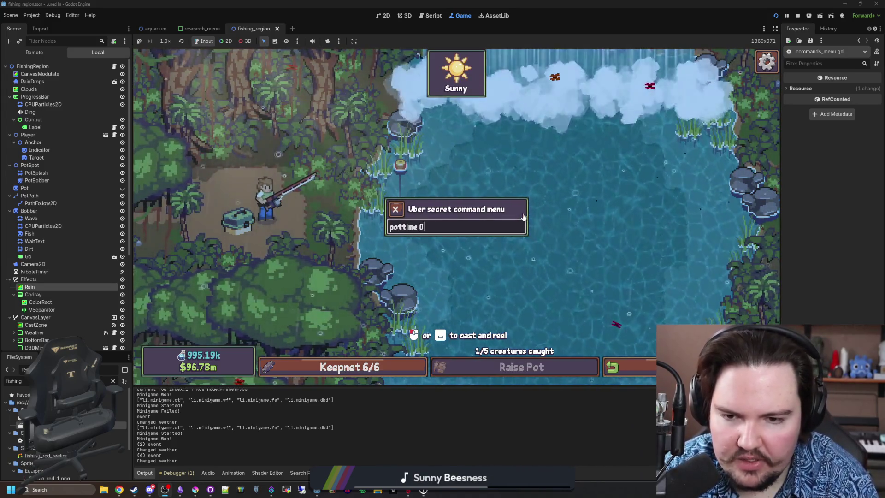
pyautogui.press('Return')
pyautogui.write('pottime 0')
pyautogui.press('Return')
pyautogui.write('pottime 0')
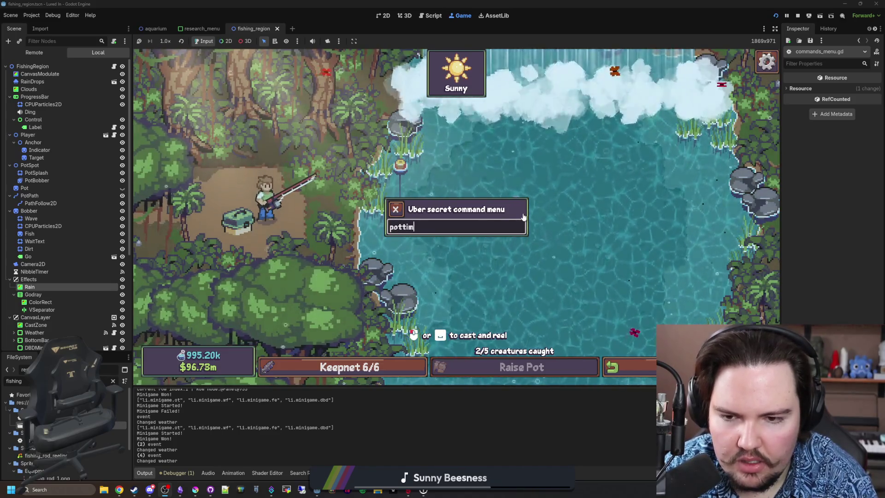
pyautogui.press('Return')
pyautogui.write('pottime 0')
pyautogui.press('Return')
pyautogui.write('pottime 09')
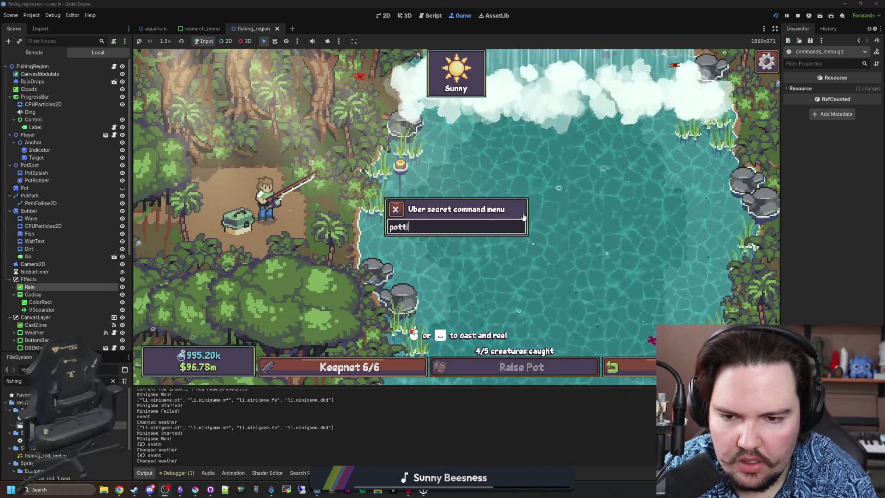
pyautogui.press('Return')
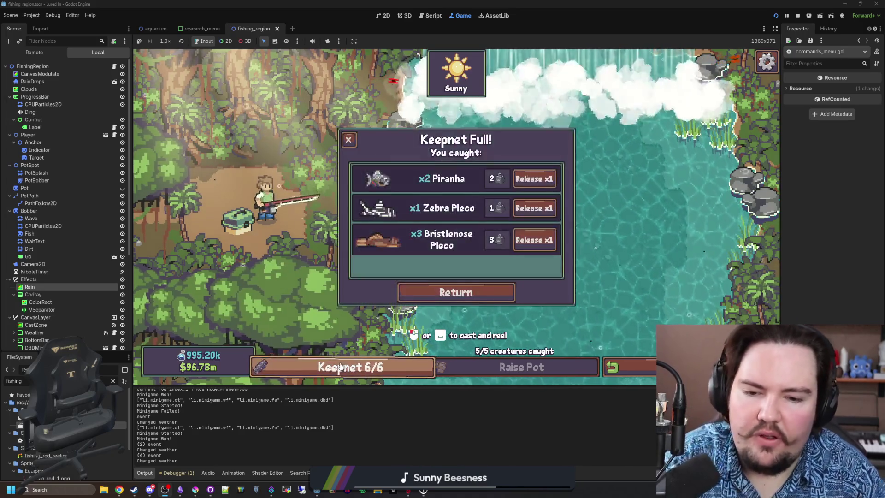
pyautogui.click(548, 182)
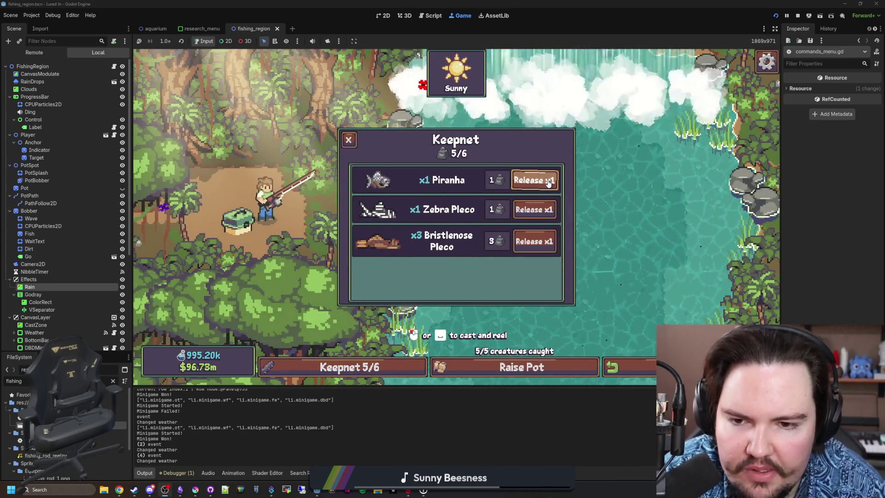
pyautogui.click(530, 367)
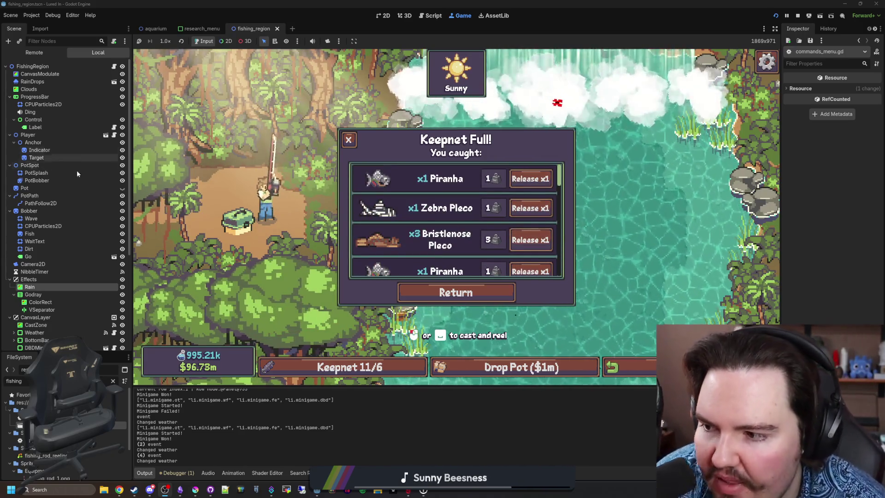
# Step: Filter the FileSystem for keepnet and open keepnet.gd
pyautogui.doubleClick(102, 378)
pyautogui.write('ke')
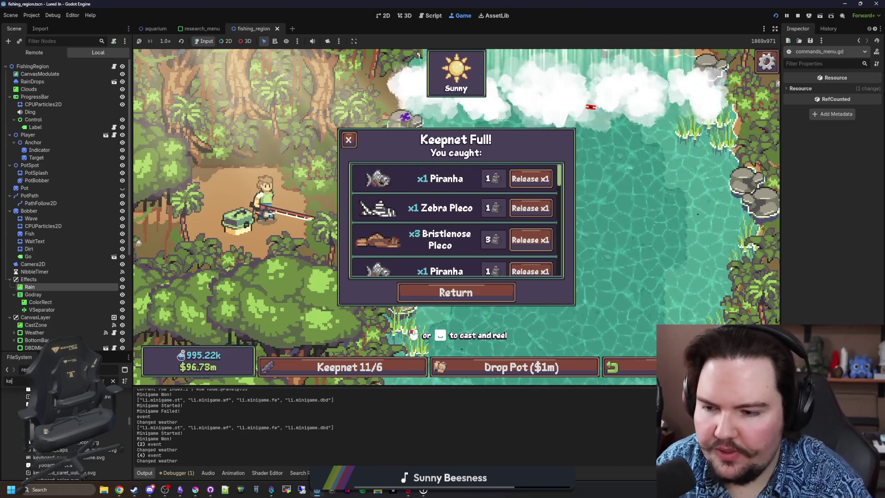
pyautogui.write('epnet')
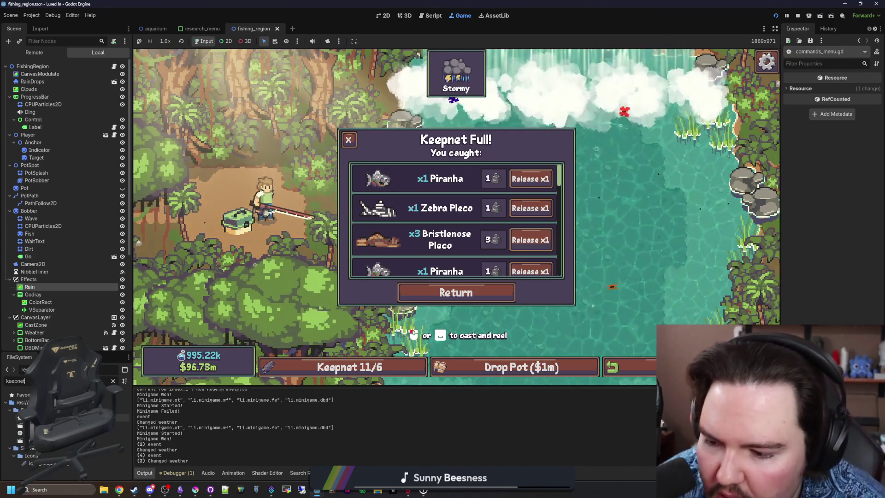
pyautogui.doubleClick(20, 418)
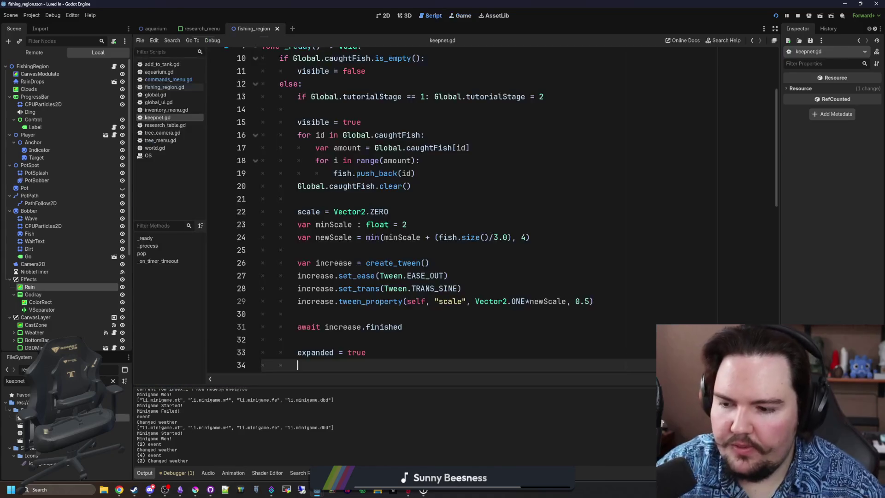
# Step: Look through keepnet.gd, then open the keepnet_menu.tscn scene
pyautogui.scroll(3, 440, 250)
pyautogui.scroll(-9, 465, 233)
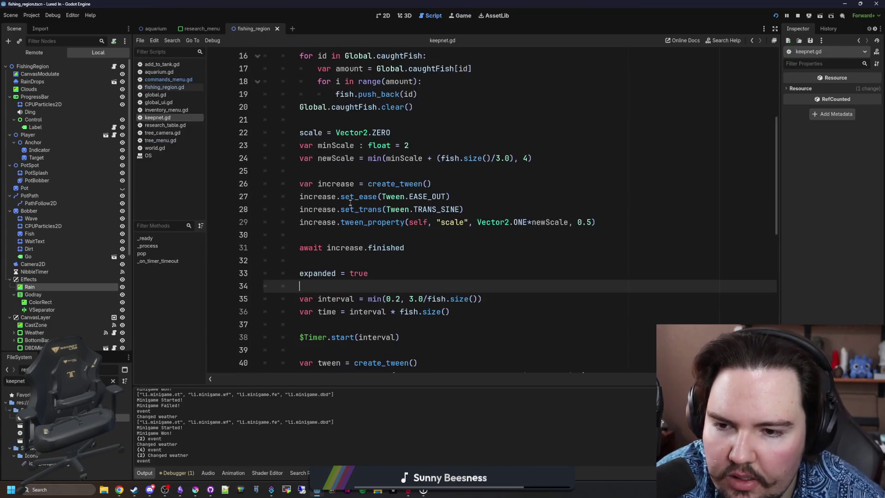
pyautogui.scroll(-6, 350, 202)
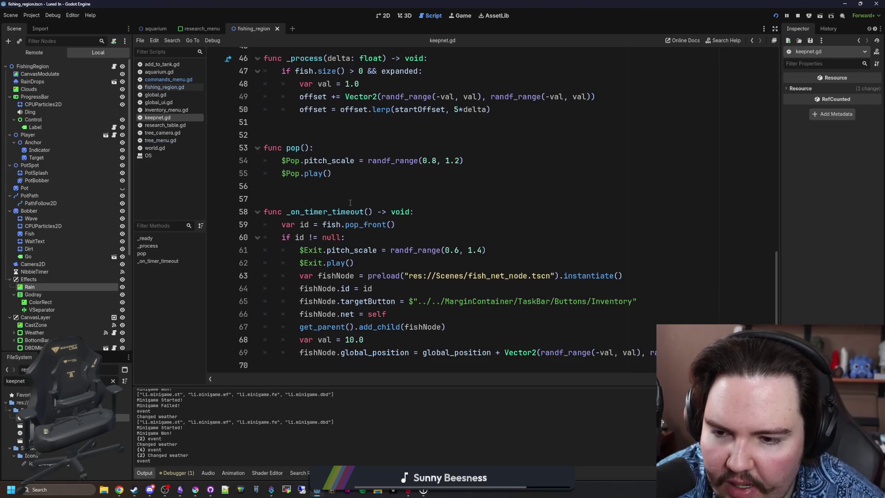
pyautogui.scroll(6, 350, 202)
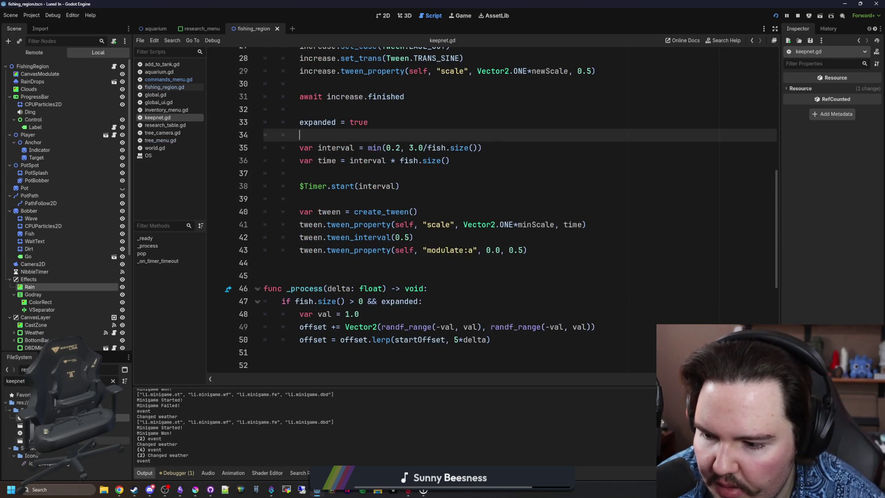
pyautogui.doubleClick(102, 439)
# Step: Read through lines 11 to 35 of keepnet_menu.gd
pyautogui.click(118, 68)
pyautogui.click(439, 183)
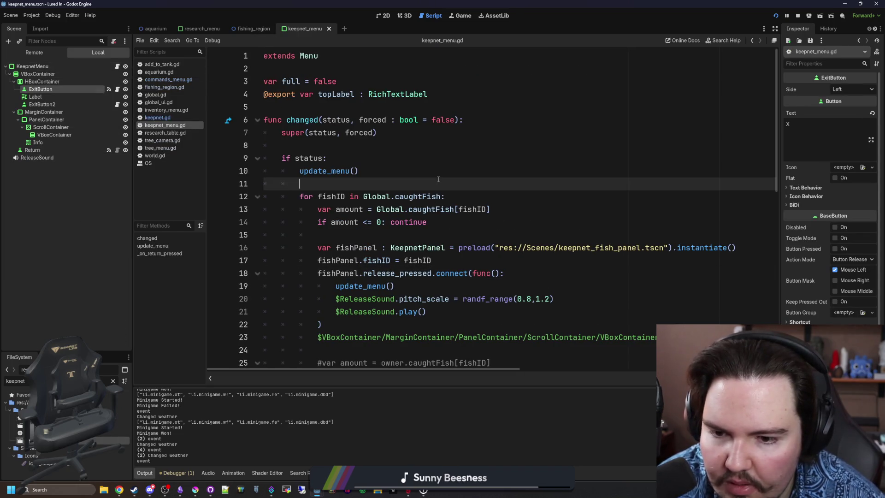
pyautogui.scroll(-2, 438, 180)
pyautogui.click(374, 239)
pyautogui.scroll(2, 318, 235)
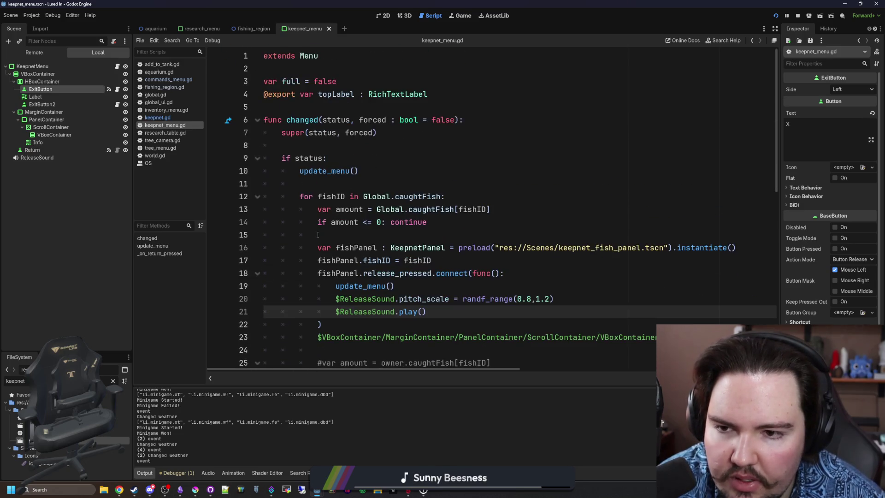
pyautogui.click(340, 185)
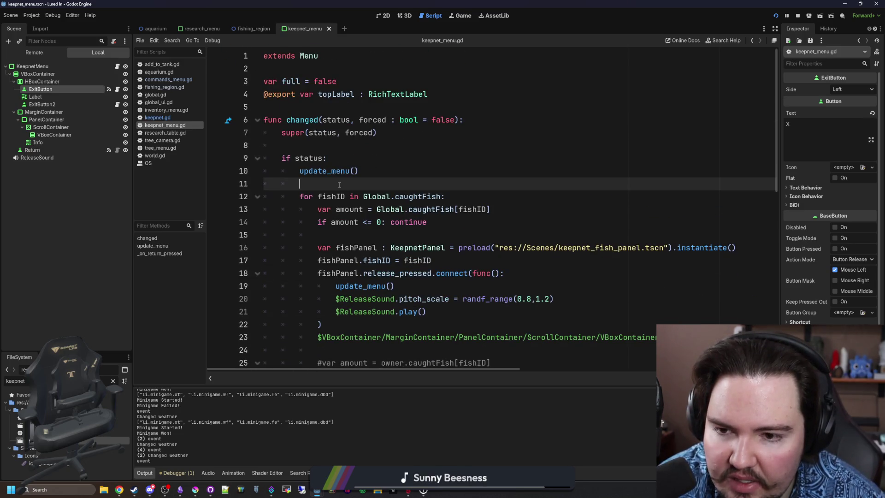
pyautogui.scroll(-4, 339, 185)
pyautogui.click(426, 339)
pyautogui.moveTo(426, 339); pyautogui.dragTo(277, 81)
pyautogui.click(443, 195)
# Step: Narrow the Scene dock and scroll to the update_menu function in keepnet_menu.gd
pyautogui.scroll(-5, 443, 195)
pyautogui.scroll(-1, 443, 195)
pyautogui.moveTo(408, 310)
pyautogui.mouseDown()
pyautogui.moveTo(300, 235)
pyautogui.moveTo(282, 158)
pyautogui.mouseUp()
pyautogui.click(344, 127)
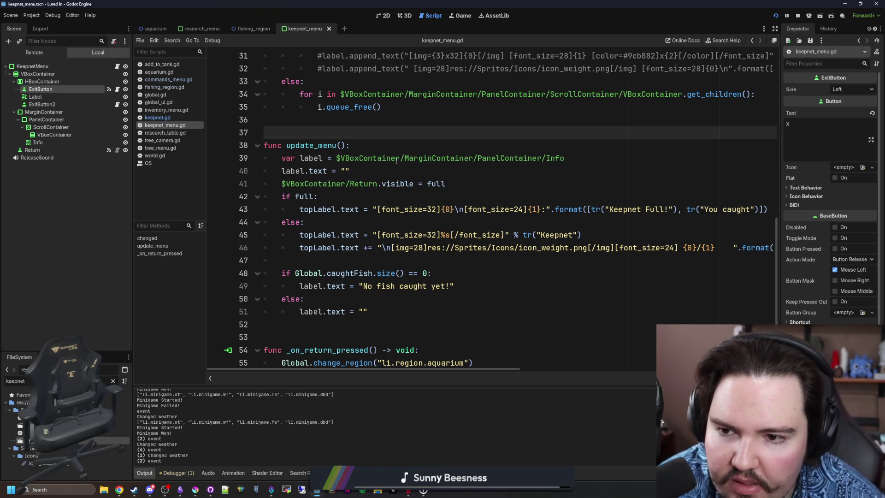
pyautogui.scroll(5, 370, 277)
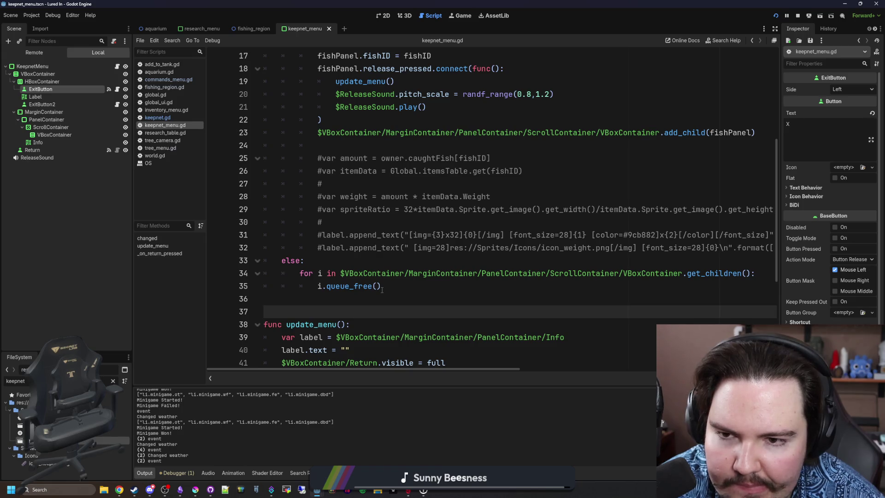
pyautogui.scroll(2, 402, 292)
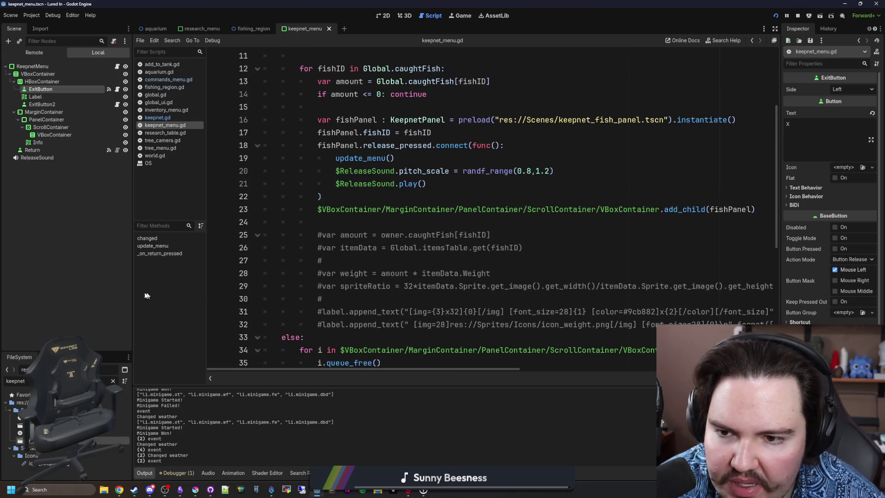
pyautogui.moveTo(130, 293); pyautogui.dragTo(61, 292)
pyautogui.scroll(3, 304, 210)
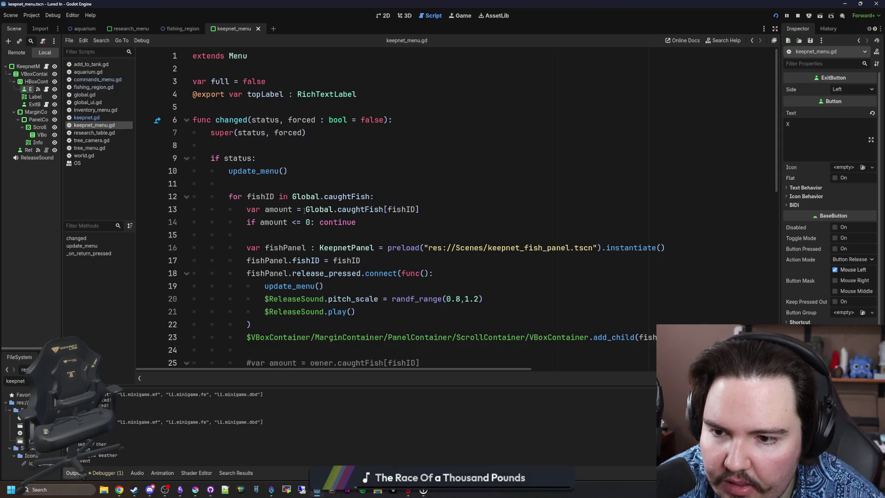
pyautogui.scroll(-10, 252, 171)
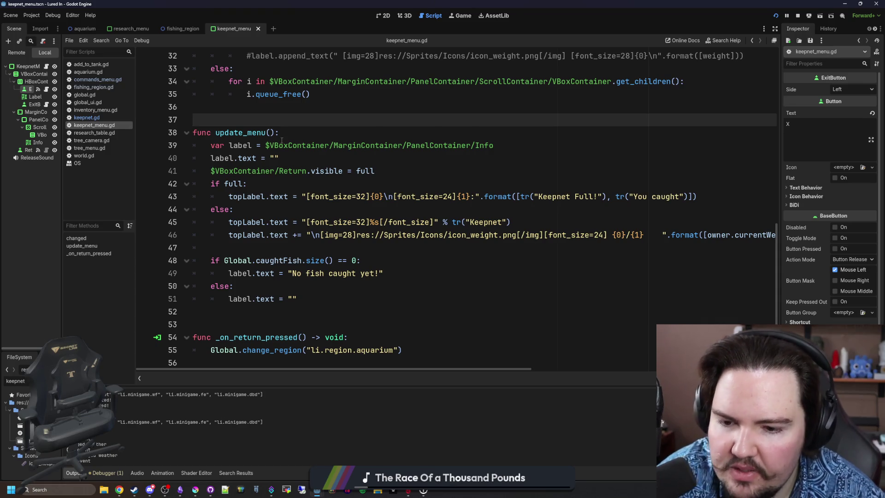
# Step: Review the if full check and the container path on line 23 in keepnet_menu.gd
pyautogui.scroll(9, 281, 140)
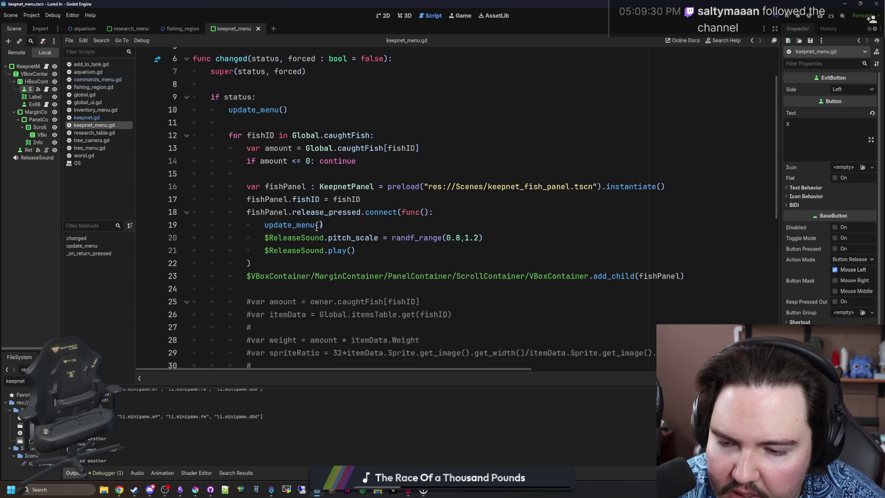
pyautogui.scroll(-8, 304, 228)
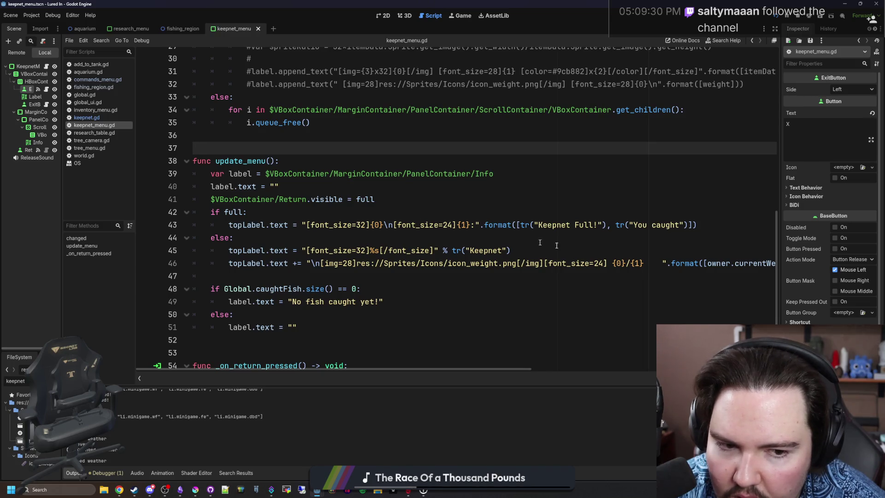
pyautogui.moveTo(370, 369)
pyautogui.mouseDown()
pyautogui.moveTo(496, 360)
pyautogui.moveTo(288, 364)
pyautogui.mouseUp()
pyautogui.click(406, 215)
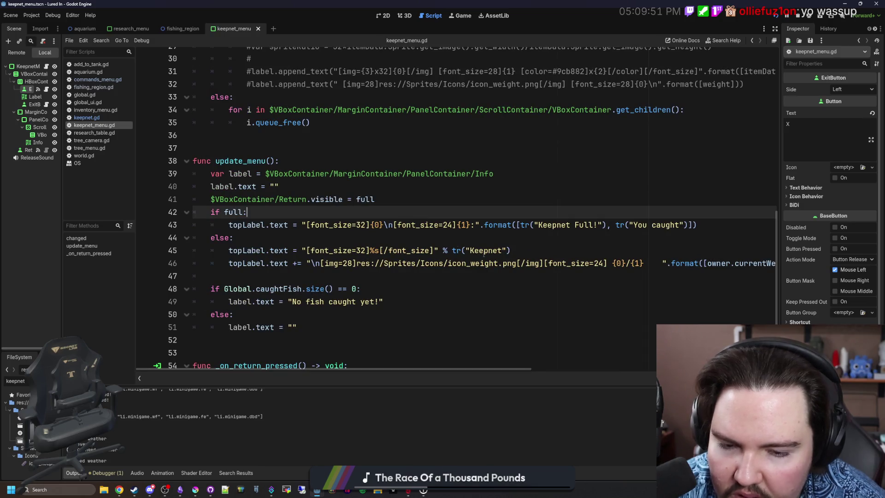
pyautogui.scroll(7, 275, 289)
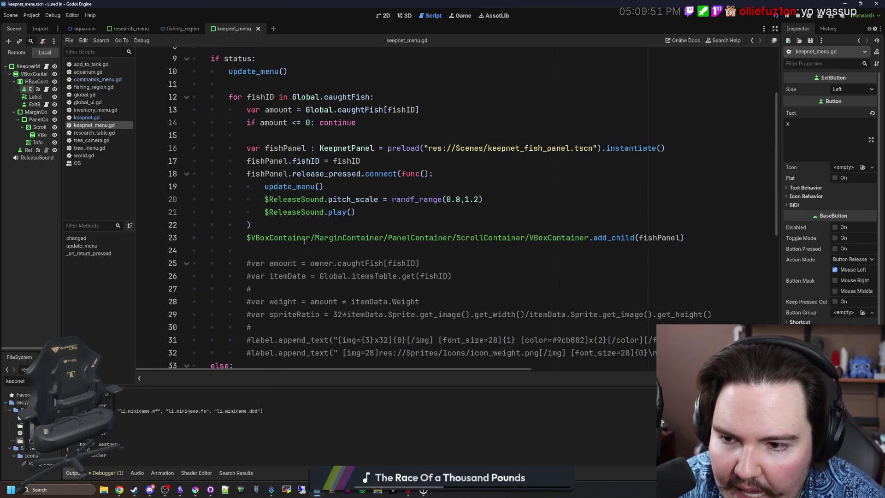
pyautogui.moveTo(247, 238); pyautogui.dragTo(374, 237)
pyautogui.click(386, 224)
pyautogui.scroll(1, 386, 224)
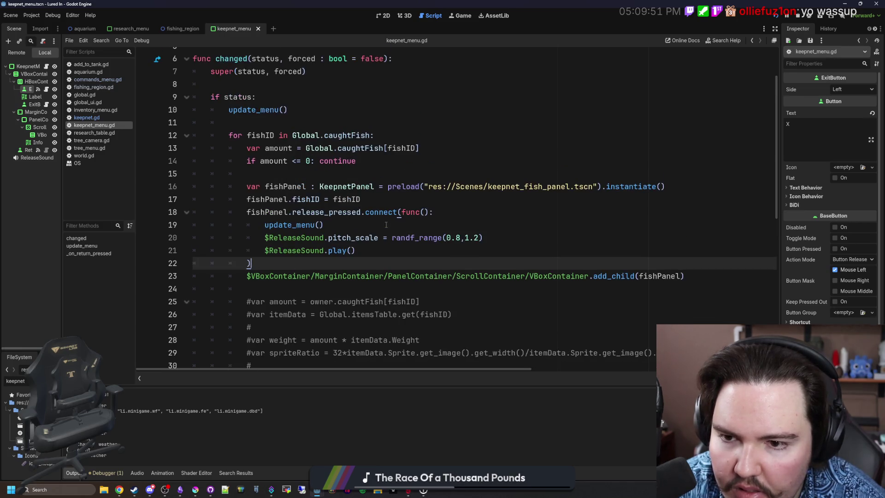
pyautogui.scroll(1, 327, 216)
pyautogui.click(351, 209)
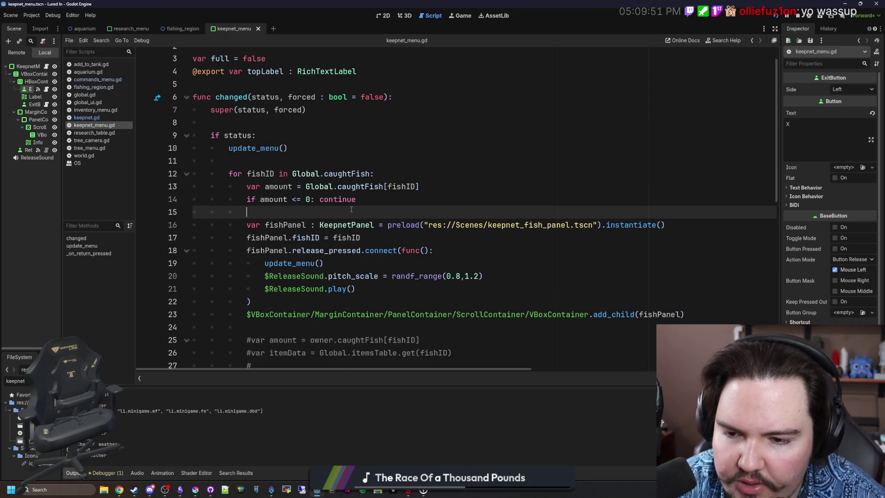
pyautogui.scroll(-4, 352, 210)
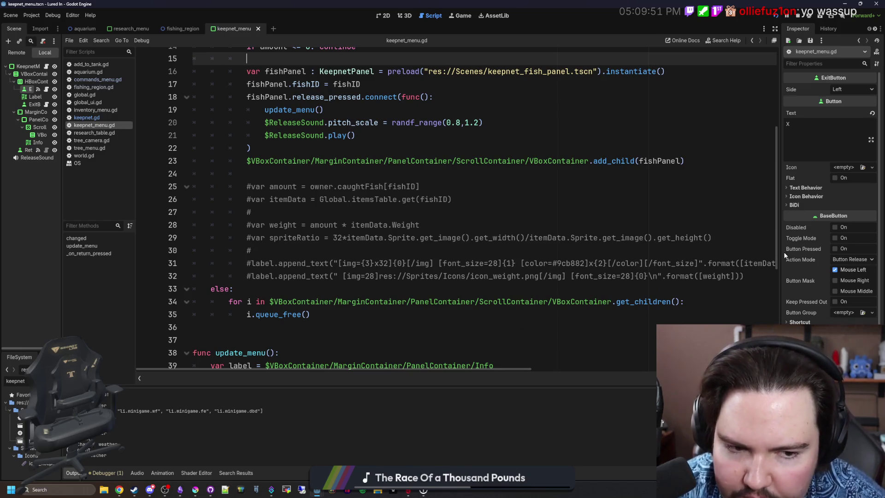
# Step: Widen the code area and delete the commented-out lines 25–32 plus the empty line 24
pyautogui.moveTo(784, 255); pyautogui.dragTo(810, 255)
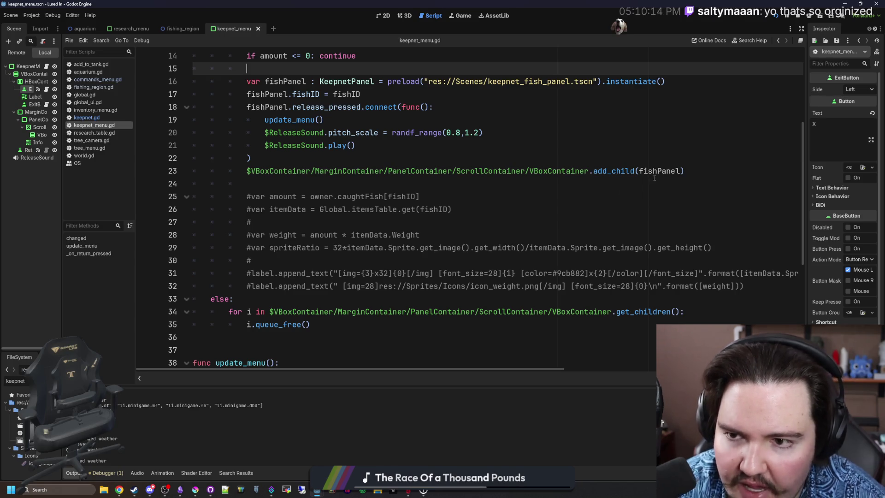
pyautogui.scroll(1, 524, 213)
pyautogui.scroll(-1, 595, 284)
pyautogui.moveTo(595, 286); pyautogui.dragTo(144, 183)
pyautogui.press('Delete')
pyautogui.press('BackSpace')
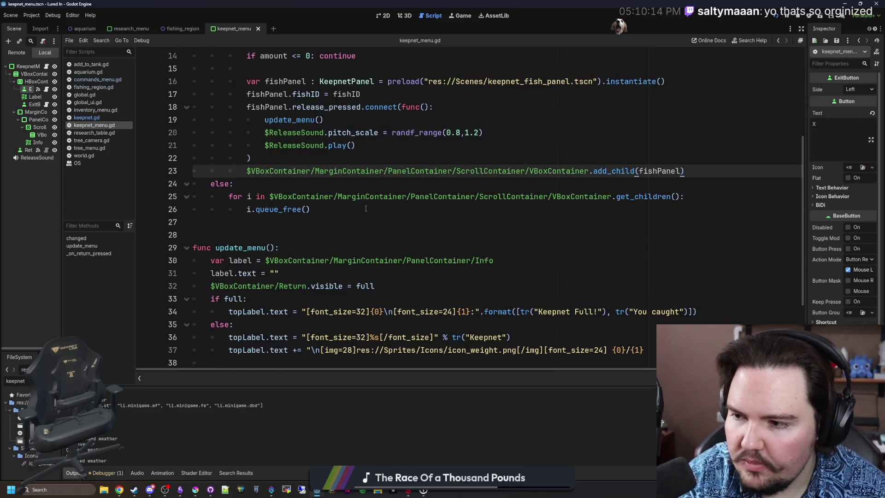
# Step: Look over the changed function once more and save keepnet_menu.gd
pyautogui.scroll(4, 366, 208)
pyautogui.scroll(-1, 358, 244)
pyautogui.click(318, 183)
pyautogui.click(281, 132)
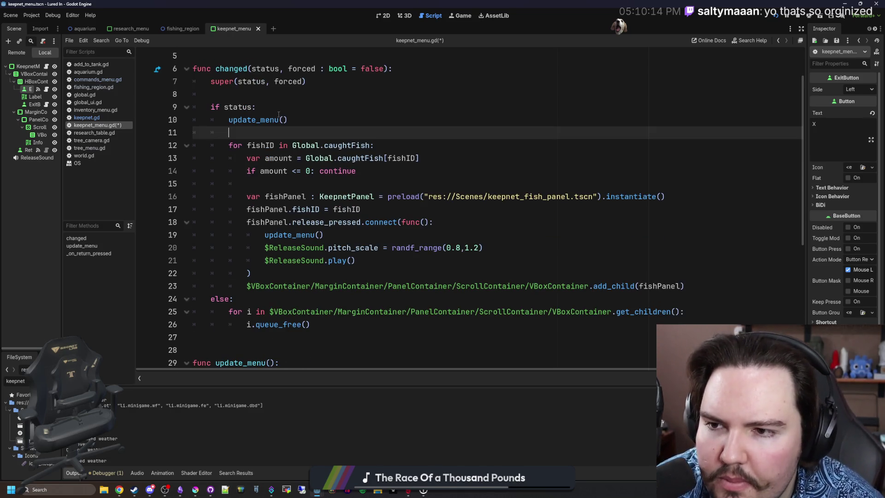
pyautogui.click(299, 95)
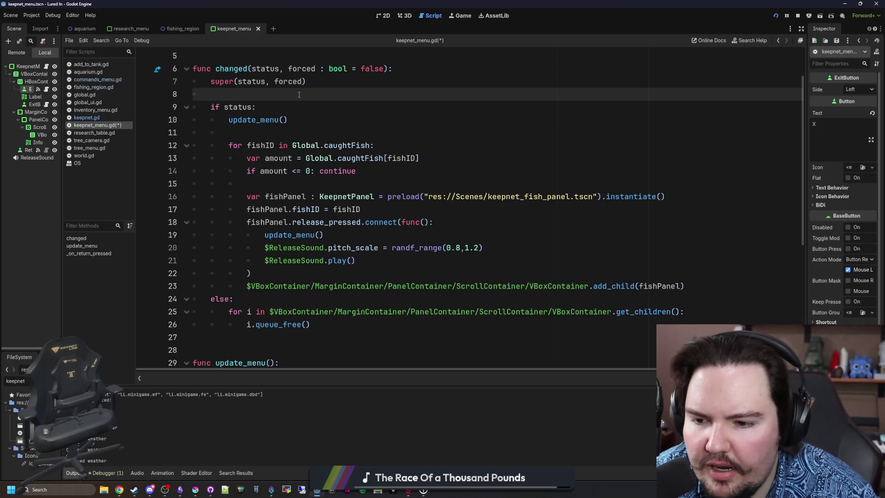
pyautogui.scroll(-3, 308, 95)
pyautogui.scroll(-3, 369, 191)
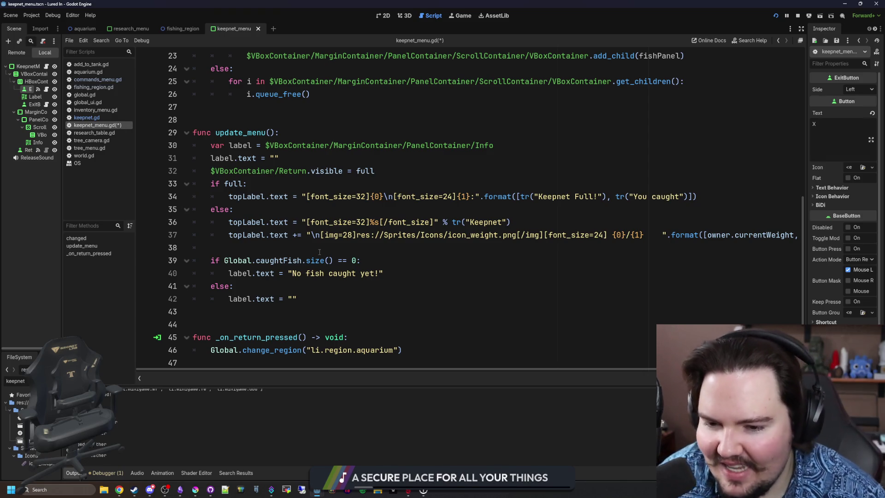
pyautogui.scroll(8, 320, 252)
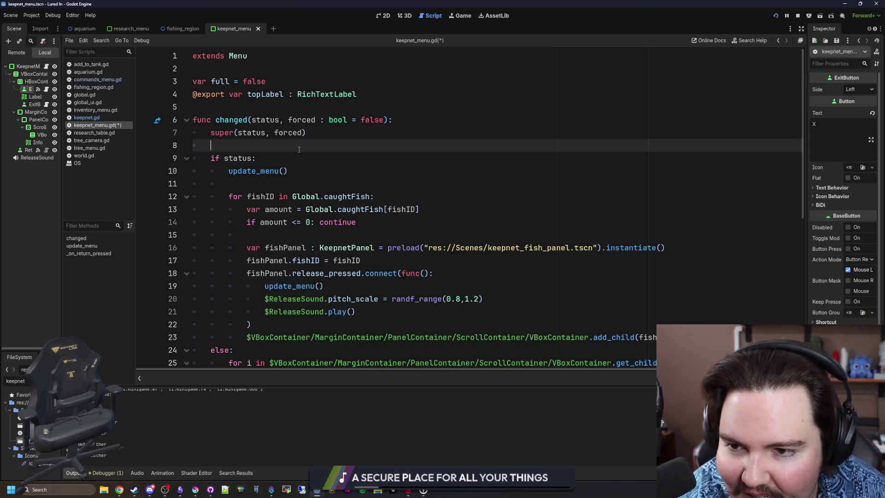
pyautogui.hotkey('ctrl', 's')
# Step: Scroll through the saved changed() and update_menu() functions
pyautogui.scroll(-2, 294, 159)
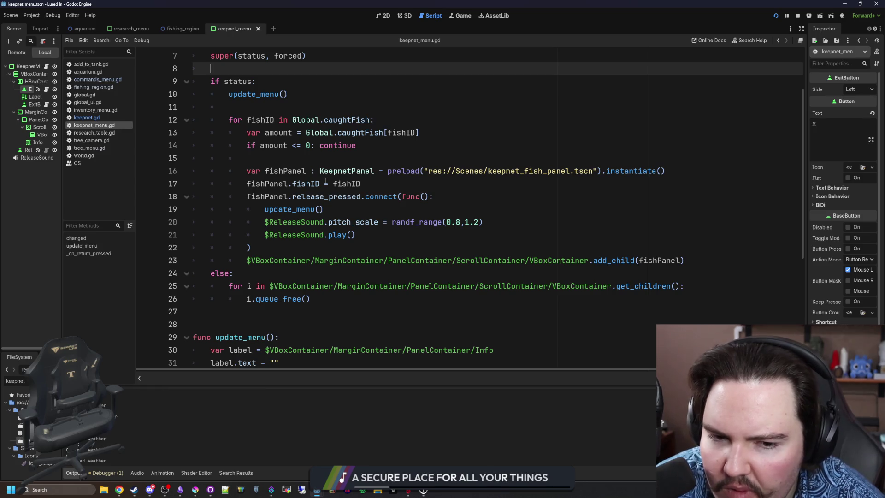
pyautogui.scroll(-4, 300, 211)
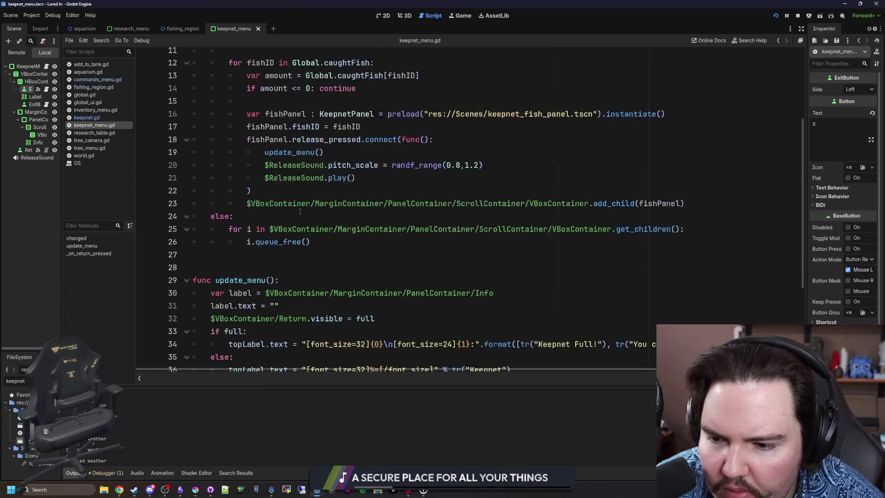
pyautogui.scroll(-1, 300, 211)
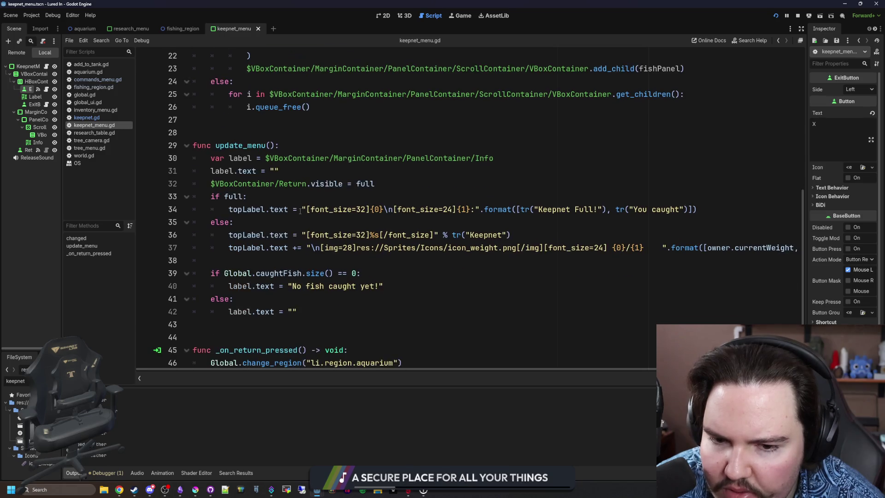
pyautogui.scroll(5, 300, 210)
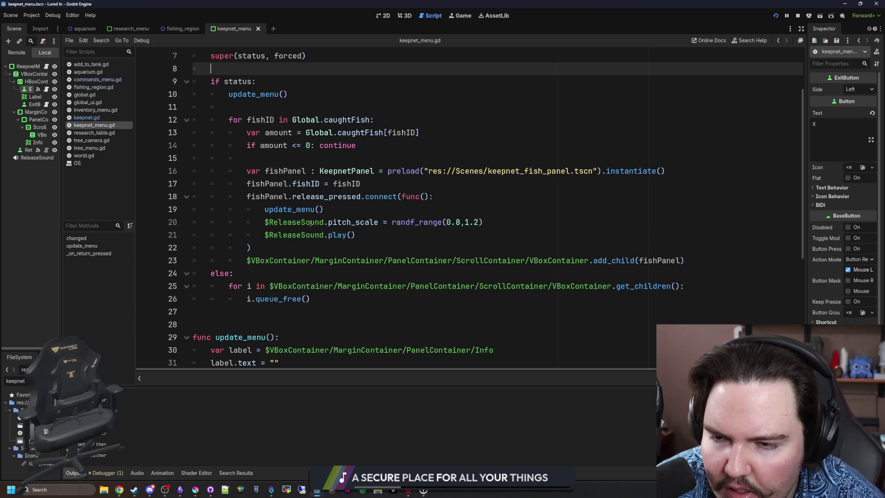
pyautogui.scroll(-1, 335, 206)
pyautogui.scroll(1, 340, 269)
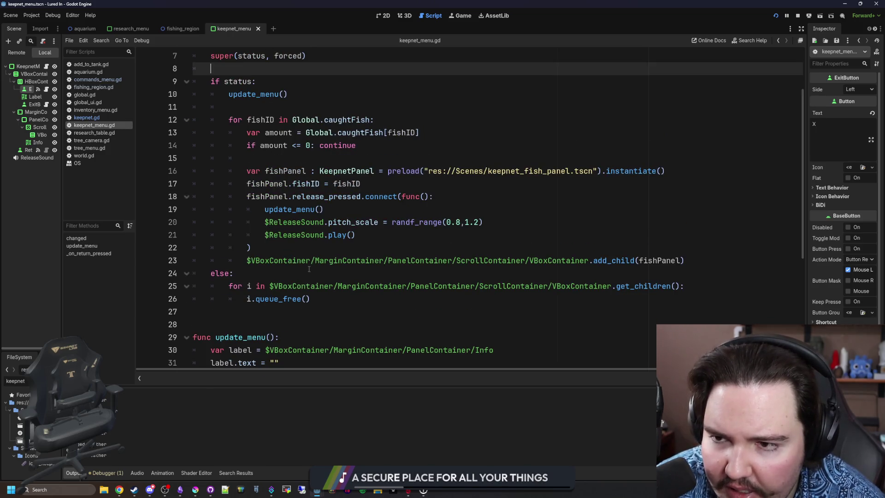
pyautogui.scroll(1, 341, 311)
# Step: Replace the loop block in changed() with 'if status:' followed by an update_menu() call
pyautogui.moveTo(332, 337); pyautogui.dragTo(176, 120)
pyautogui.hotkey('ctrl', 'c')
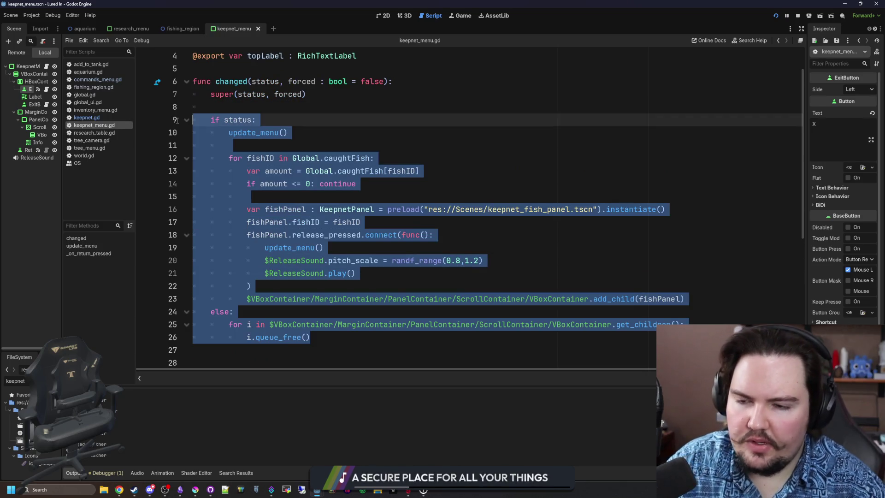
pyautogui.press('BackSpace')
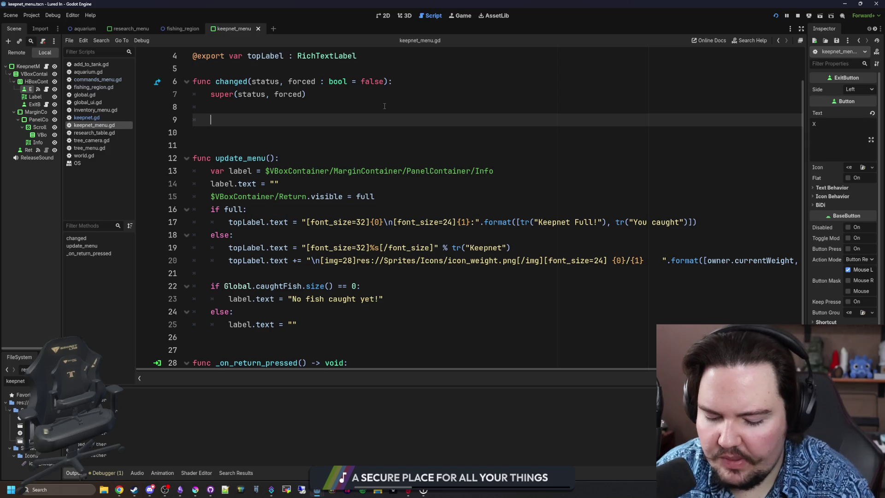
pyautogui.press('Tab')
pyautogui.write('if status:')
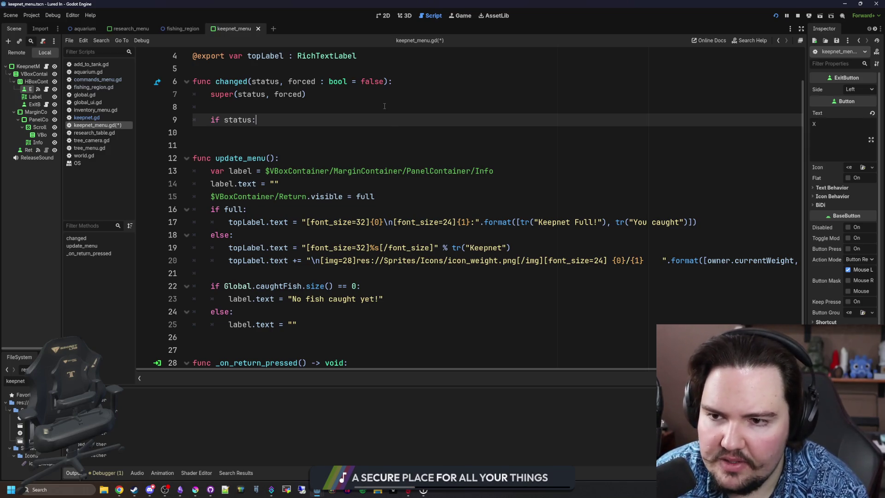
pyautogui.press('Return')
pyautogui.write('update_menu()')
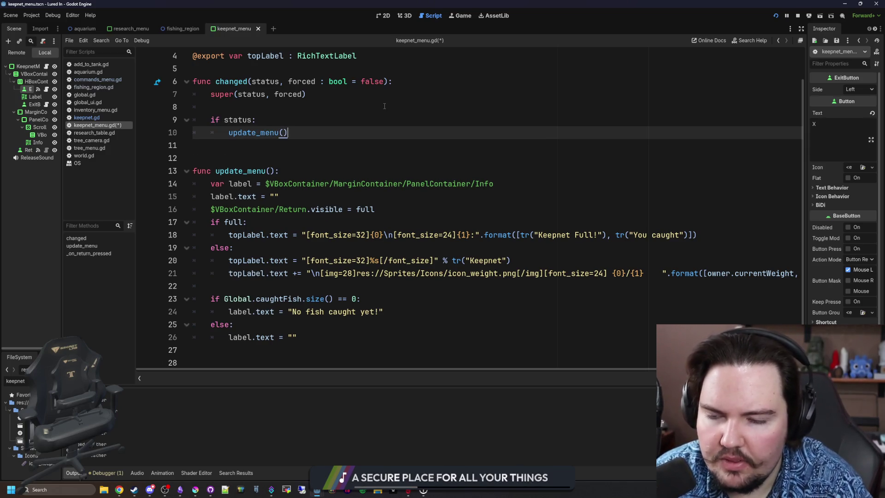
# Step: Paste the cut loop block into update_menu() and remove the extra indent on its first line
pyautogui.click(338, 175)
pyautogui.press('Return')
pyautogui.press('Return')
pyautogui.press('Return')
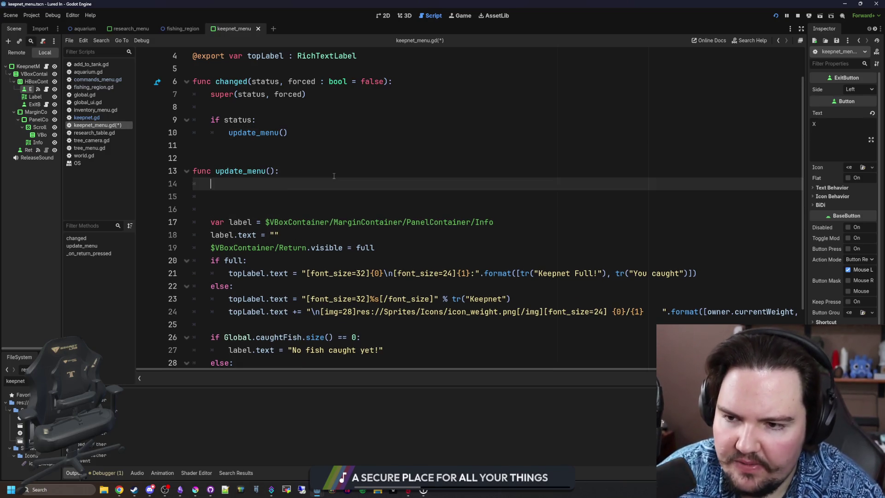
pyautogui.hotkey('ctrl', 'v')
pyautogui.click(227, 142)
pyautogui.press('BackSpace')
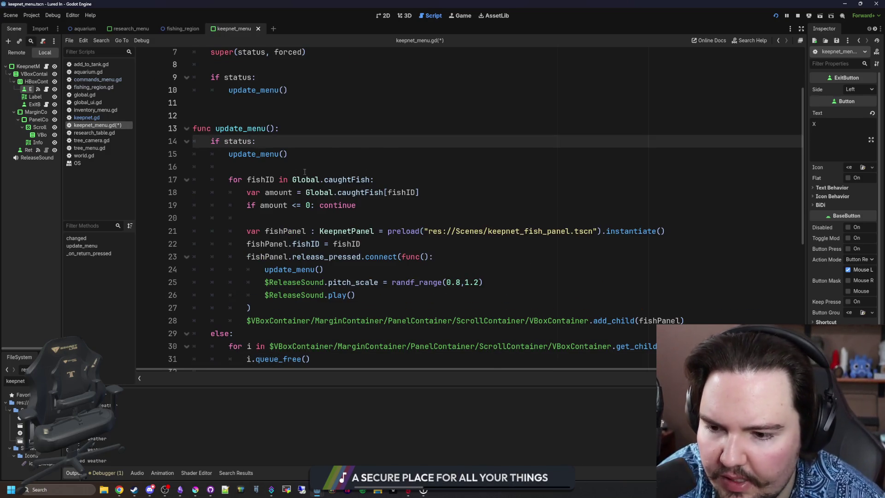
# Step: Move the child-freeing loop from under else to the top of update_menu()
pyautogui.scroll(-1, 305, 171)
pyautogui.click(257, 297)
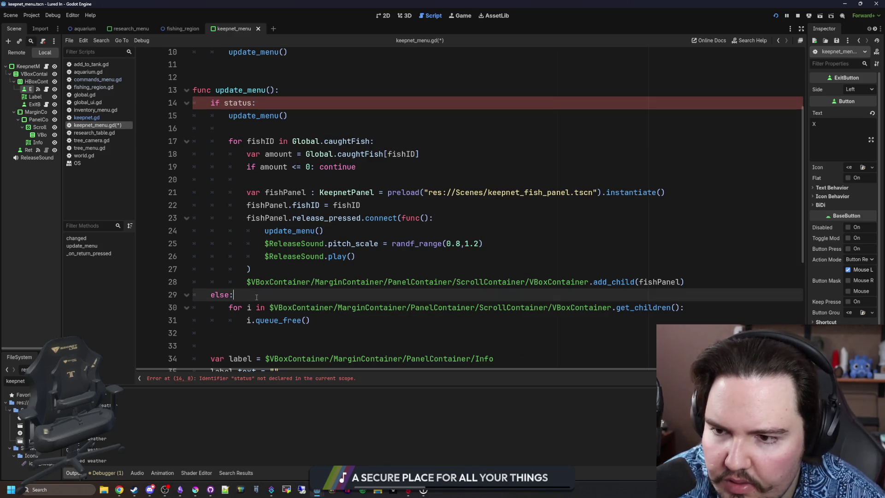
pyautogui.keyDown('shift'); pyautogui.click(310, 320); pyautogui.keyUp('shift')
pyautogui.hotkey('ctrl', 'x')
pyautogui.click(299, 93)
pyautogui.press('Return')
pyautogui.press('Return')
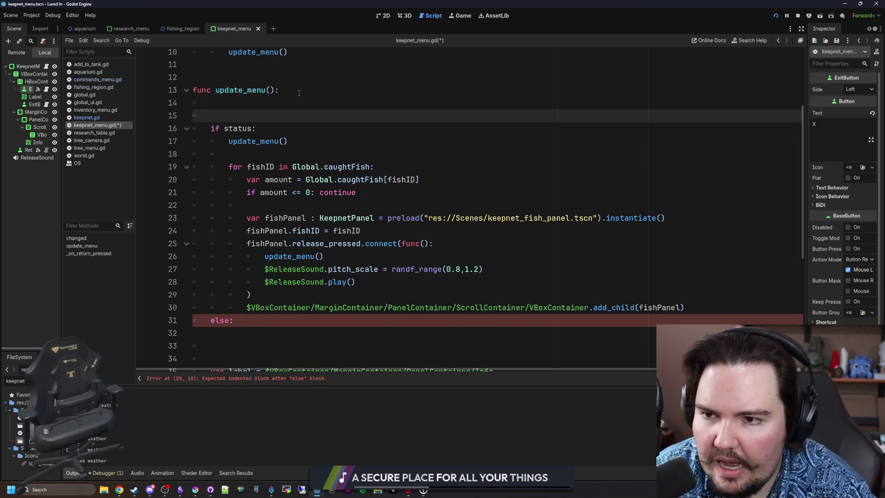
pyautogui.hotkey('ctrl', 'v')
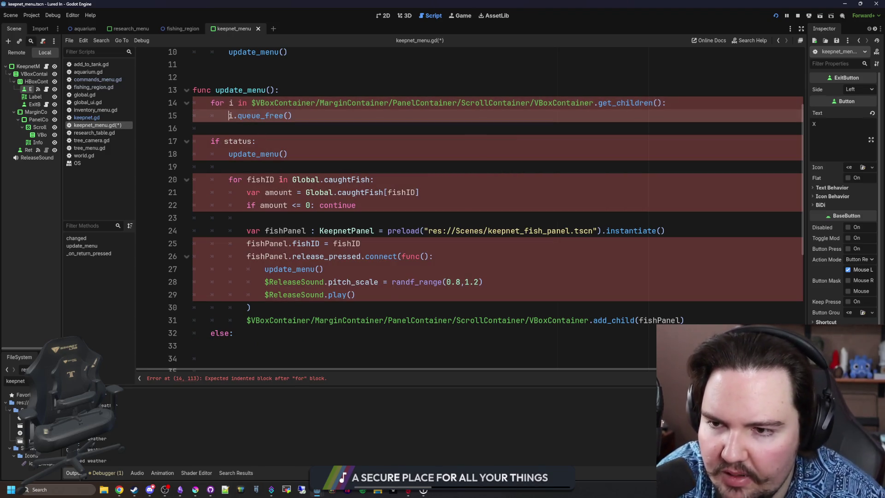
# Step: Delete the redundant if status/update_menu lines and leftover else, and dedent the fish-panel loop
pyautogui.moveTo(288, 154); pyautogui.dragTo(166, 154)
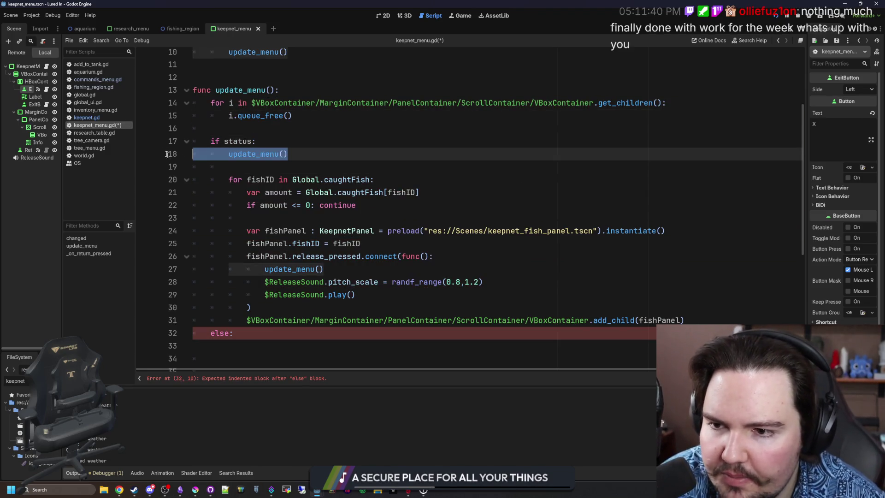
pyautogui.hotkey('ctrl', 'shift', 'k')
pyautogui.hotkey('ctrl', 'shift', 'k')
pyautogui.click(160, 313)
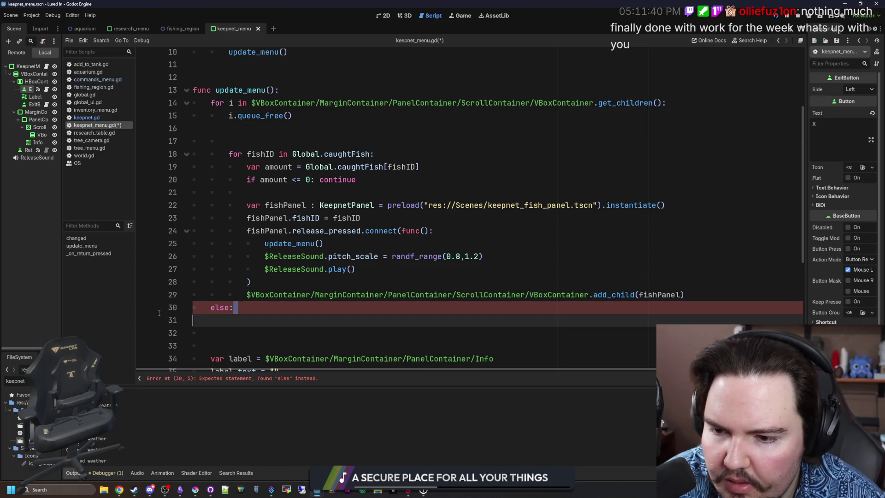
pyautogui.press('BackSpace')
pyautogui.moveTo(159, 308); pyautogui.dragTo(211, 149)
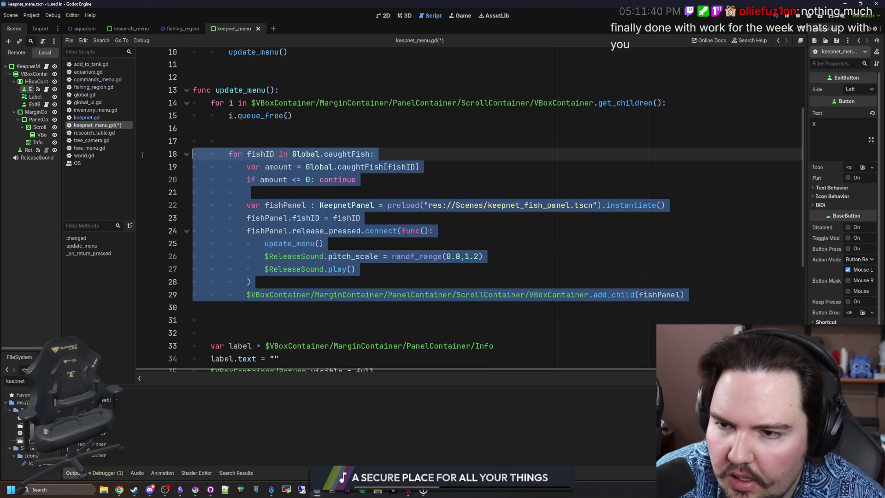
pyautogui.hotkey('shift', 'Tab')
# Step: Remove the extra blank lines around the loops and save keepnet_menu.gd
pyautogui.click(211, 143)
pyautogui.hotkey('ctrl', 'shift', 'k')
pyautogui.click(263, 314)
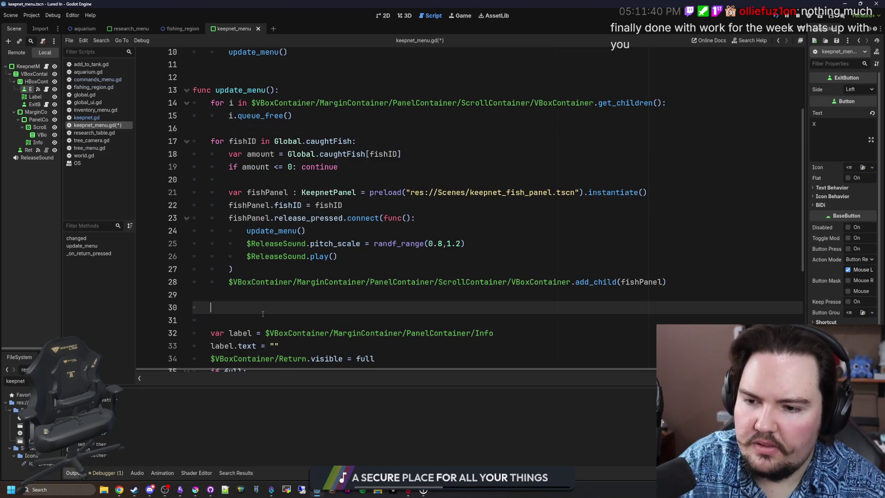
pyautogui.hotkey('ctrl', 'shift', 'k')
pyautogui.hotkey('ctrl', 'shift', 'k')
pyautogui.click(296, 125)
pyautogui.hotkey('ctrl', 's')
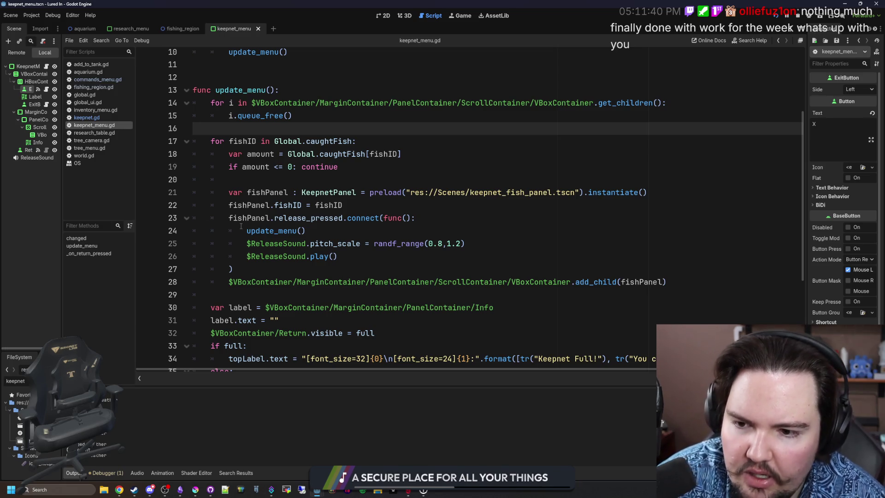
# Step: Inspect the update_menu call in the release callback and open the release_pressed signal in panel.gd
pyautogui.doubleClick(258, 230)
pyautogui.press('End')
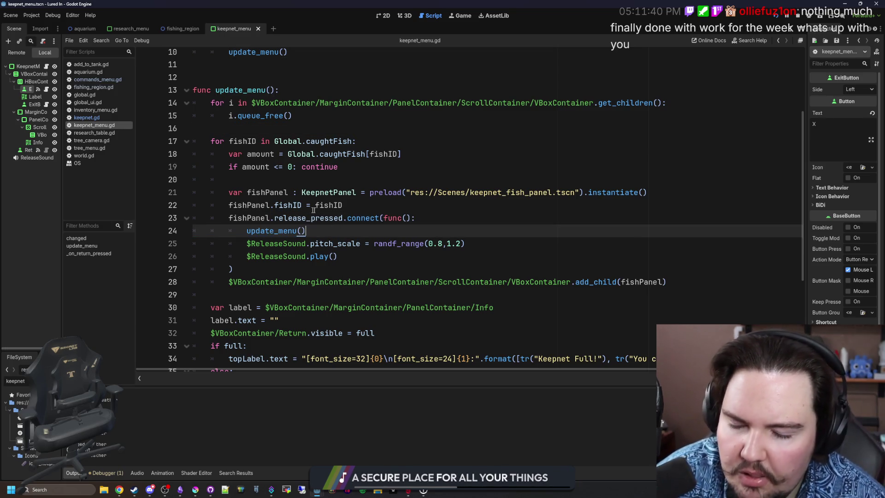
pyautogui.click(230, 268)
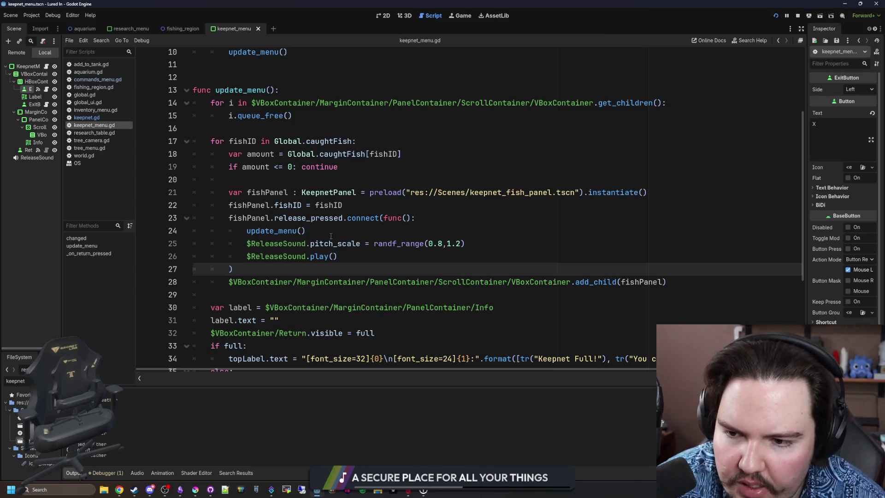
pyautogui.click(330, 235)
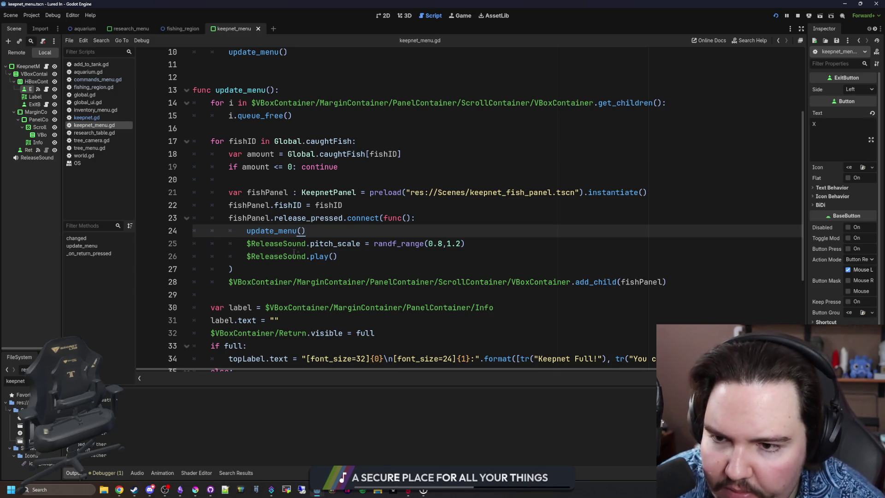
pyautogui.click(329, 183)
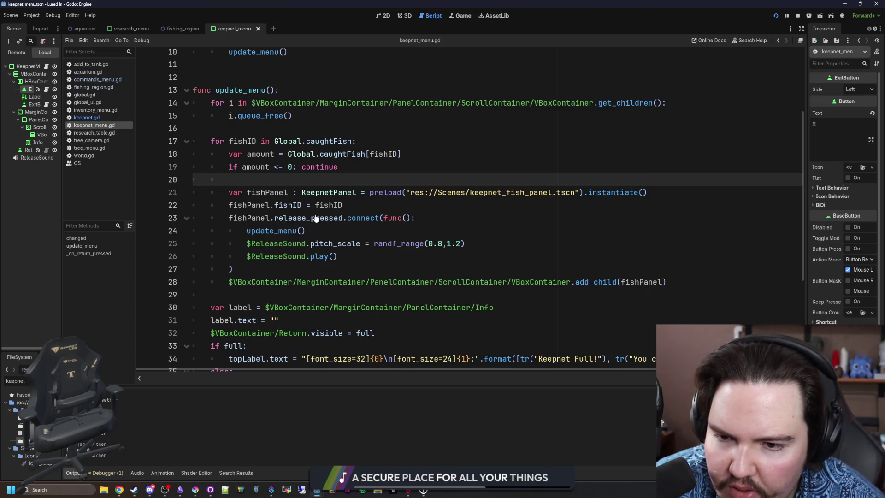
pyautogui.keyDown('ctrl'); pyautogui.click(316, 218); pyautogui.keyUp('ctrl')
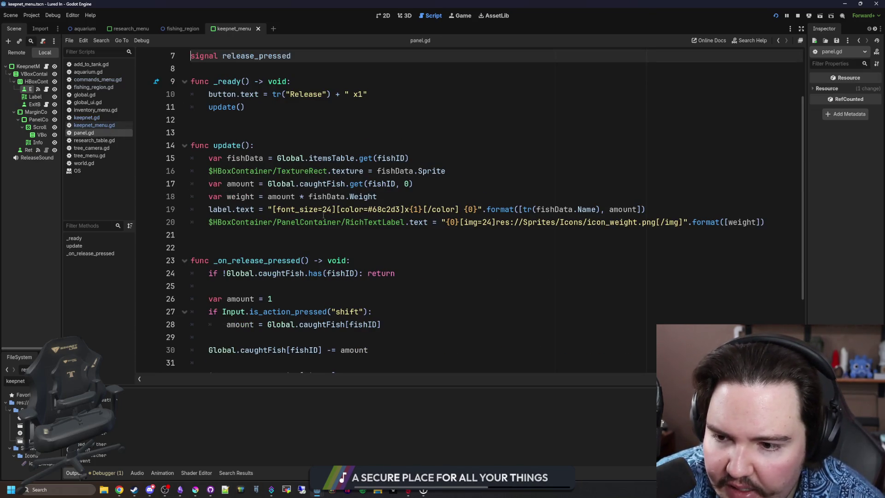
pyautogui.scroll(-3, 322, 212)
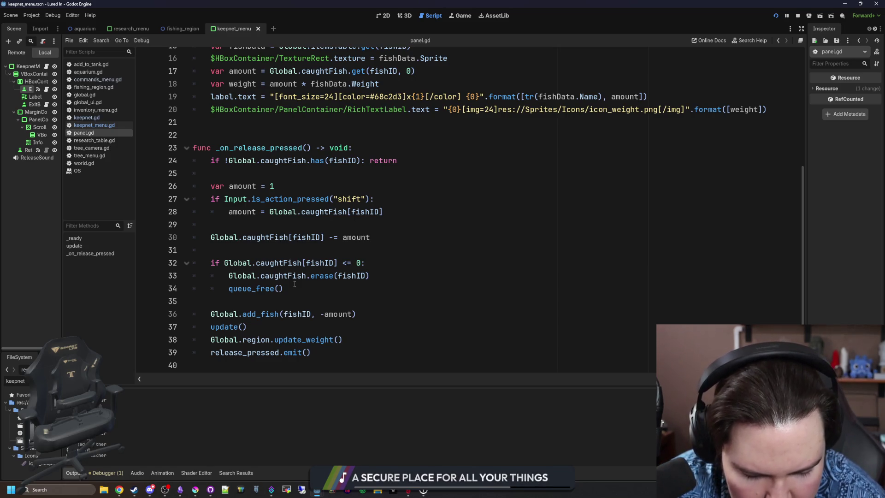
pyautogui.scroll(5, 415, 253)
pyautogui.scroll(-1, 323, 237)
pyautogui.scroll(1, 324, 233)
pyautogui.press('Home')
pyautogui.scroll(-5, 325, 229)
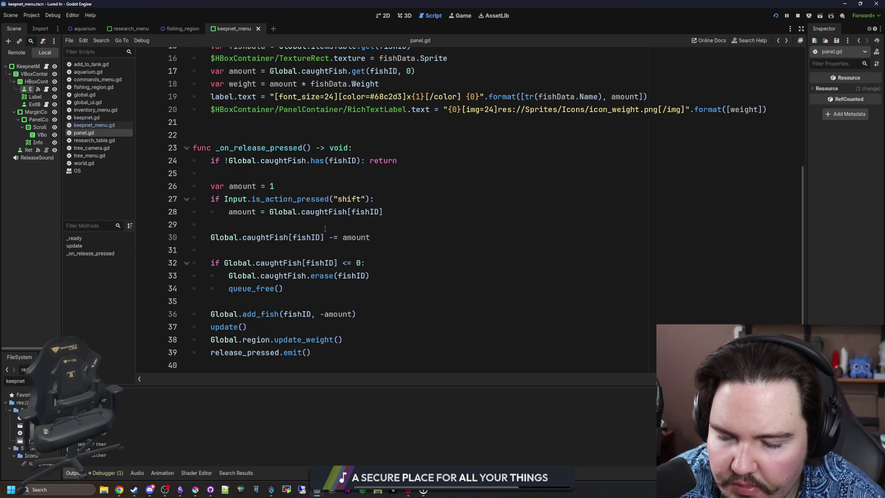
pyautogui.hotkey('alt', 'Left')
pyautogui.scroll(-4, 283, 150)
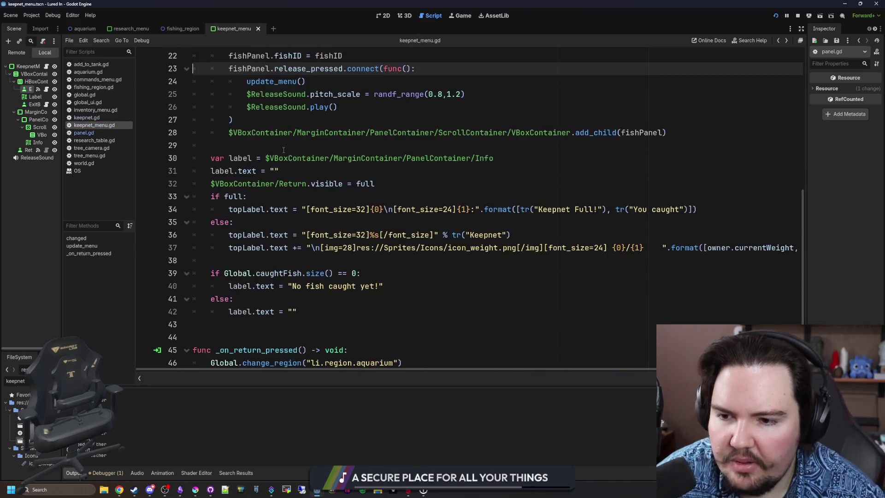
# Step: Replace the label-updating code with a new func update_menu_info(): containing the pasted info-label code
pyautogui.scroll(-1, 283, 150)
pyautogui.moveTo(302, 298)
pyautogui.mouseDown()
pyautogui.moveTo(231, 286)
pyautogui.moveTo(202, 159)
pyautogui.moveTo(149, 149)
pyautogui.mouseUp()
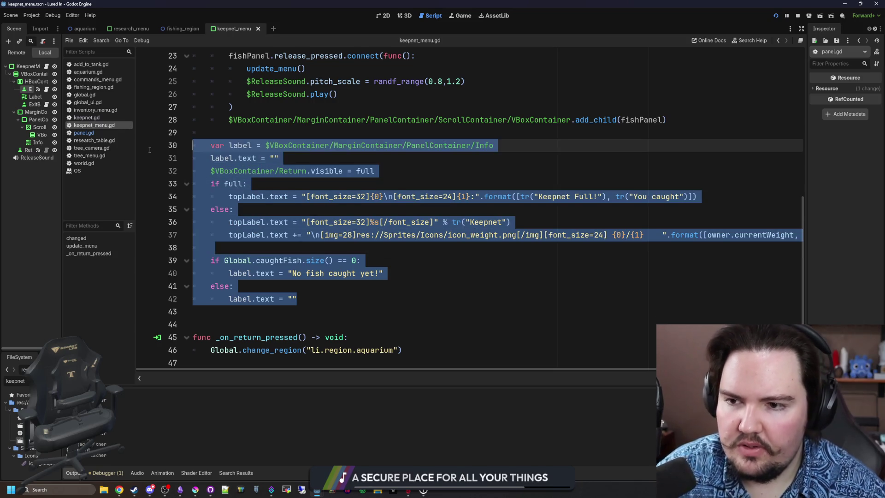
pyautogui.press('BackSpace')
pyautogui.press('Return')
pyautogui.write('FUNC UPDATE')
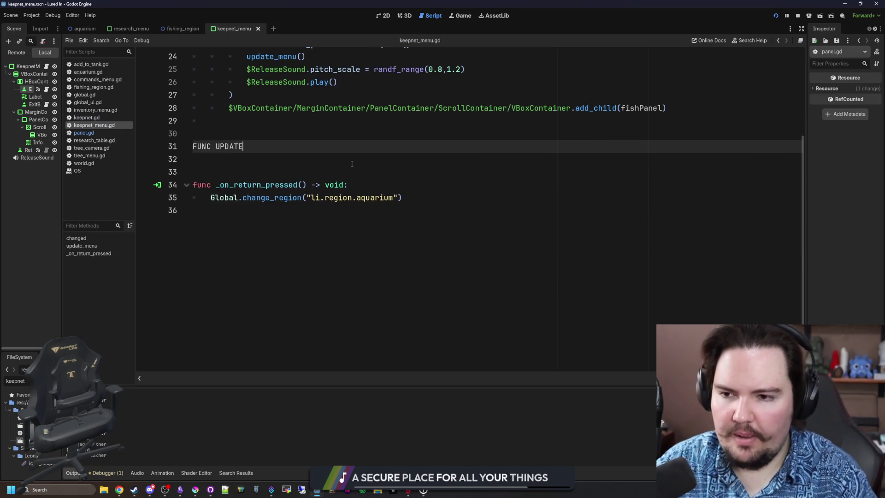
pyautogui.press('BackSpace')
pyautogui.press('BackSpace')
pyautogui.press('BackSpace')
pyautogui.write('func ')
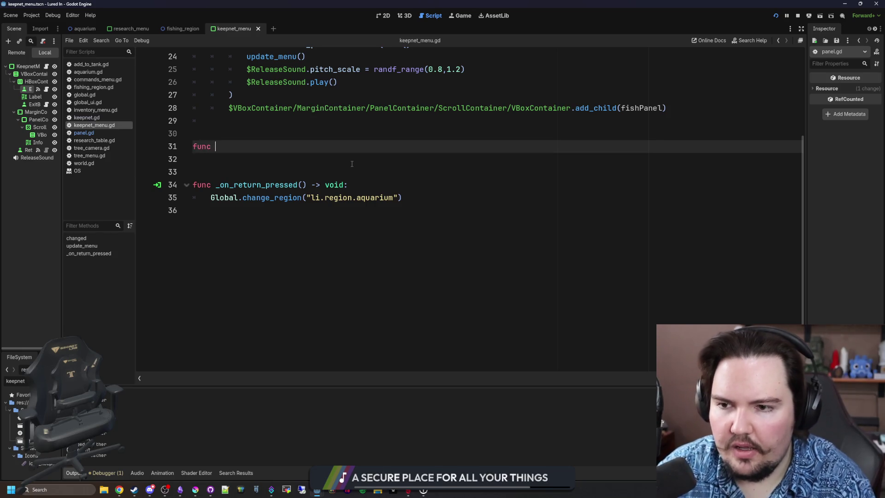
pyautogui.write('update_menu_')
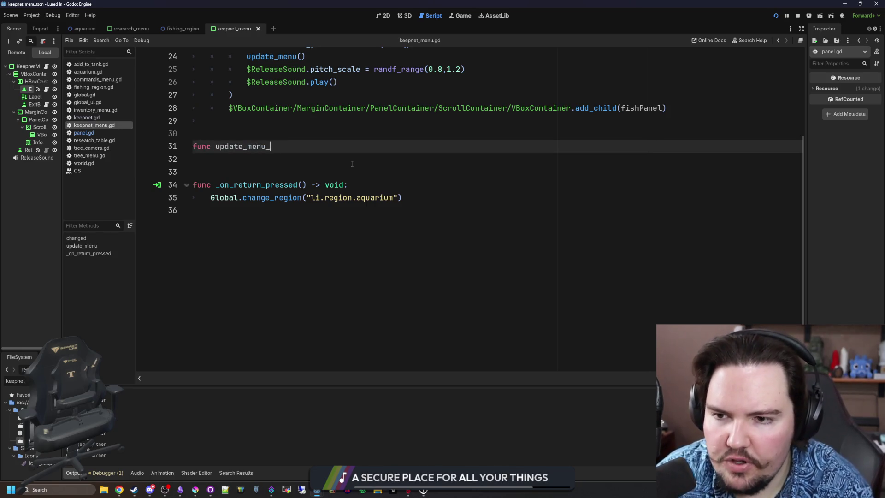
pyautogui.write('info():')
pyautogui.press('Return')
pyautogui.hotkey('ctrl', 'v')
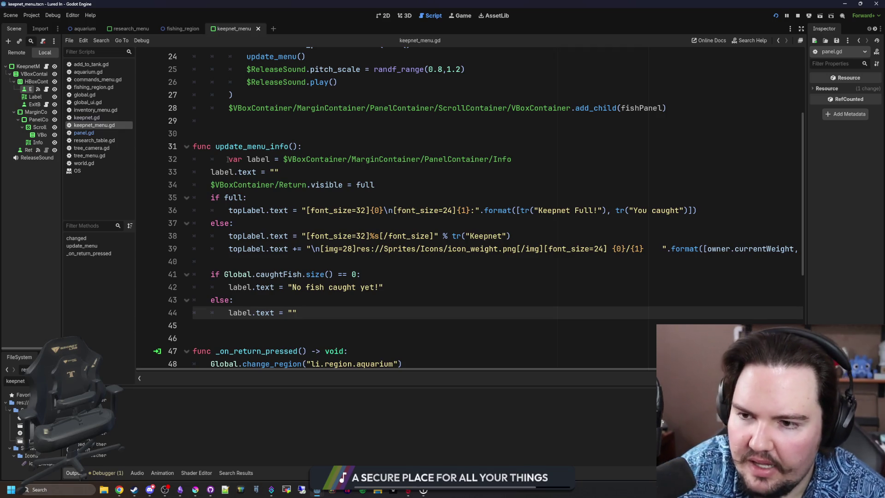
# Step: Fix the indent on line 32 and add the comment '#how much weight, etc.' to the header
pyautogui.click(229, 159)
pyautogui.press('BackSpace')
pyautogui.click(271, 135)
pyautogui.click(321, 150)
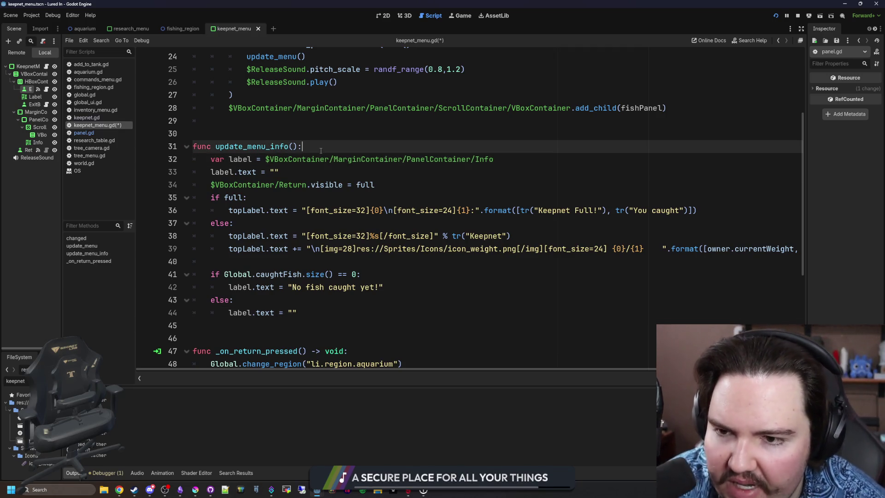
pyautogui.write(' #hjow')
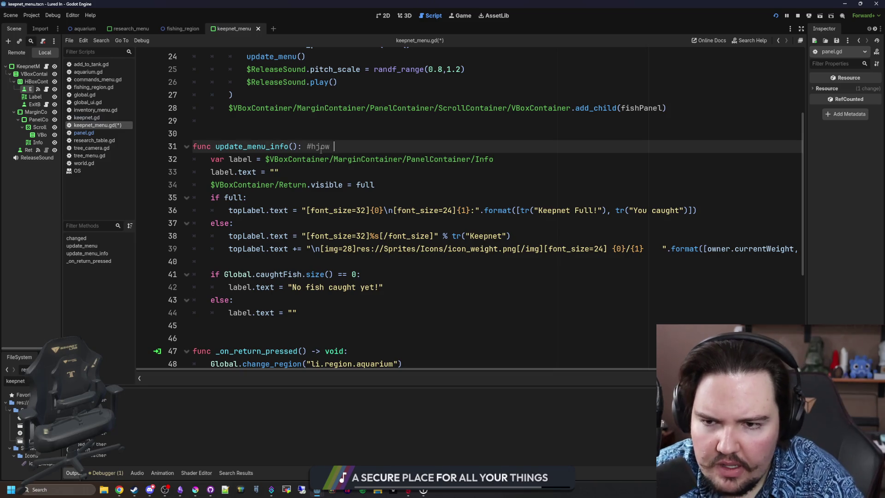
pyautogui.write(' much weight, etc.')
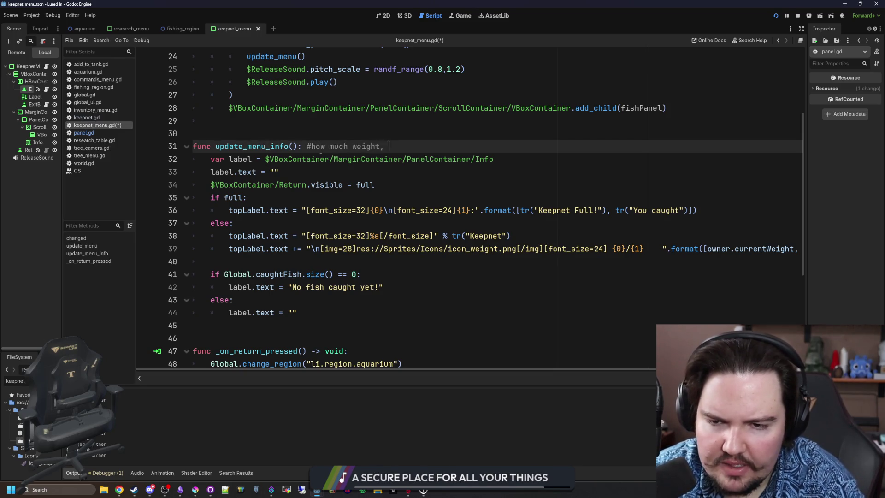
pyautogui.click(359, 120)
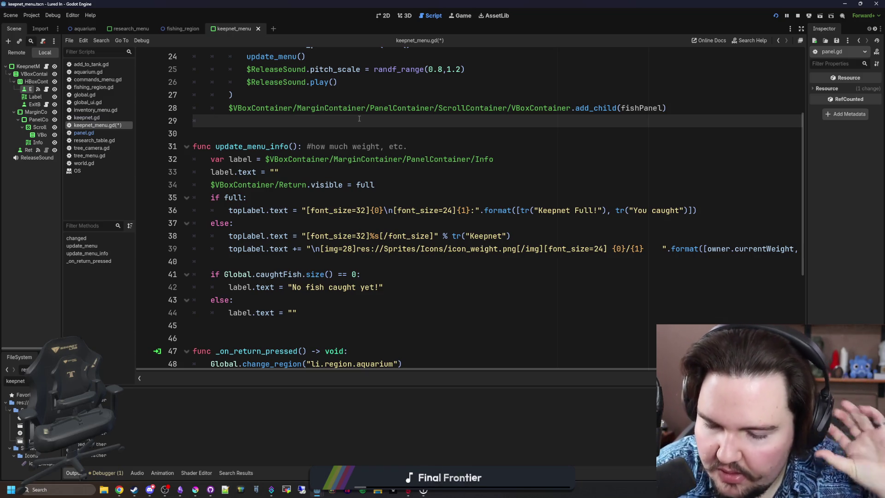
pyautogui.click(313, 300)
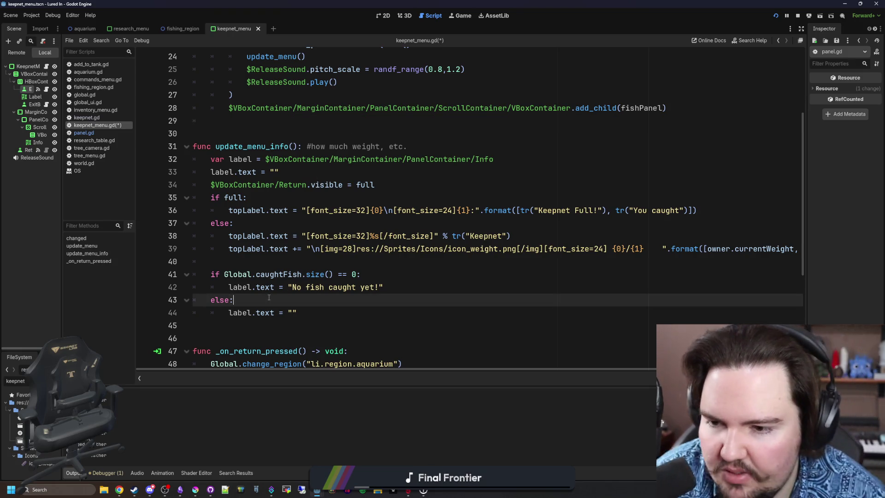
pyautogui.click(312, 261)
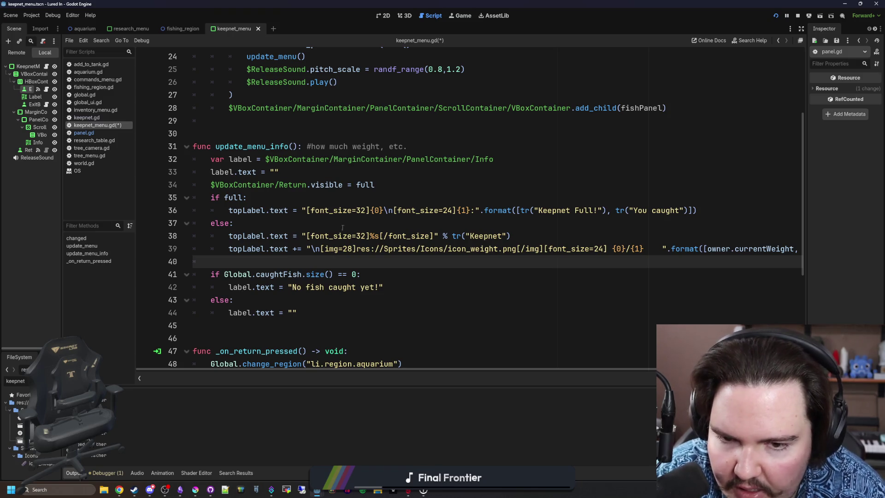
pyautogui.scroll(7, 353, 215)
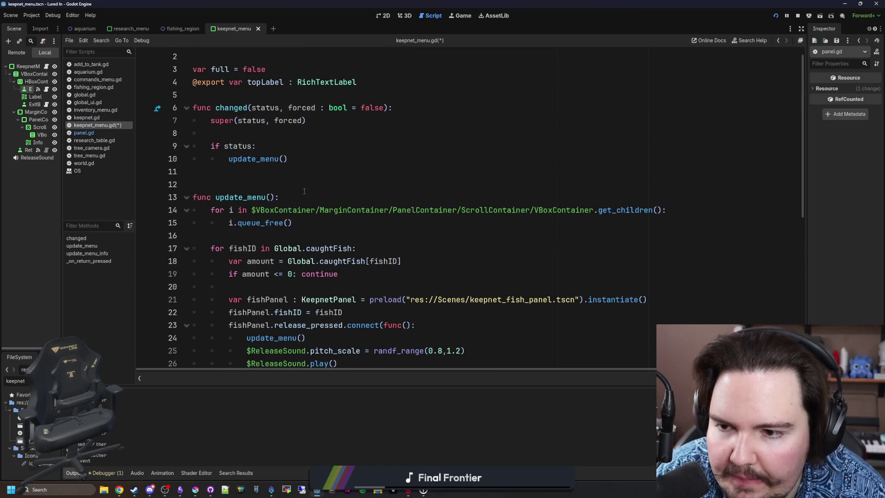
# Step: Rename the update_menu function to refresh_list
pyautogui.scroll(-2, 304, 191)
pyautogui.click(282, 158)
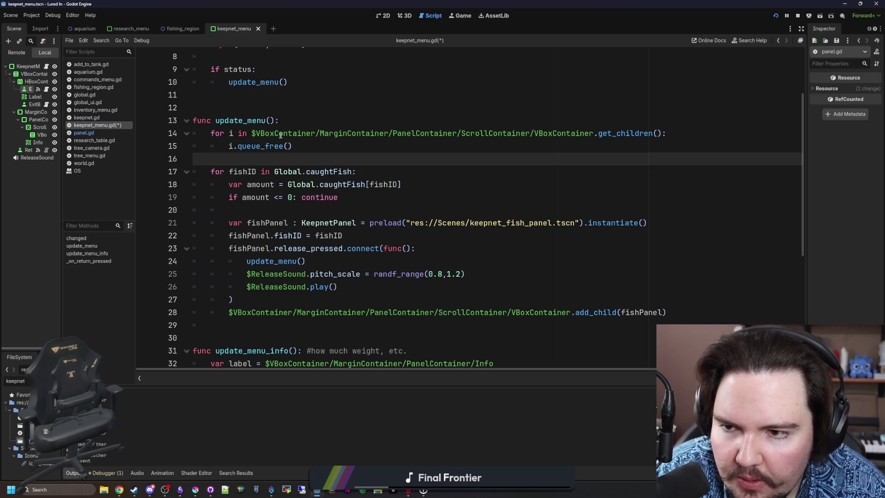
pyautogui.doubleClick(244, 120)
pyautogui.write('ref')
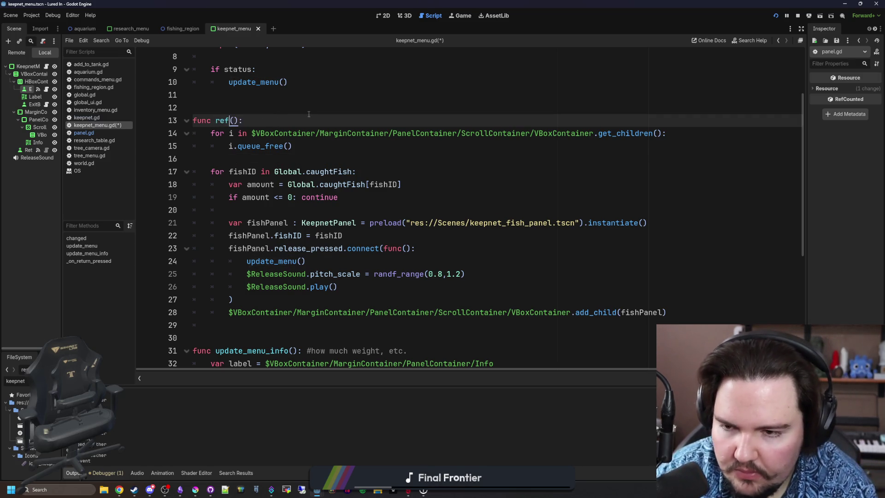
pyautogui.write('resh_list')
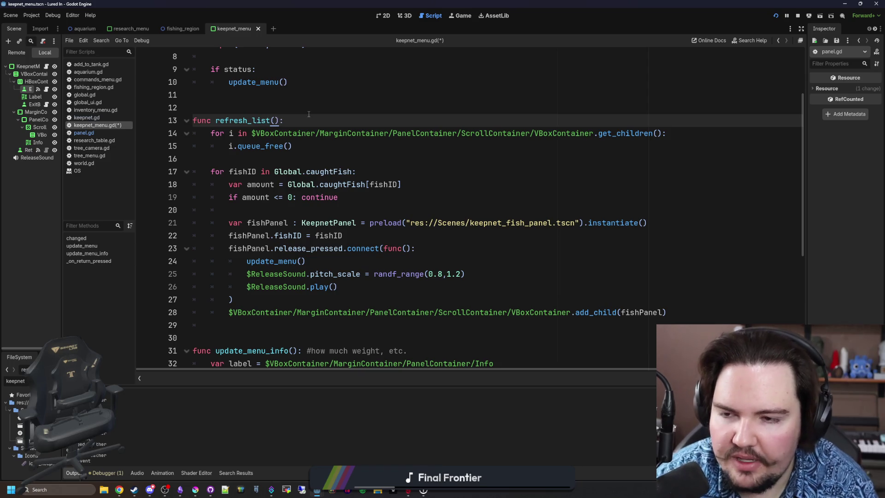
pyautogui.click(309, 114)
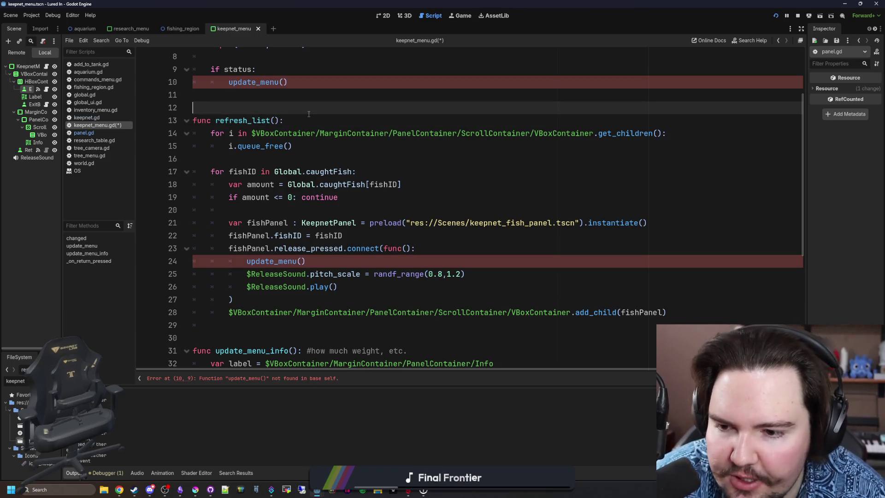
# Step: Add a refresh_list() call under 'if status:' in changed()
pyautogui.scroll(3, 307, 120)
pyautogui.click(293, 147)
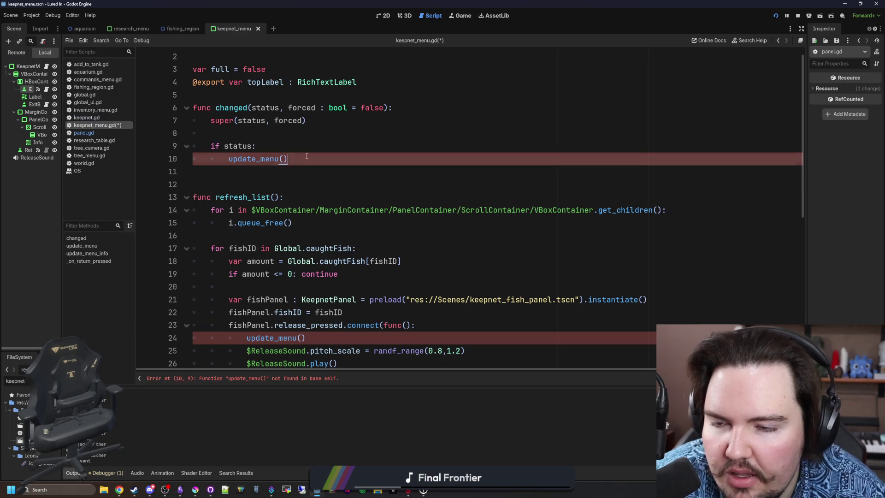
pyautogui.press('Return')
pyautogui.write('refresh_l')
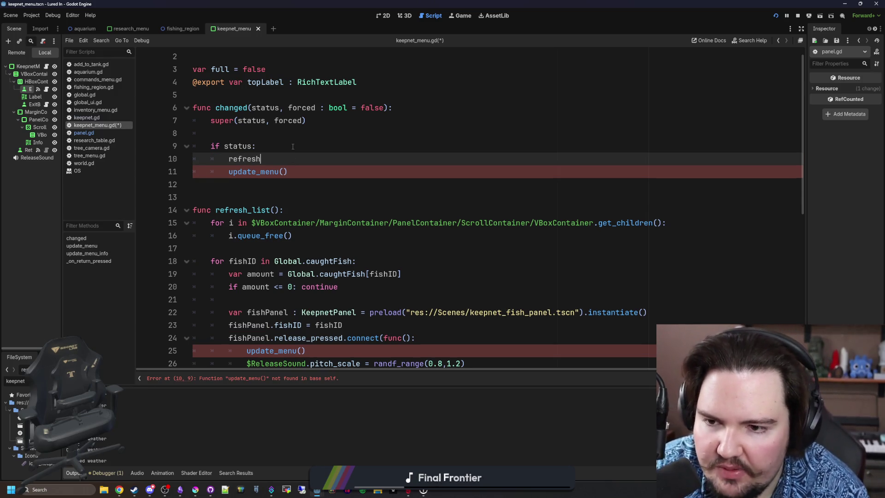
pyautogui.press('Return')
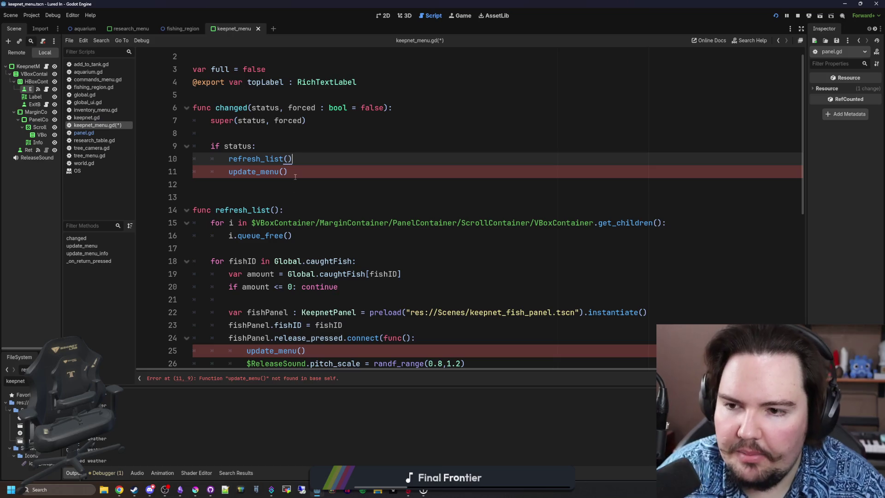
# Step: Change the update_menu() calls in the release callback and changed() to update_menu_info()
pyautogui.click(293, 169)
pyautogui.scroll(-2, 327, 184)
pyautogui.moveTo(314, 273)
pyautogui.mouseDown()
pyautogui.moveTo(230, 262)
pyautogui.moveTo(147, 274)
pyautogui.mouseUp()
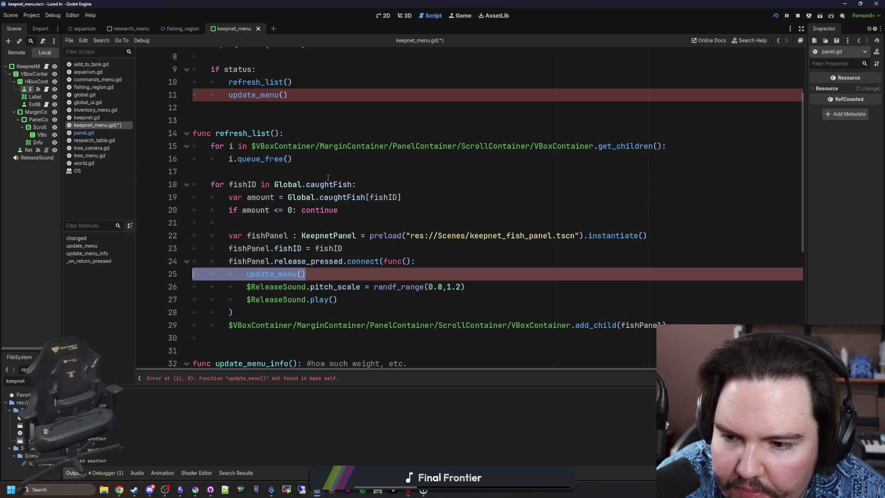
pyautogui.moveTo(304, 274); pyautogui.dragTo(242, 275)
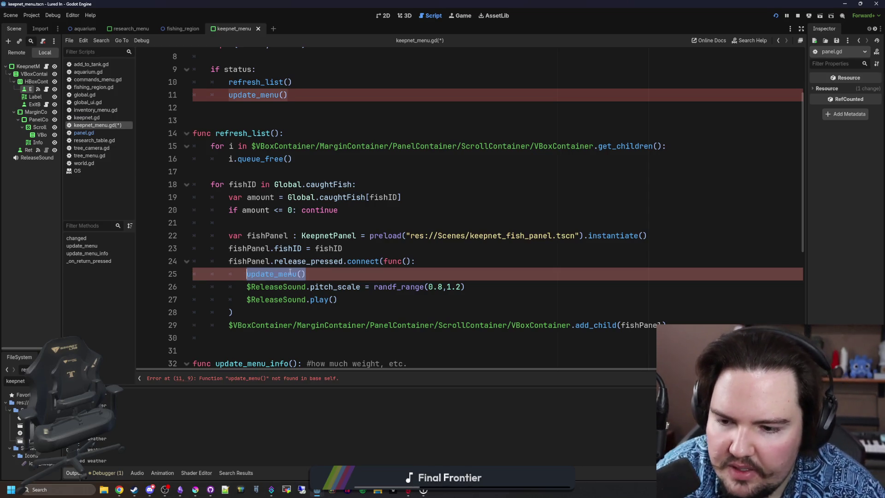
pyautogui.write('update')
pyautogui.press('Return')
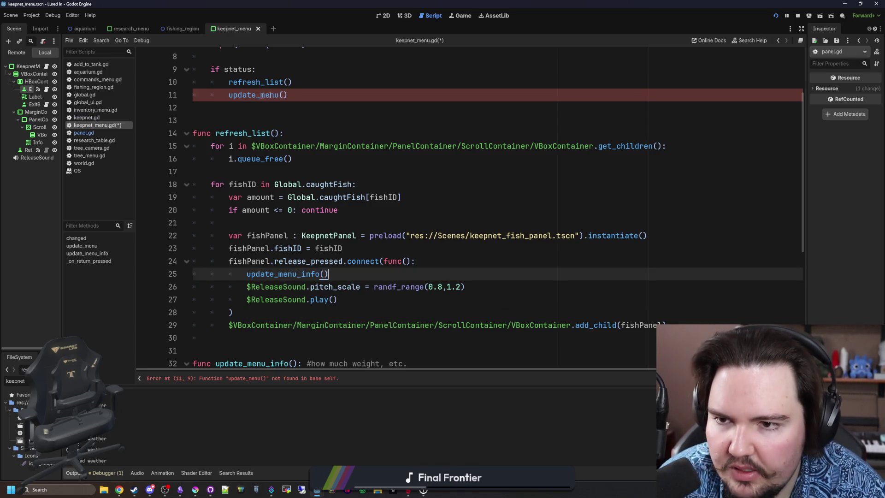
pyautogui.click(279, 94)
pyautogui.write('_info')
pyautogui.click(370, 79)
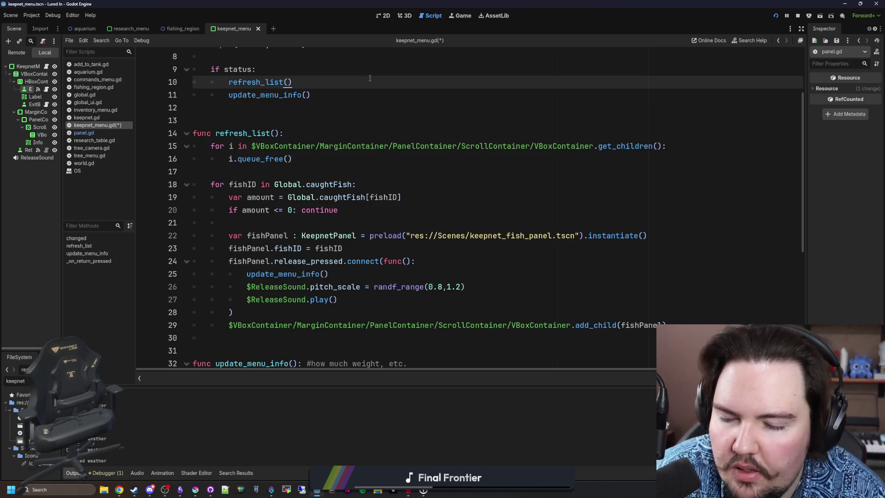
pyautogui.click(292, 111)
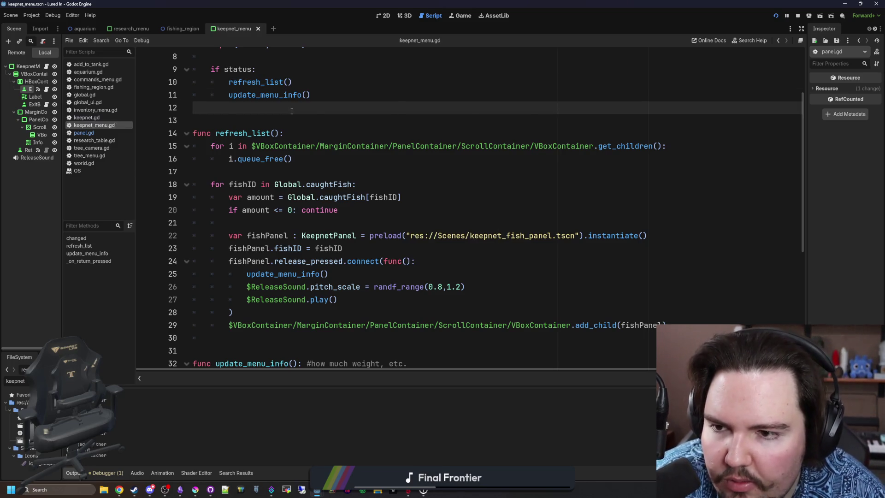
# Step: Save keepnet_menu.gd, then jump to caughtFish in global.gd and place the caret on line 48
pyautogui.hotkey('ctrl', 's')
pyautogui.scroll(-3, 286, 97)
pyautogui.scroll(2, 274, 69)
pyautogui.hotkey('ctrl', 's')
pyautogui.scroll(1, 268, 92)
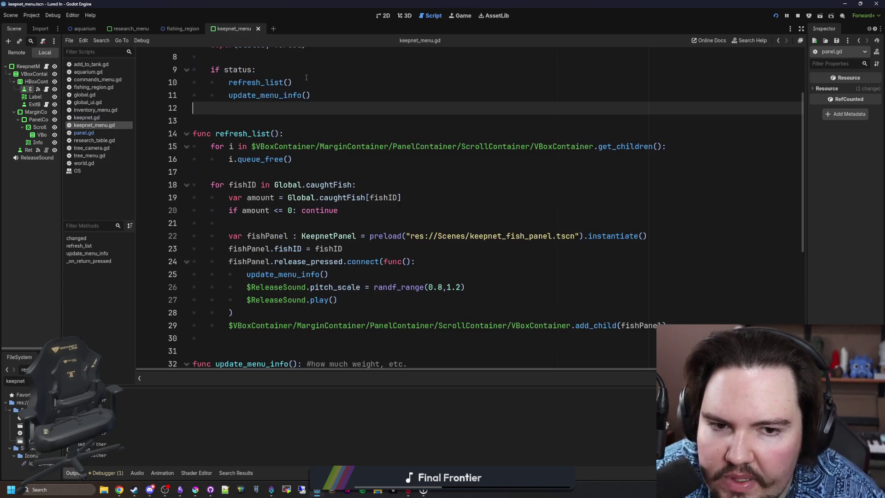
pyautogui.hotkey('ctrl', 's')
pyautogui.hotkey('ctrl', 's')
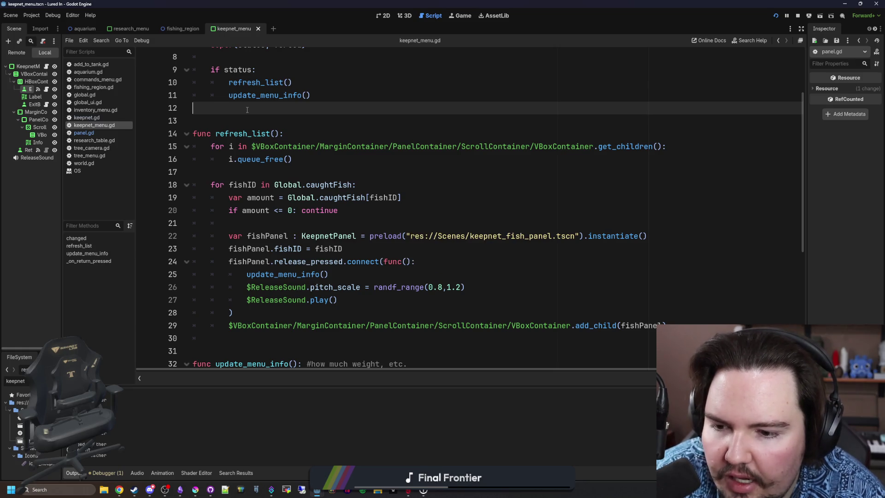
pyautogui.hotkey('ctrl', 's')
pyautogui.hotkey('ctrl', 's')
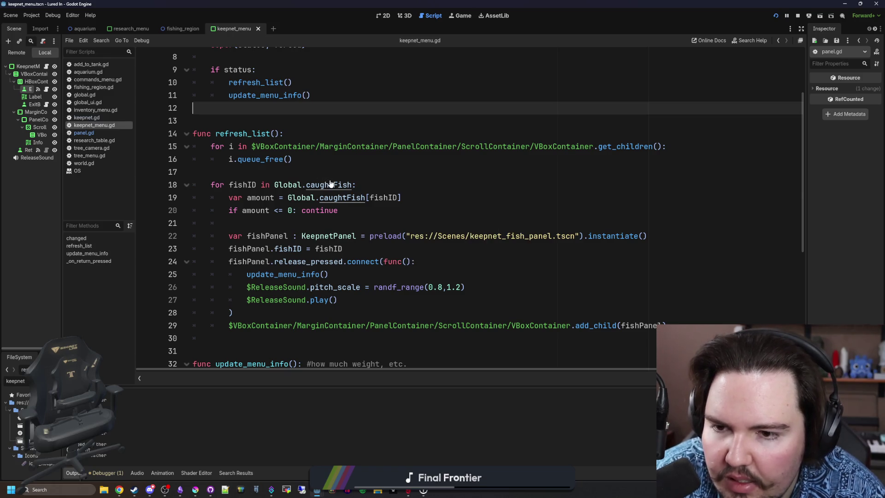
pyautogui.keyDown('ctrl'); pyautogui.click(330, 184); pyautogui.keyUp('ctrl')
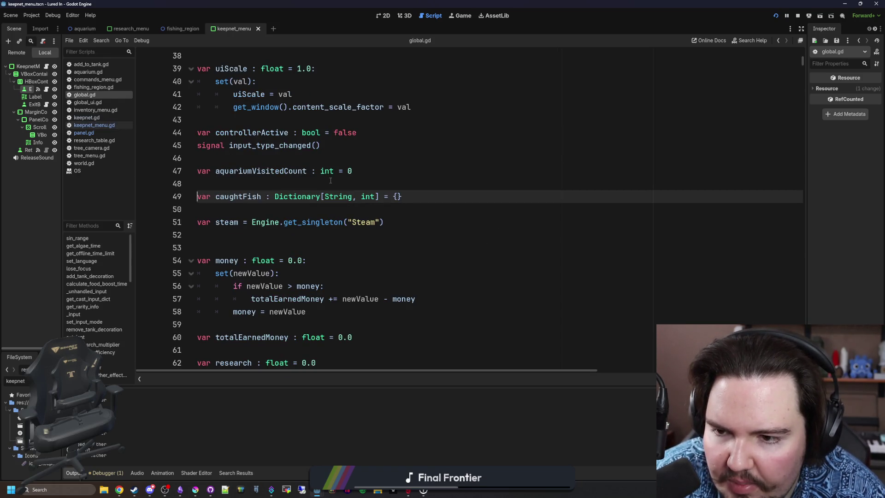
pyautogui.click(330, 181)
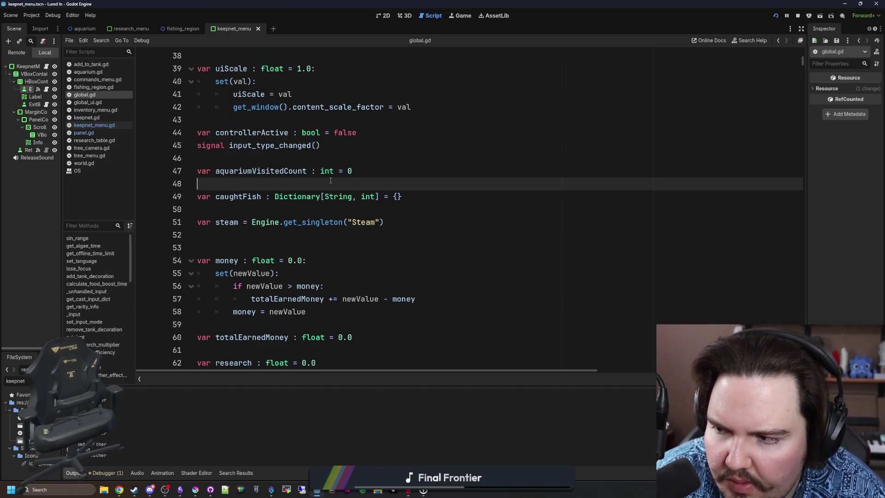
# Step: Follow the add_fish call in panel.gd to its definition in global.gd
pyautogui.click(95, 133)
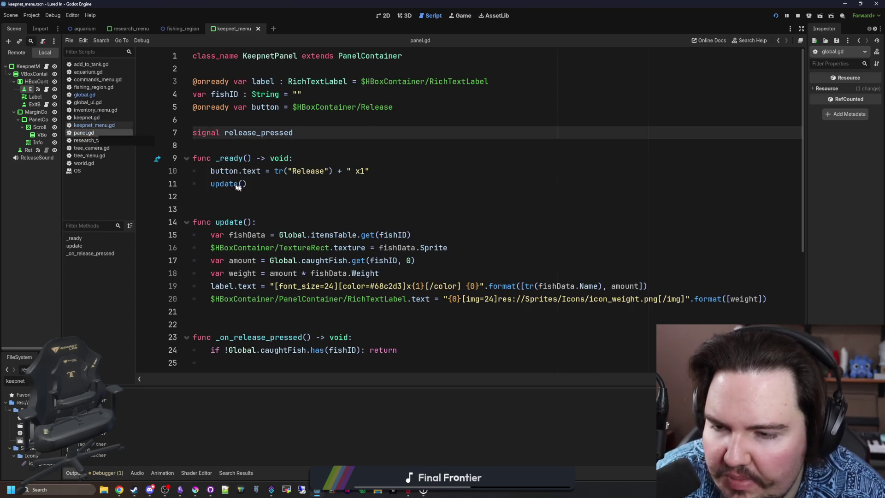
pyautogui.scroll(-2, 246, 185)
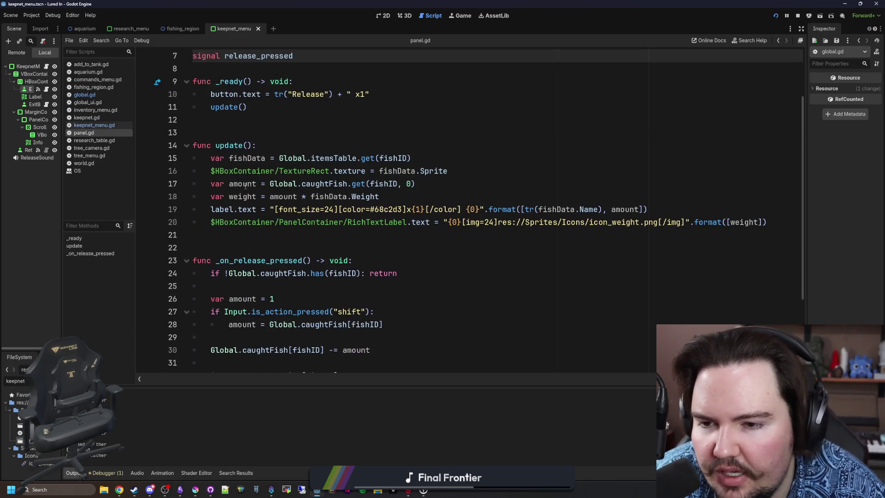
pyautogui.scroll(-3, 275, 223)
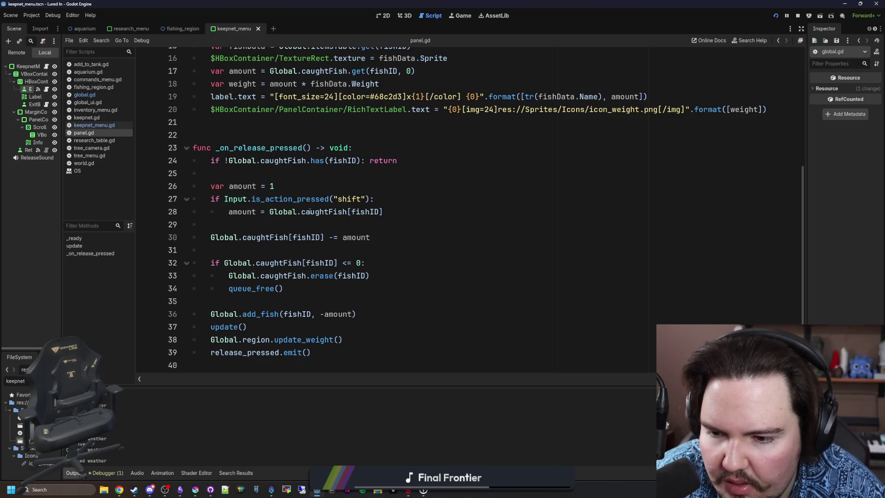
pyautogui.click(255, 315)
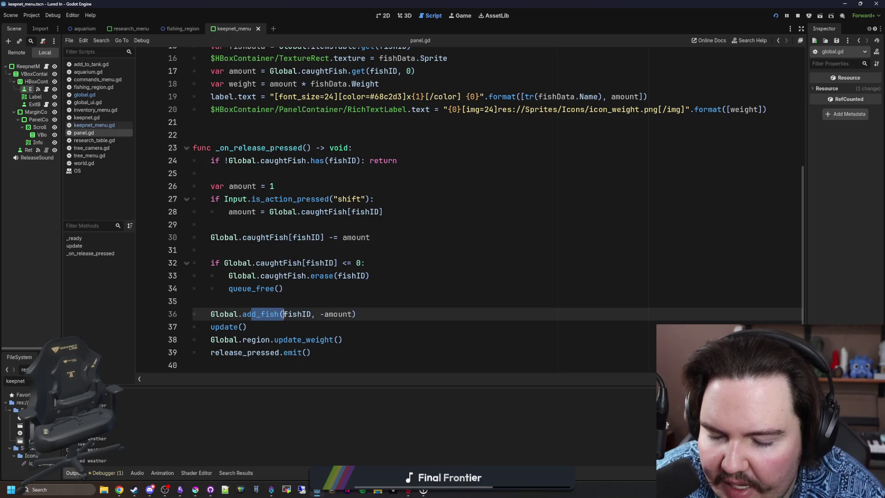
pyautogui.click(272, 299)
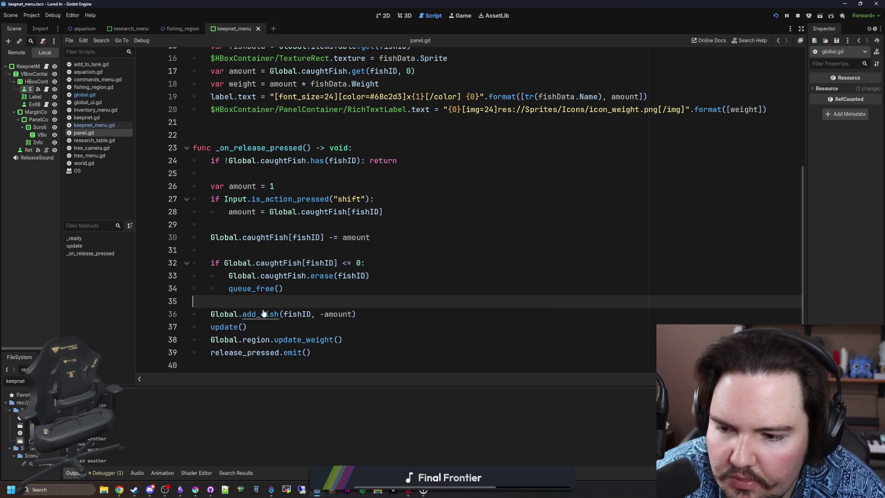
pyautogui.keyDown('ctrl'); pyautogui.click(257, 315); pyautogui.keyUp('ctrl')
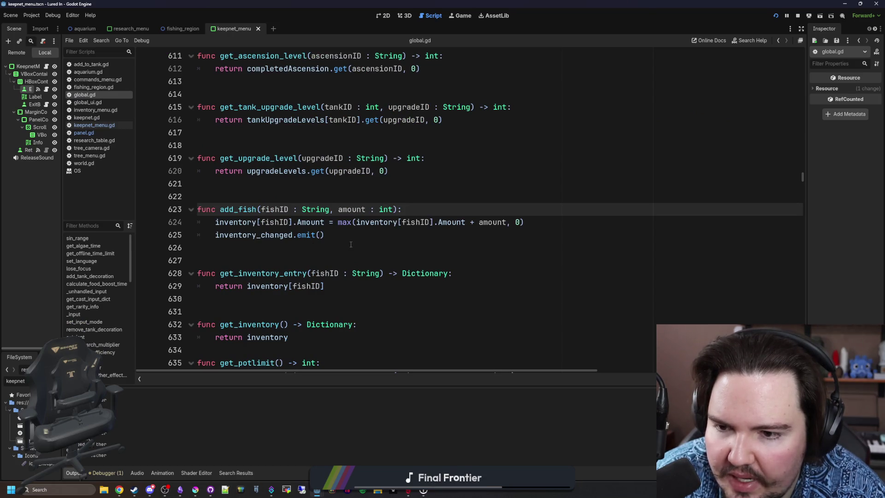
# Step: Examine the inventory_changed emission on line 625 and head back to global.gd's declarations
pyautogui.doubleClick(238, 236)
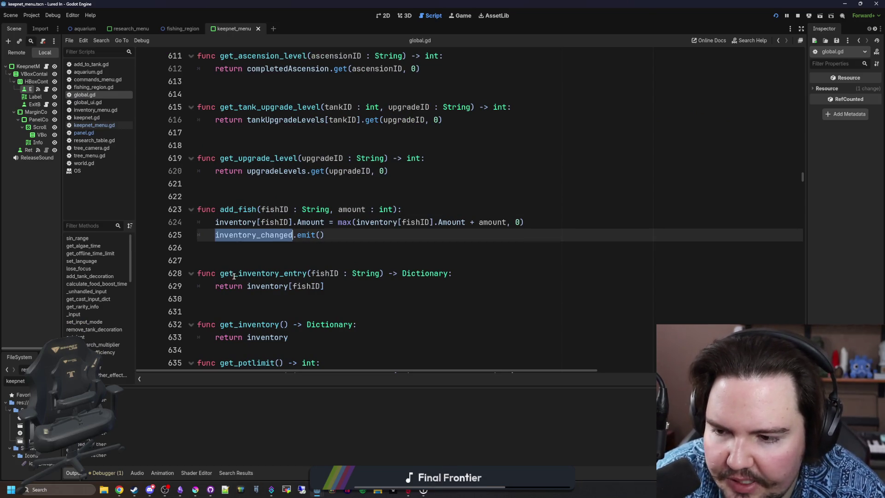
pyautogui.click(265, 253)
pyautogui.doubleClick(265, 236)
pyautogui.click(265, 248)
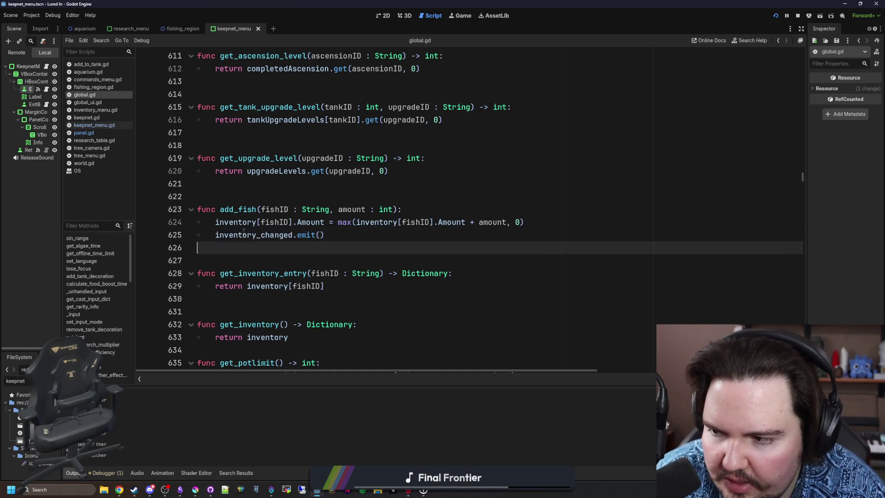
pyautogui.keyDown('ctrl'); pyautogui.click(249, 236); pyautogui.keyUp('ctrl')
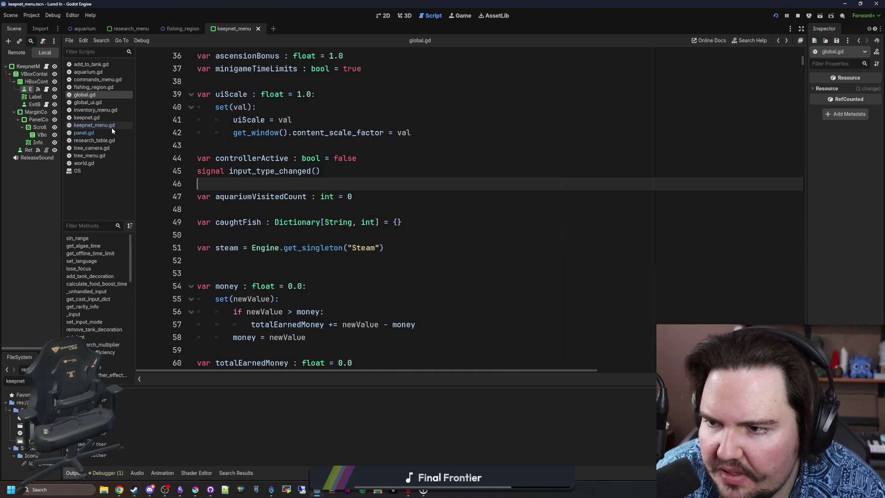
pyautogui.click(111, 126)
pyautogui.click(291, 183)
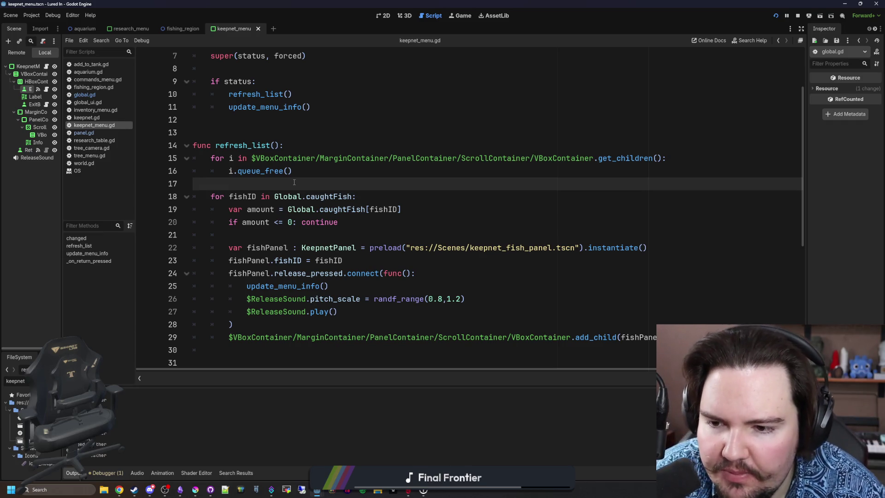
pyautogui.click(292, 231)
pyautogui.hotkey('ctrl', 's')
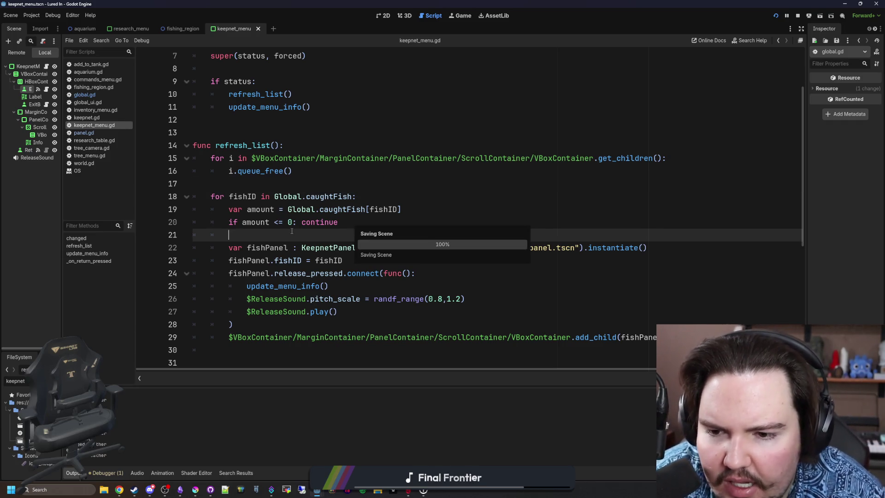
pyautogui.hotkey('ctrl', 's')
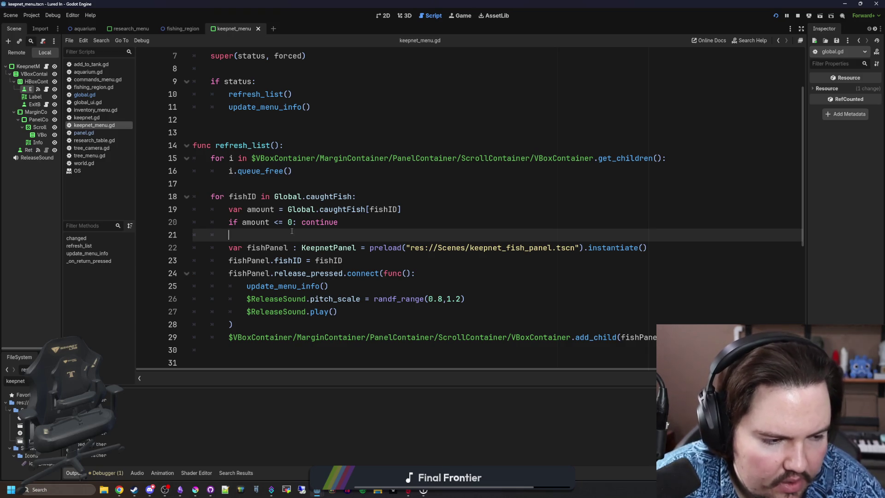
pyautogui.hotkey('ctrl', 's')
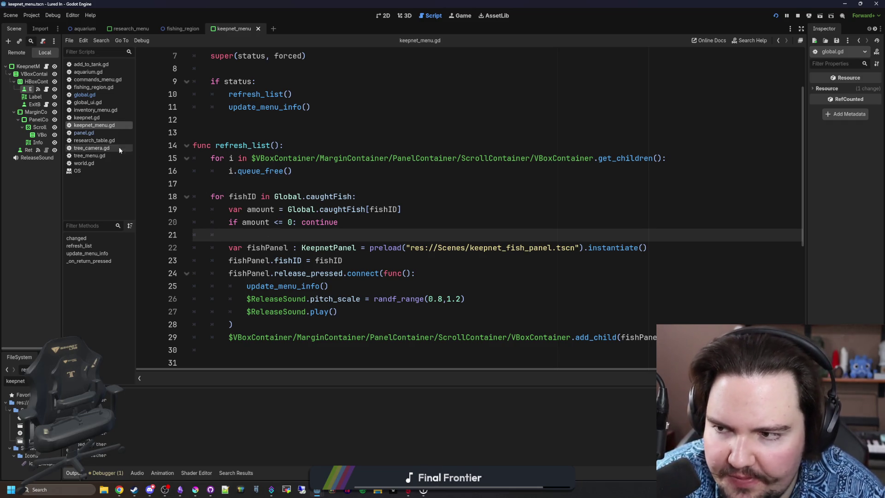
pyautogui.click(104, 101)
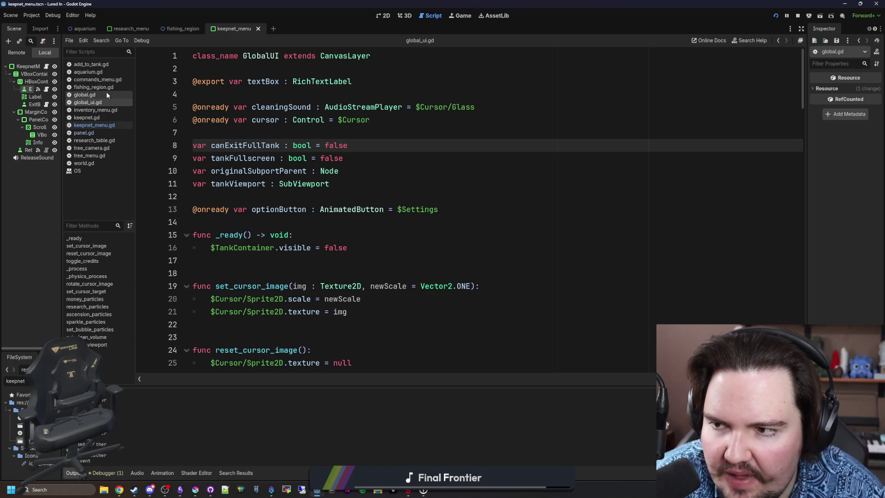
pyautogui.click(108, 95)
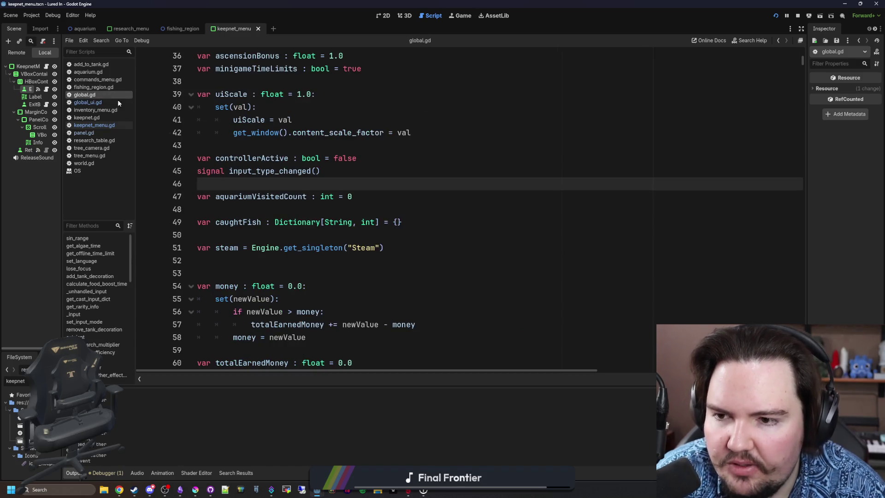
pyautogui.click(294, 210)
# Step: Search global.gd for 'signal' and step through every match to survey the declared signals
pyautogui.hotkey('ctrl', 'f')
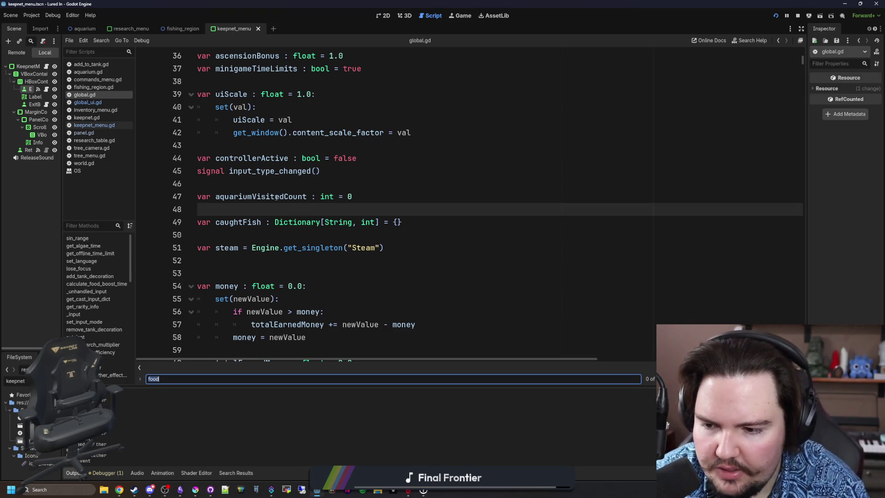
pyautogui.write('signal')
pyautogui.press('Return')
pyautogui.press('Return')
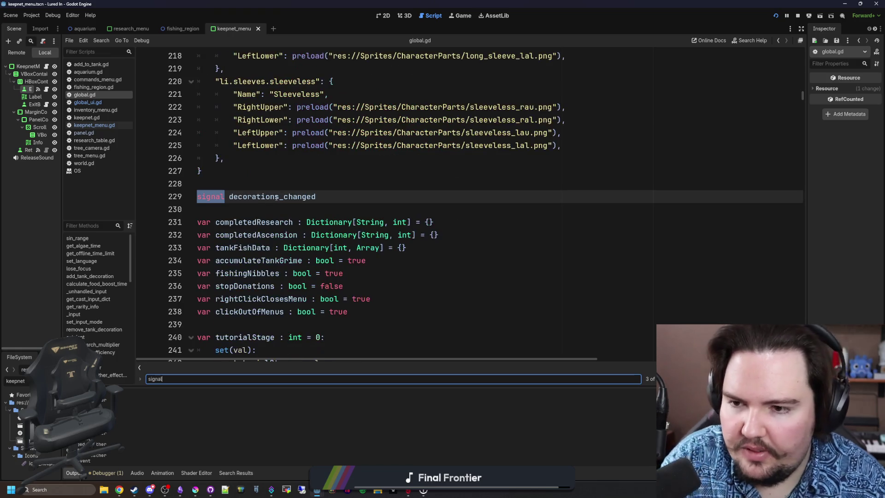
pyautogui.press('Return')
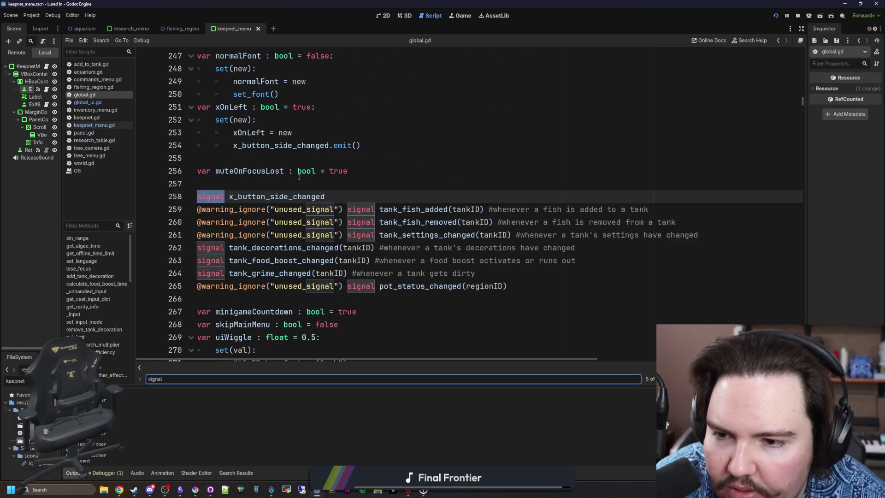
pyautogui.press('Return')
pyautogui.press('Return')
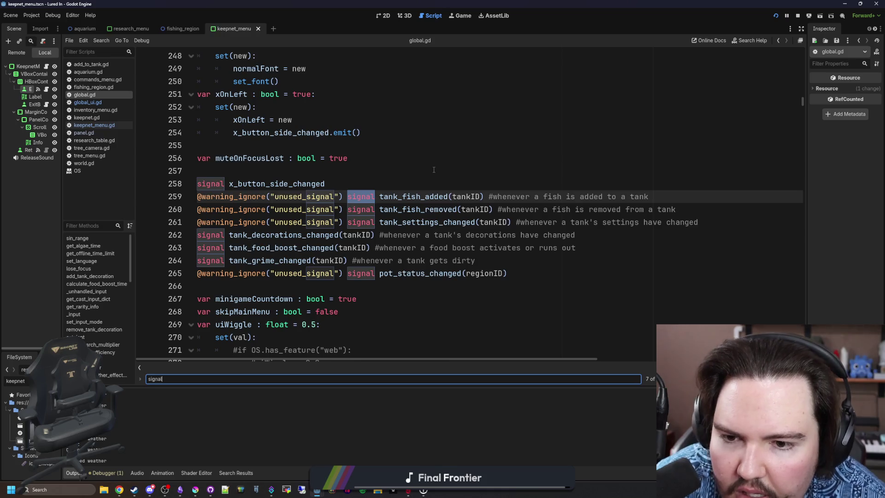
pyautogui.press('Return')
pyautogui.press('Return')
pyautogui.press('Return')
pyautogui.press('Return')
pyautogui.press('Return')
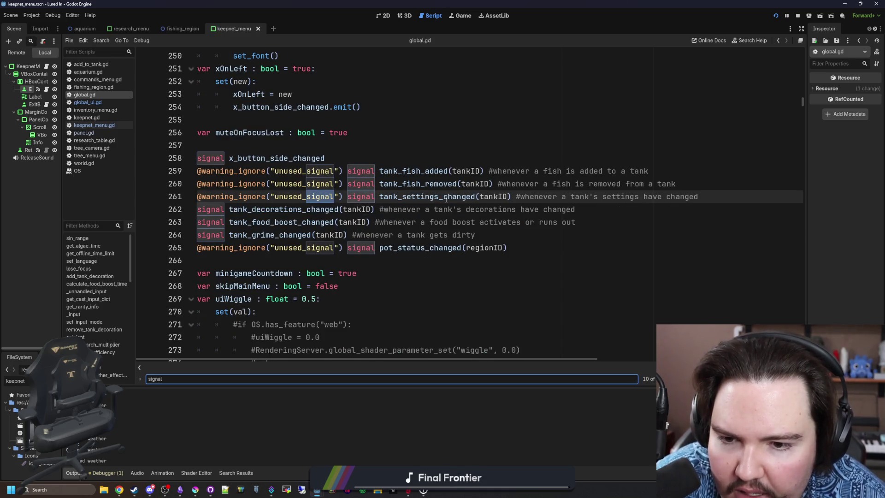
pyautogui.press('Return')
pyautogui.press('Return')
pyautogui.press('Return')
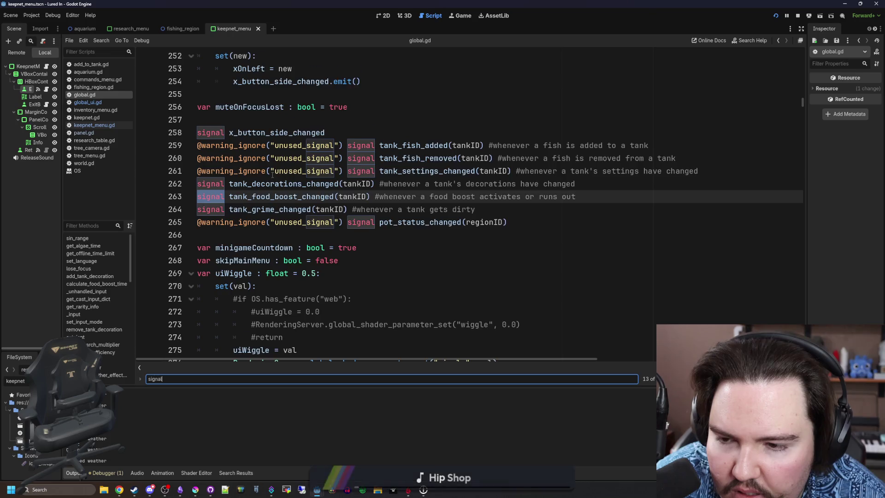
pyautogui.press('Return')
pyautogui.press('Return')
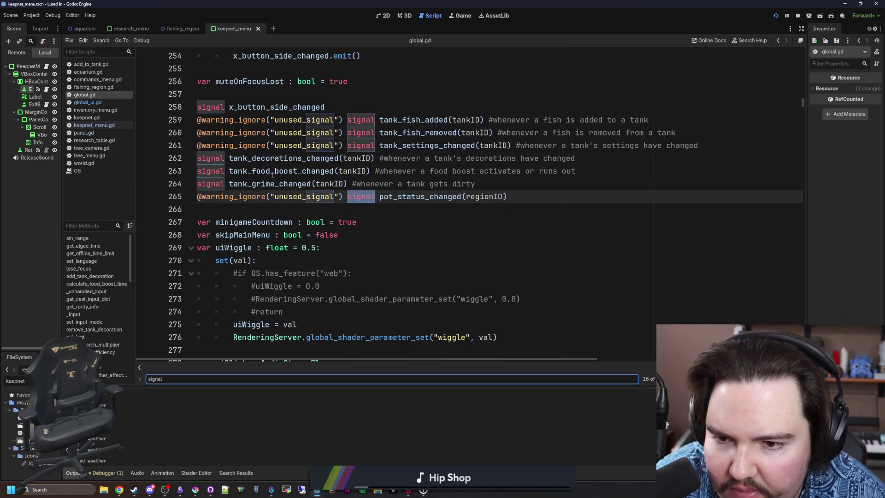
pyautogui.press('Return')
pyautogui.press('Return')
pyautogui.press('Return')
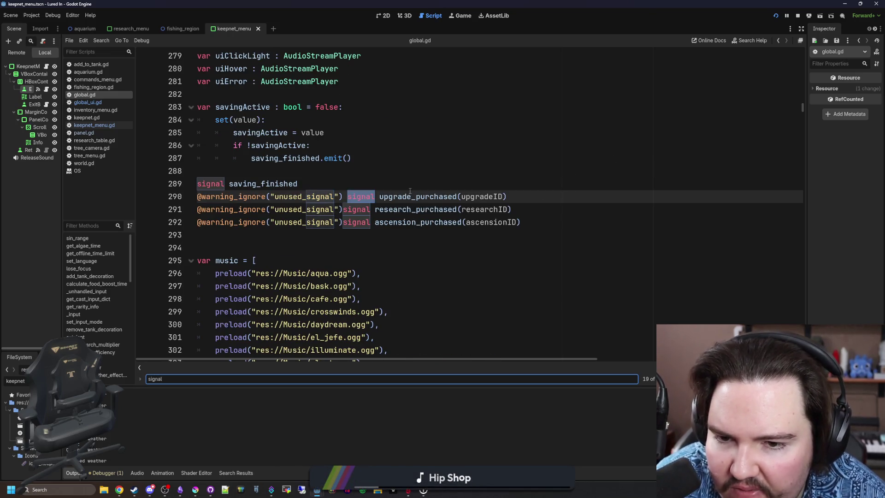
pyautogui.press('Return')
pyautogui.press('Return')
pyautogui.press('Return')
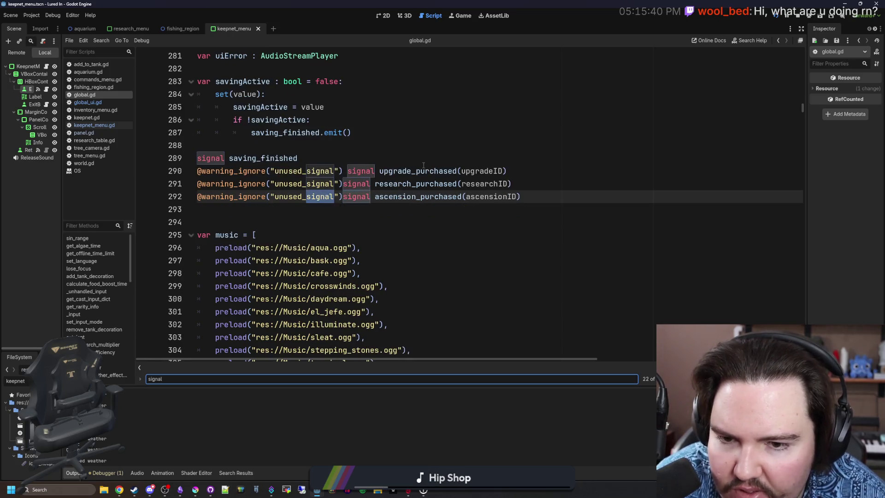
pyautogui.press('Return')
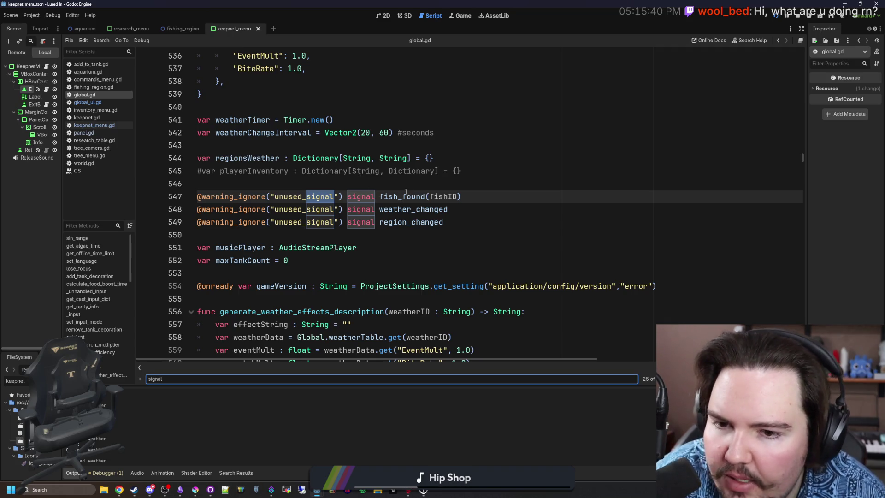
pyautogui.press('Return')
pyautogui.press('Return')
pyautogui.press('Return')
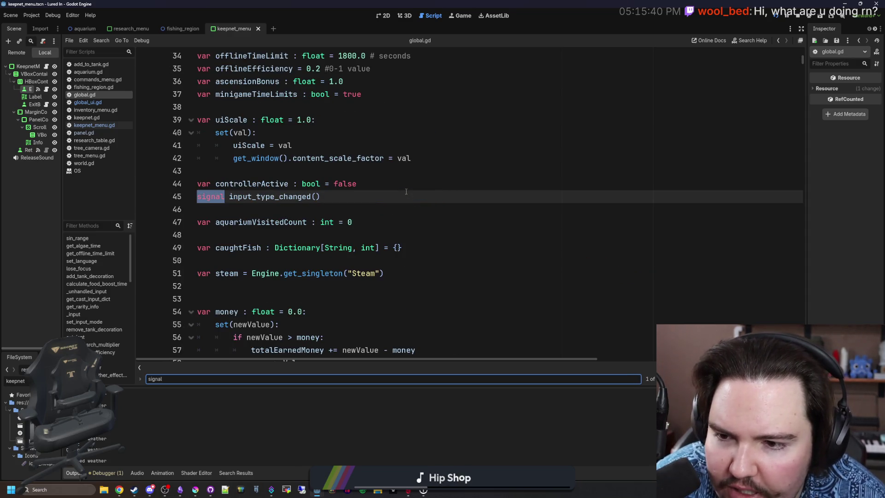
pyautogui.press('Return')
pyautogui.press('Return')
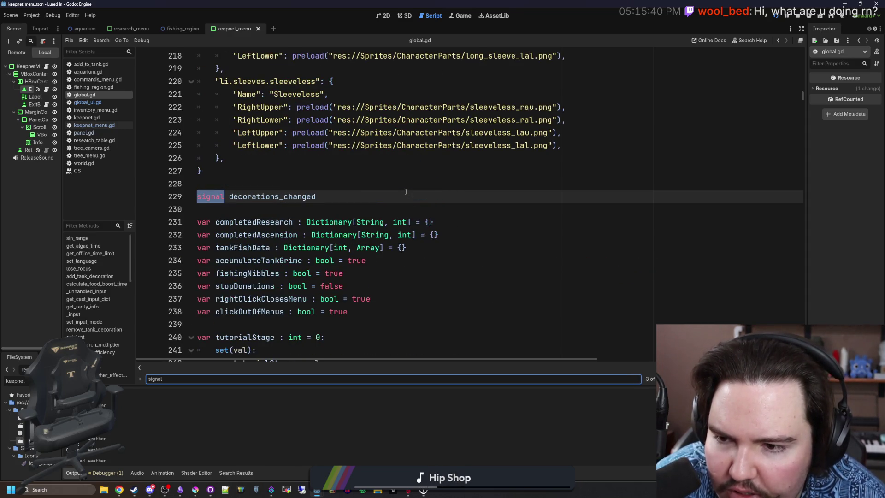
pyautogui.press('Return')
pyautogui.press('Return')
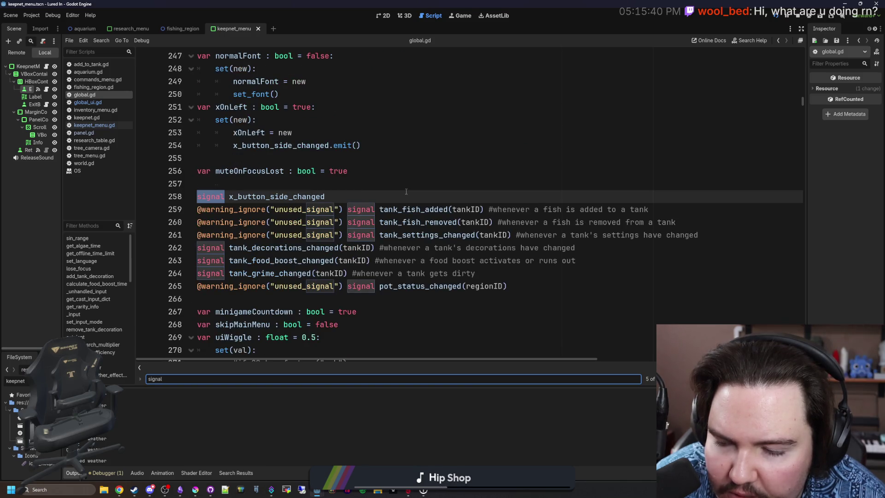
pyautogui.press('Return')
pyautogui.press('Return')
pyautogui.press('Return')
pyautogui.press('Return')
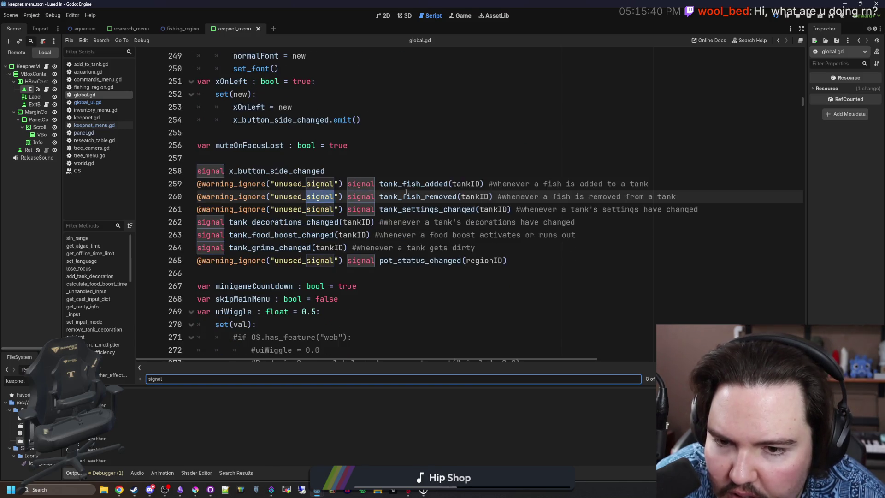
pyautogui.press('Return')
pyautogui.press('Return')
pyautogui.press('Return')
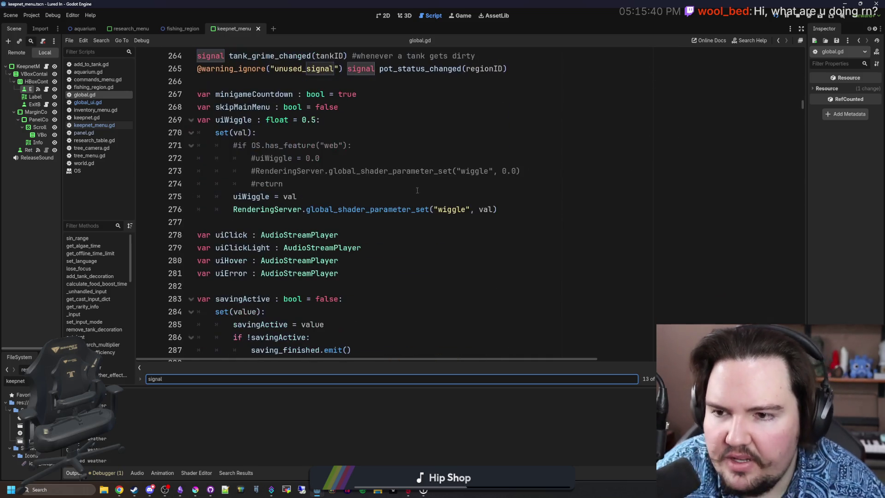
# Step: Search for 'caughtFish' to reach its dictionary declaration on line 49
pyautogui.click(341, 134)
pyautogui.hotkey('ctrl', 'f')
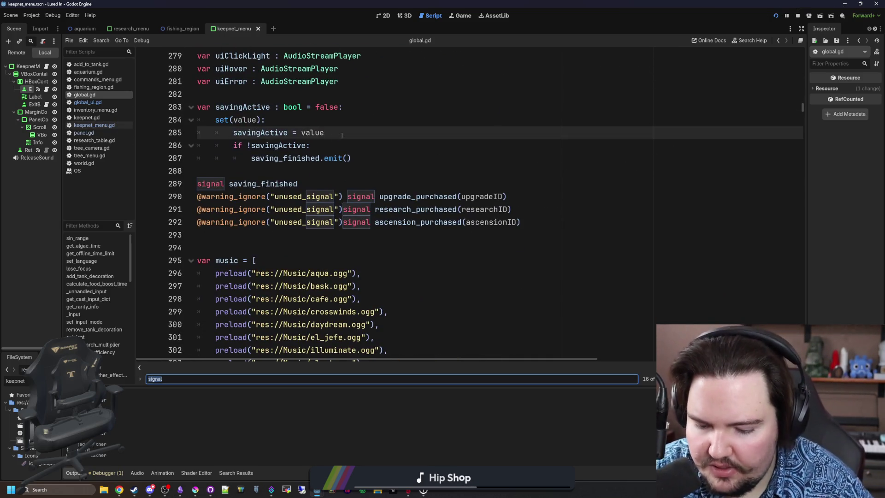
pyautogui.write('cal')
pyautogui.press('BackSpace')
pyautogui.write('ughtS')
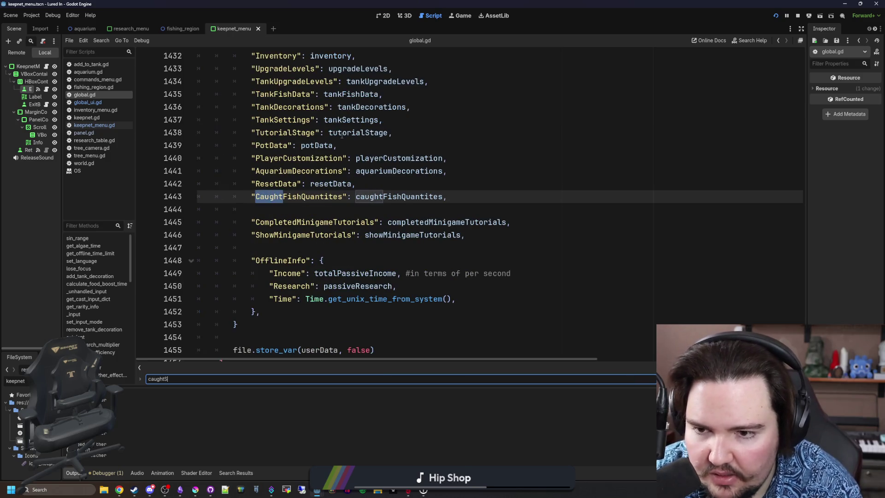
pyautogui.write('tFish')
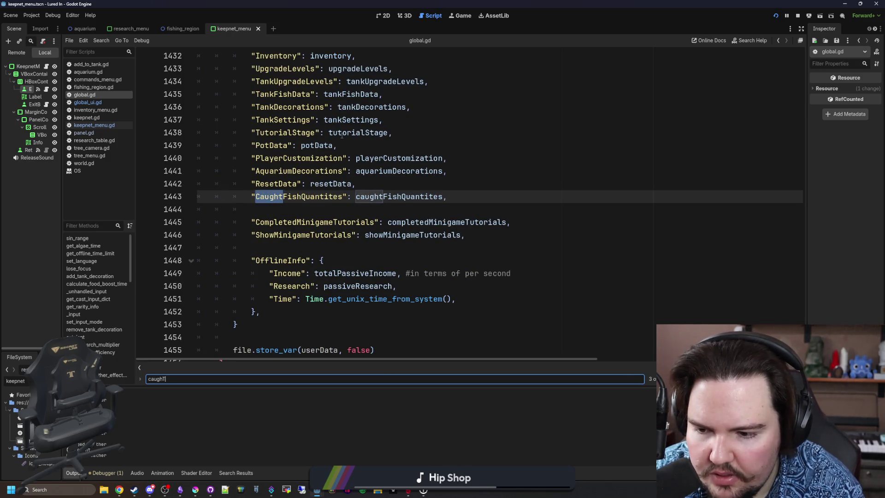
pyautogui.press('Return')
pyautogui.press('Return')
pyautogui.press('Return')
pyautogui.press('Return')
pyautogui.press('Return')
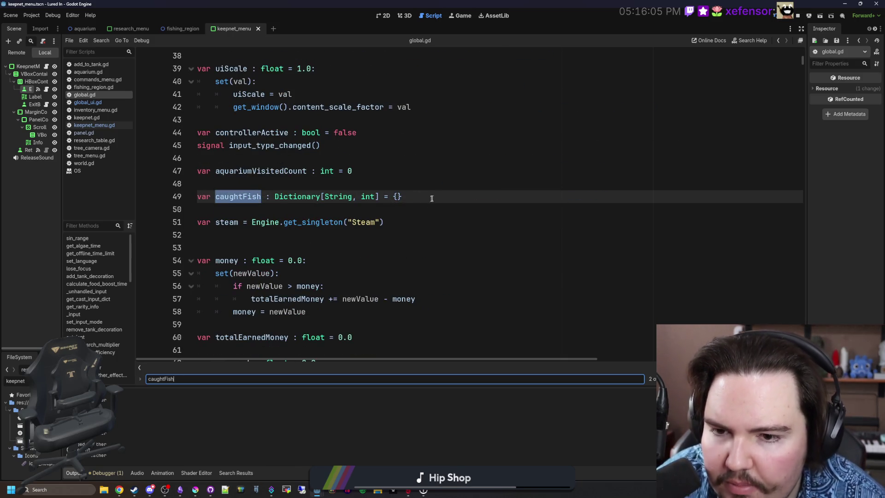
# Step: Add 'signal fish_caught #emitted whenever a fish is caught' below caughtFish and save global.gd
pyautogui.click(432, 198)
pyautogui.press('Return')
pyautogui.write('signal')
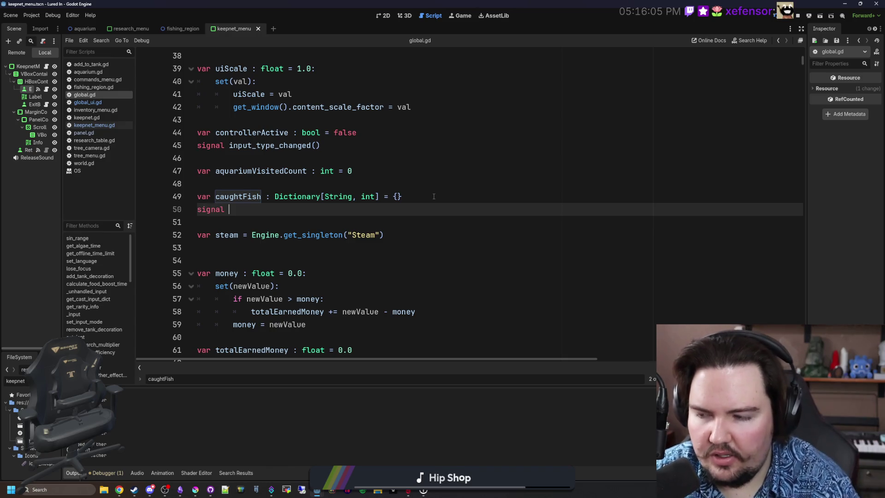
pyautogui.write('fish_caught')
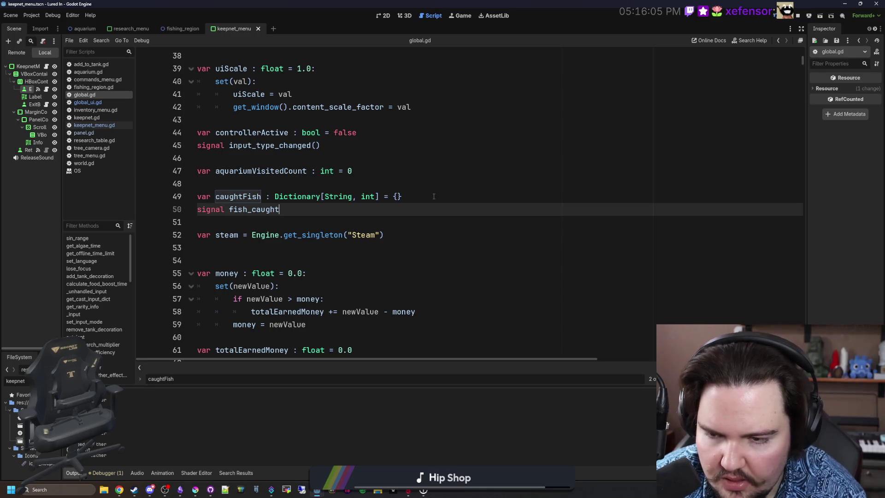
pyautogui.write(' #')
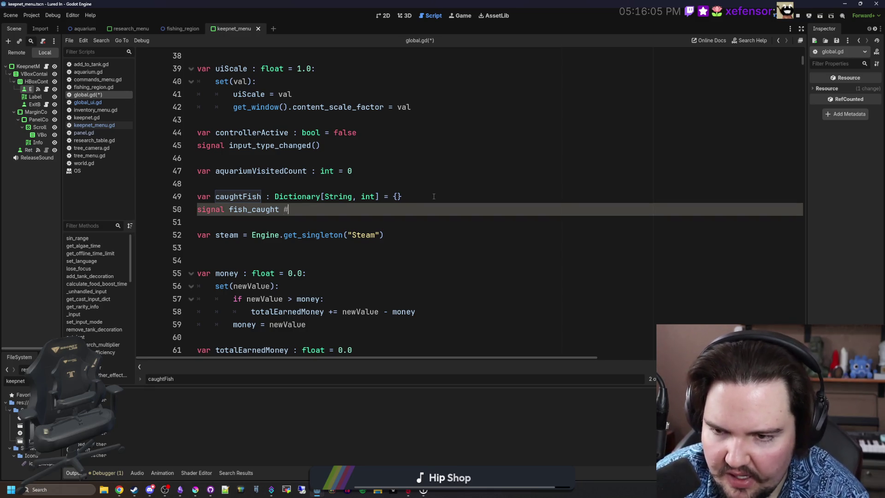
pyautogui.write('emitted ')
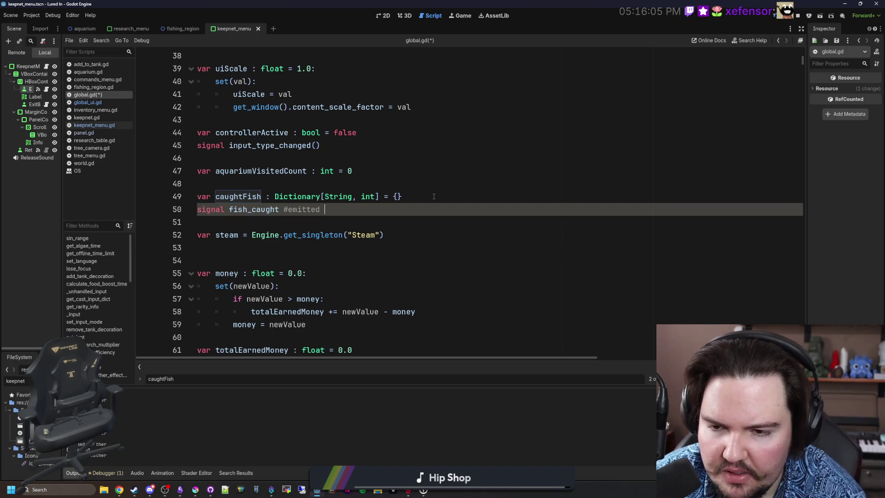
pyautogui.write(' whenev')
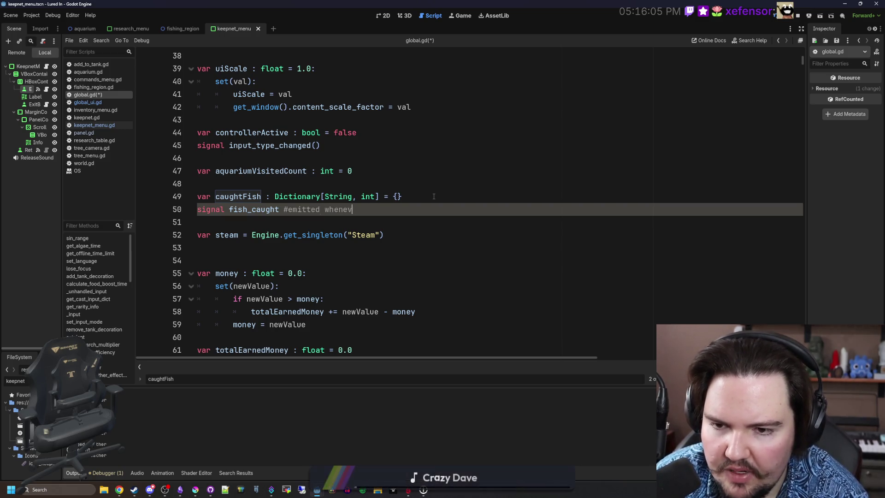
pyautogui.write('er s  fish is caught')
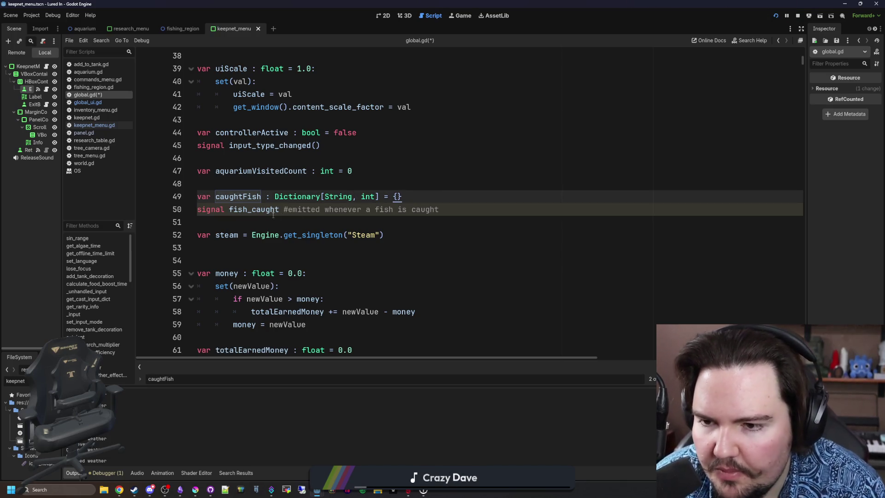
pyautogui.doubleClick(253, 210)
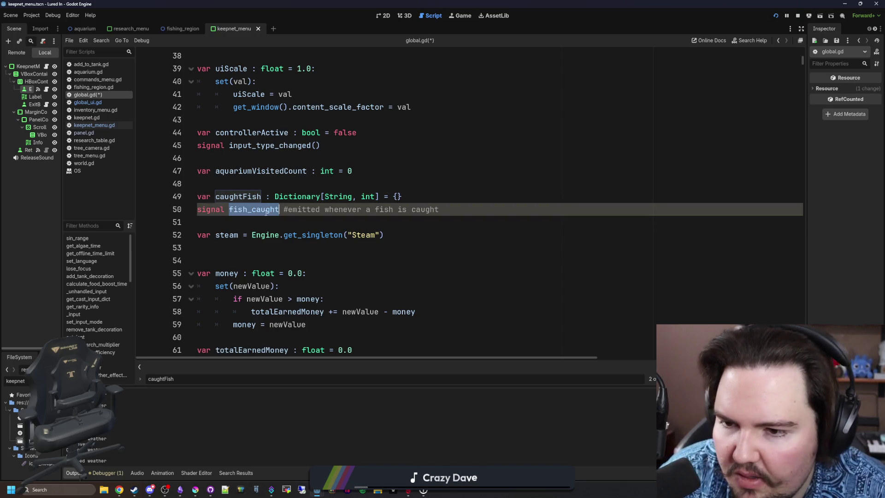
pyautogui.click(258, 183)
pyautogui.hotkey('ctrl', 's')
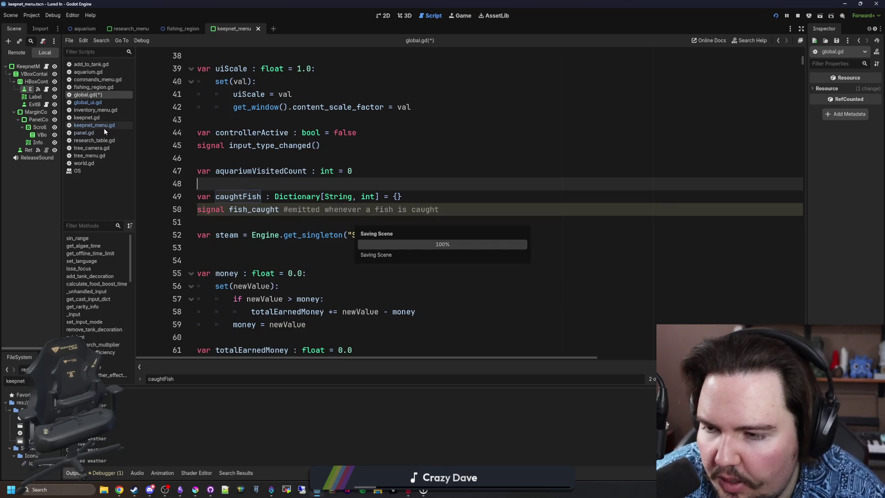
pyautogui.click(104, 127)
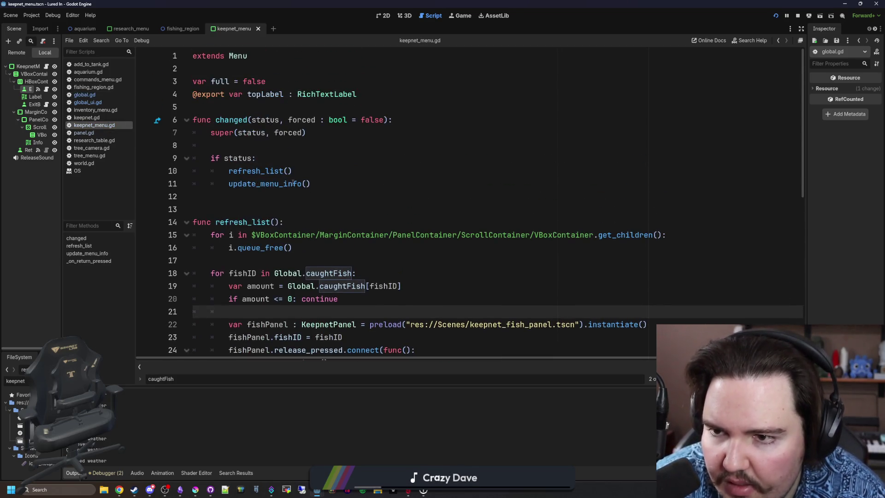
# Step: Add a 'func _ready() -> void:' declaration below the topLabel declaration in keepnet_menu.gd
pyautogui.click(340, 192)
pyautogui.click(283, 109)
pyautogui.press('Return')
pyautogui.press('Return')
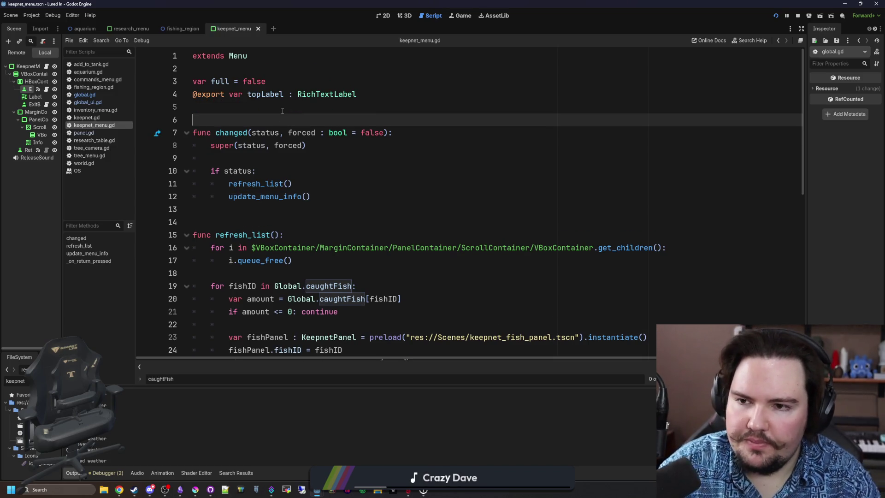
pyautogui.press('Up')
pyautogui.write('func _re')
pyautogui.press('Return')
pyautogui.press('Return')
# Step: Fill _ready with super() and Global.fish_caught.connect(refresh_list)
pyautogui.write('super()')
pyautogui.press('Return')
pyautogui.write('Global.')
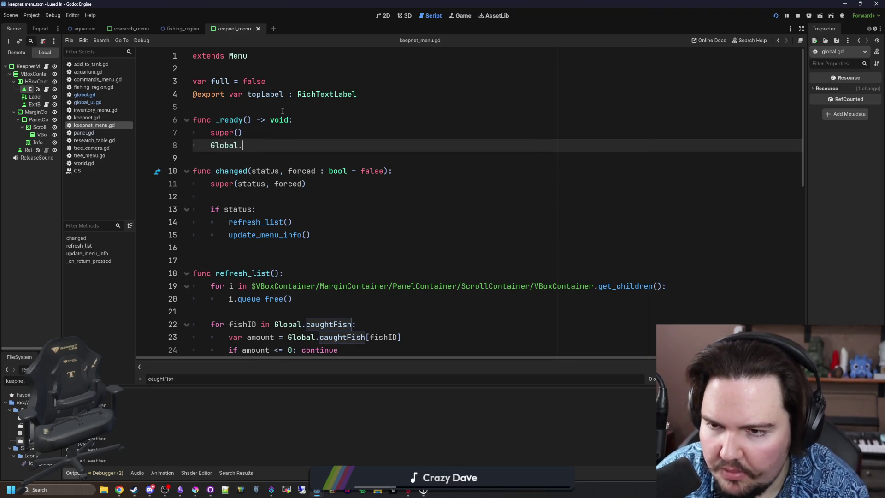
pyautogui.write('fish')
pyautogui.press('Return')
pyautogui.write('.connect(')
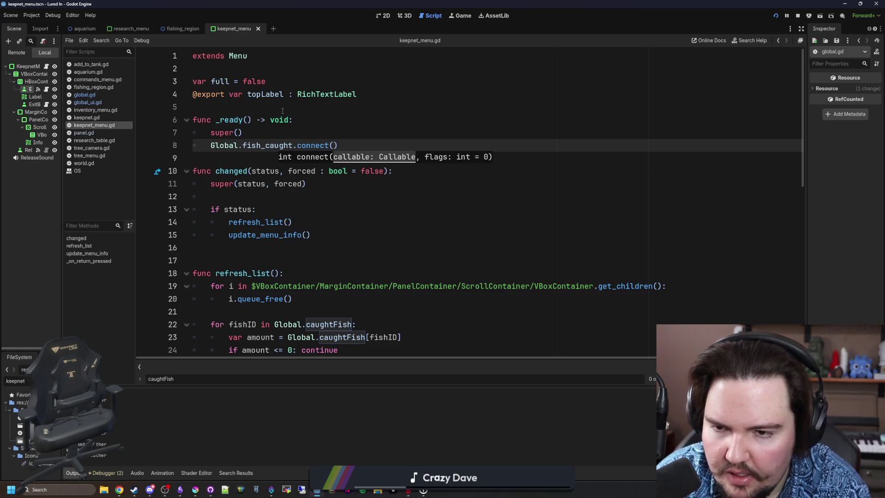
pyautogui.write('refresh_li')
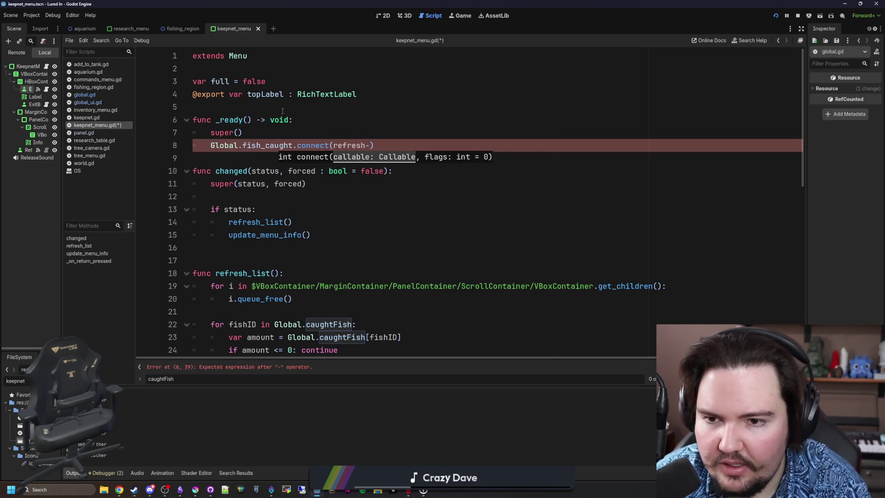
pyautogui.write('st')
pyautogui.press('Down')
pyautogui.press('Return')
# Step: Save keepnet_menu.gd, review the new fish_caught connect line, and clear the keepnet file filter
pyautogui.click(258, 109)
pyautogui.hotkey('ctrl', 's')
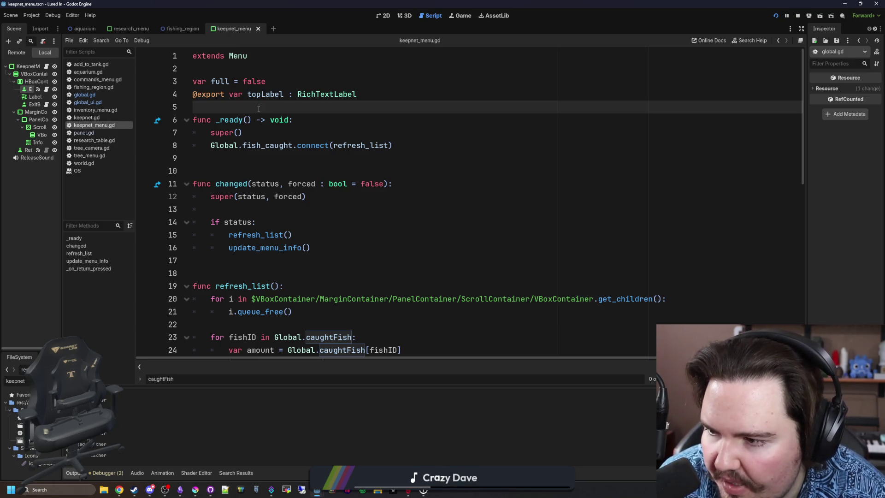
pyautogui.hotkey('ctrl', 's')
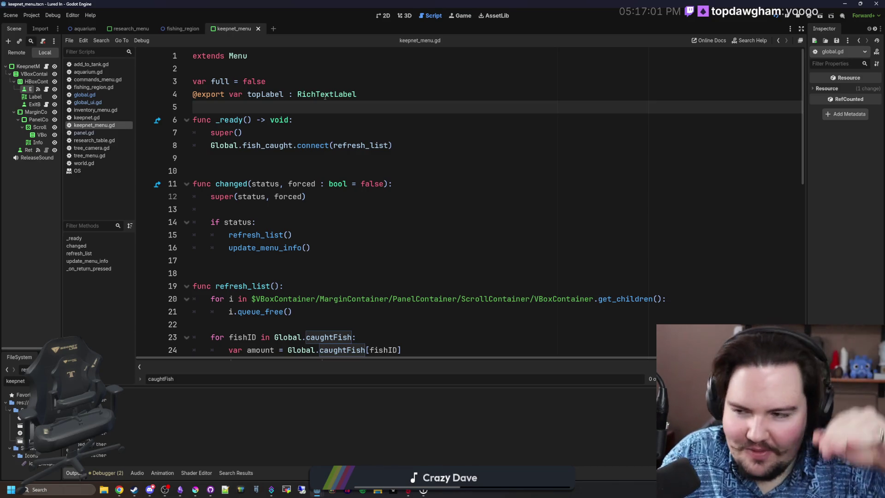
pyautogui.hotkey('ctrl', 's')
pyautogui.click(242, 133)
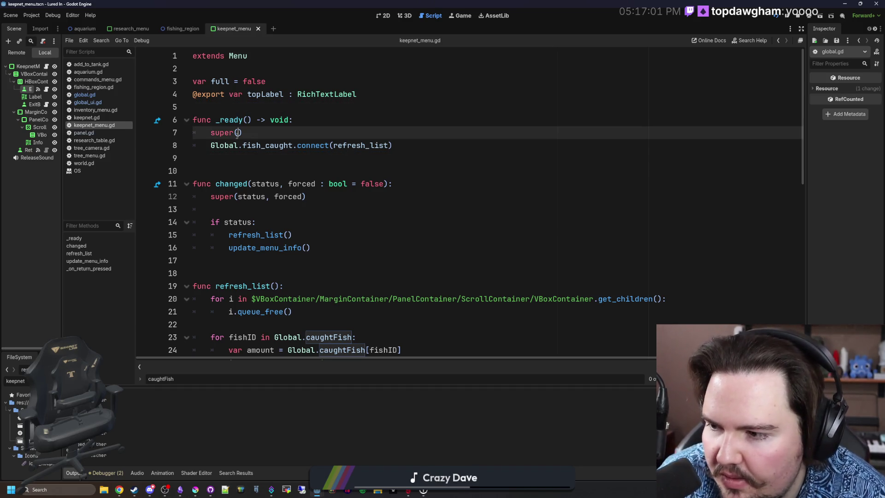
pyautogui.hotkey('ctrl', 's')
pyautogui.click(242, 154)
pyautogui.hotkey('ctrl', 's')
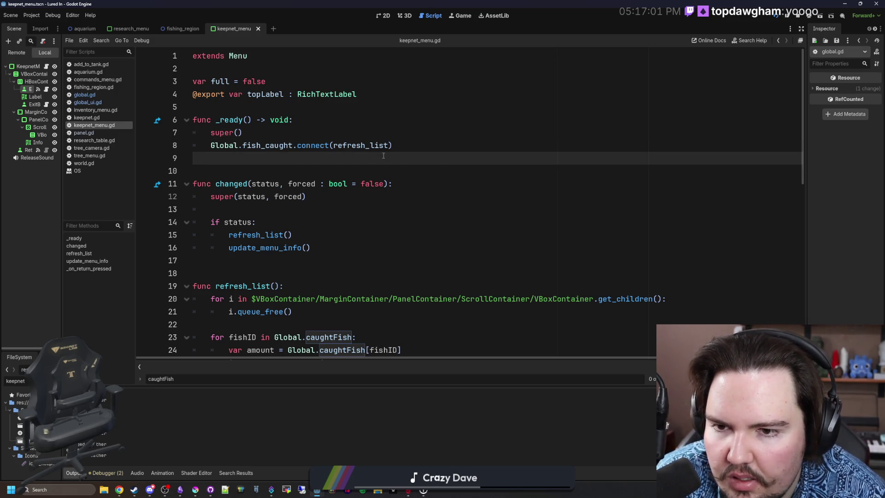
pyautogui.doubleClick(360, 145)
pyautogui.click(242, 133)
pyautogui.moveTo(292, 145); pyautogui.dragTo(211, 146)
pyautogui.click(191, 134)
pyautogui.hotkey('ctrl', 's')
pyautogui.scroll(-3, 207, 143)
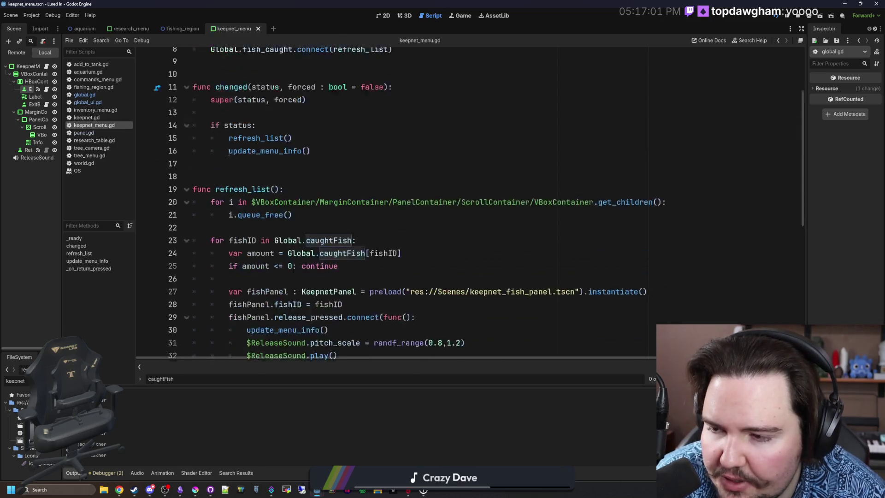
pyautogui.scroll(-8, 231, 156)
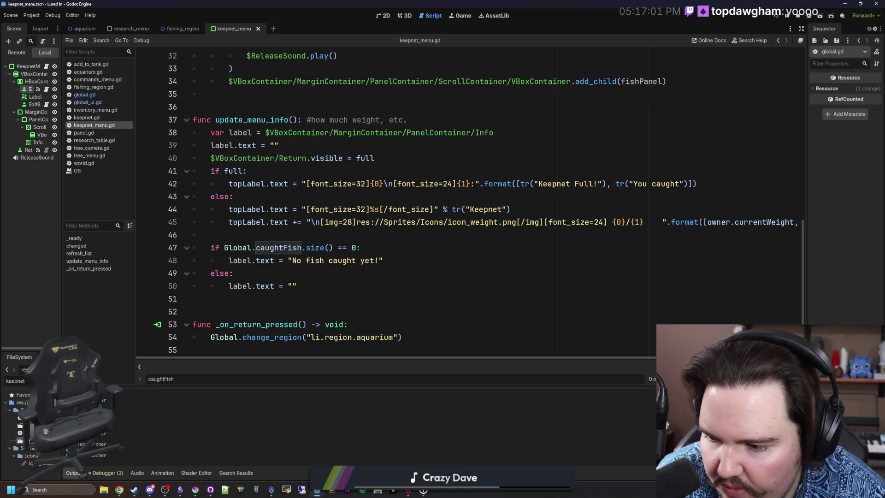
pyautogui.hotkey('ctrl', 'a')
pyautogui.press('BackSpace')
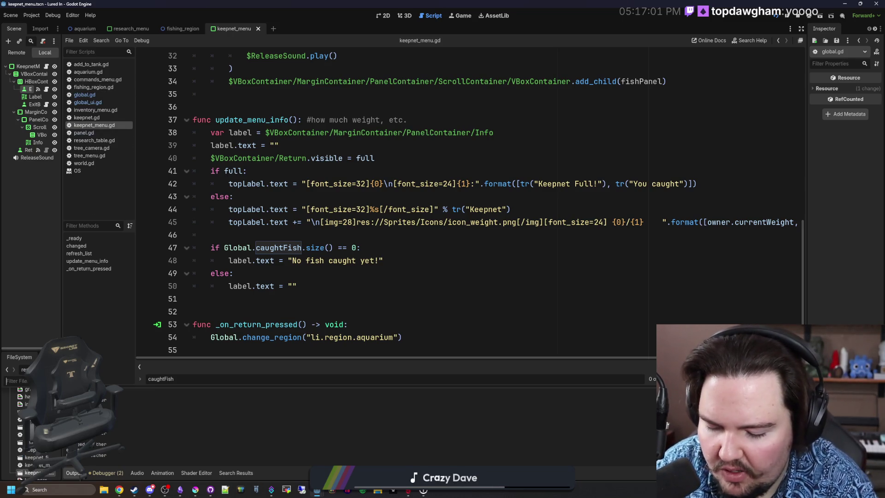
# Step: Open fishing_region.gd from the FileSystem filter and search it for add_fish
pyautogui.write('fishing_re')
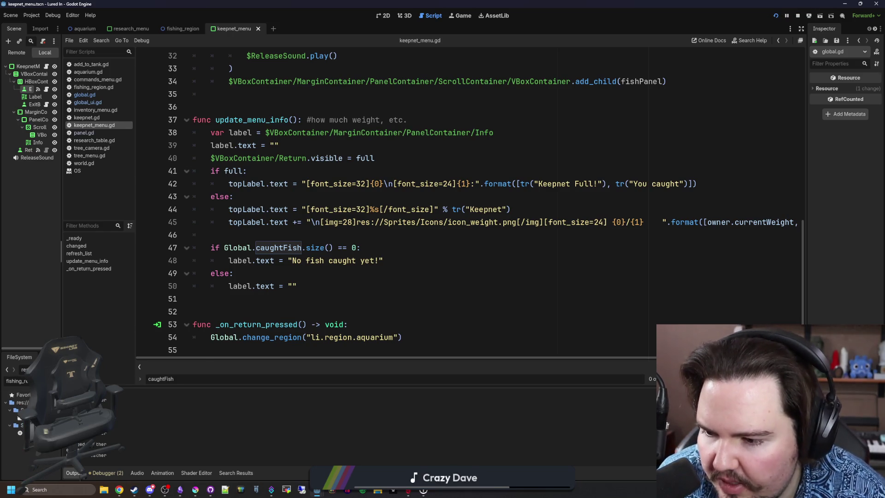
pyautogui.moveTo(62, 252); pyautogui.dragTo(142, 252)
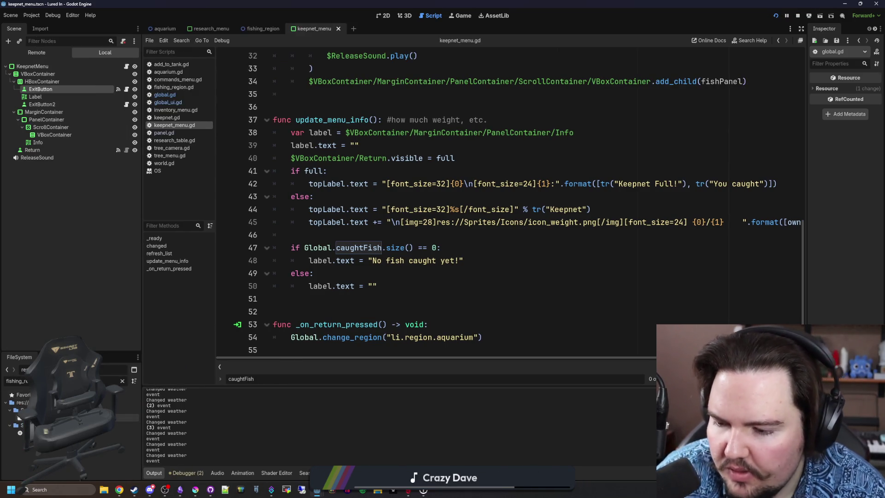
pyautogui.doubleClick(20, 432)
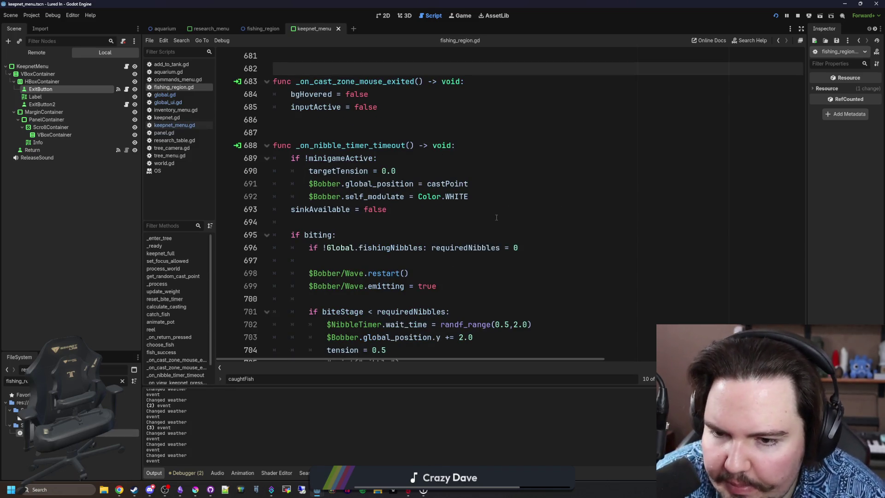
pyautogui.click(497, 217)
pyautogui.hotkey('ctrl', 'f')
pyautogui.write('add_fish')
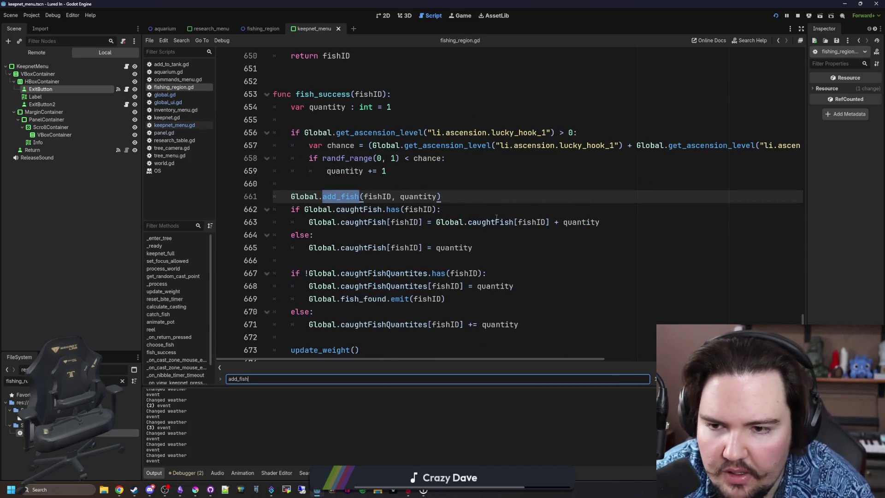
# Step: Add Global.fish_caught.emit() after update_weight() in fish_success
pyautogui.scroll(-2, 360, 182)
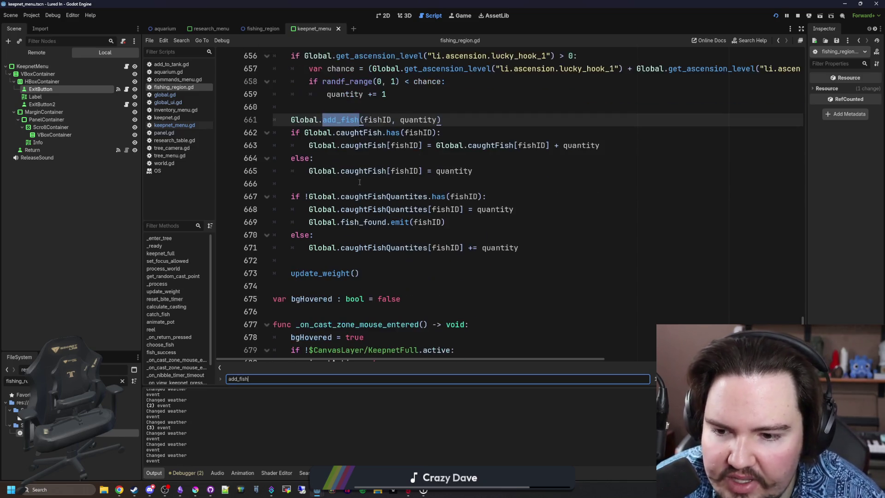
pyautogui.scroll(1, 327, 282)
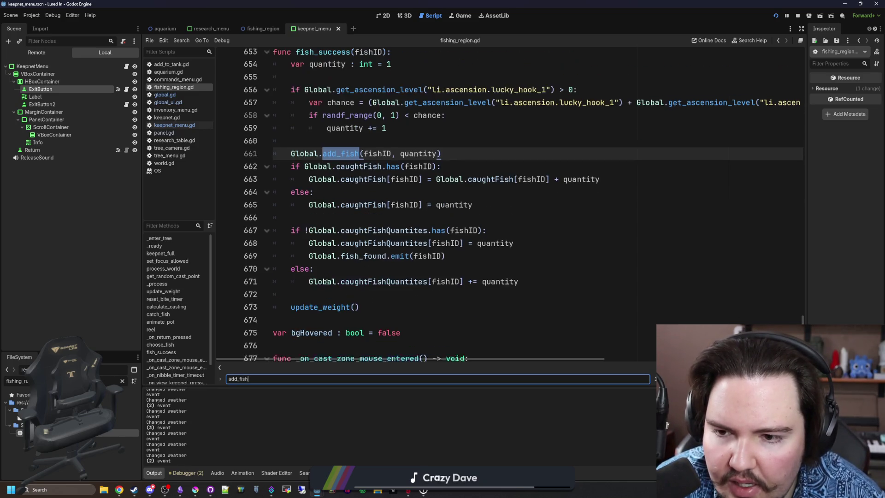
pyautogui.click(368, 312)
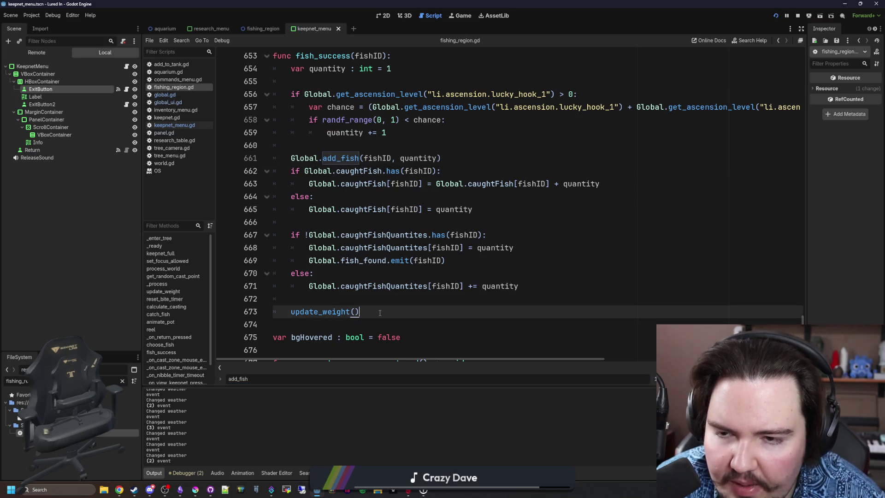
pyautogui.click(308, 290)
pyautogui.click(308, 295)
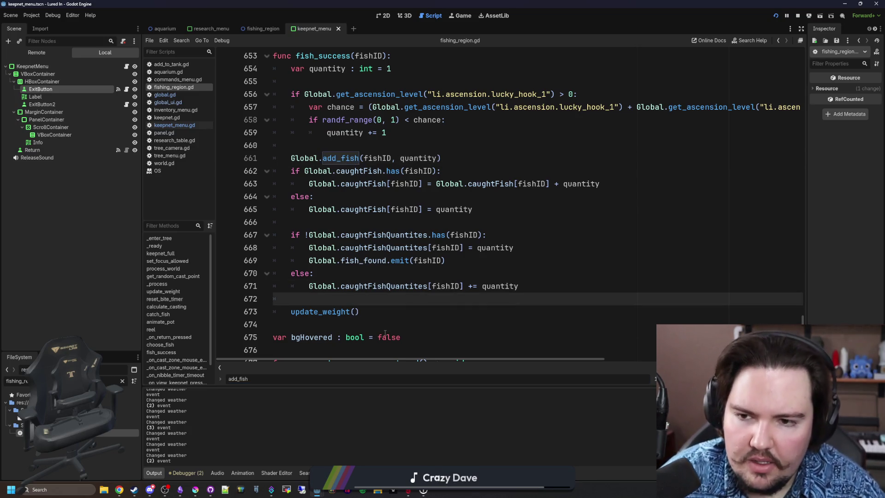
pyautogui.click(385, 317)
pyautogui.press('Return')
pyautogui.press('Return')
pyautogui.write('Global.fish_caught')
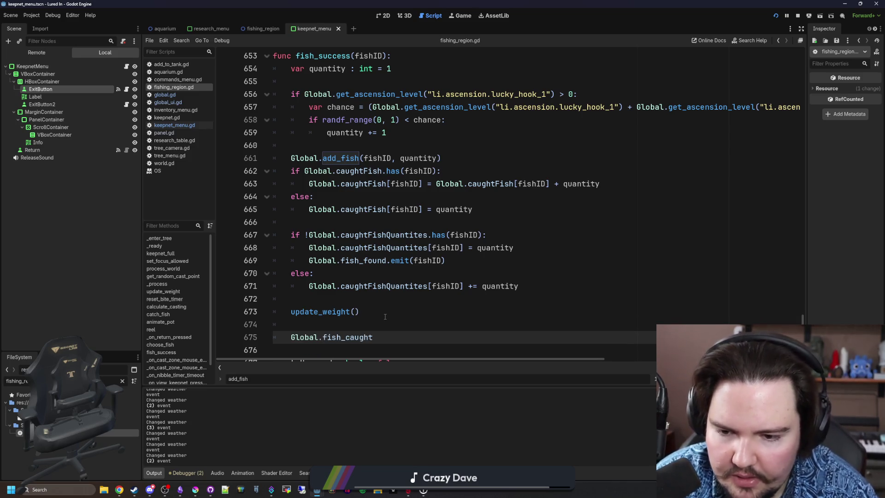
pyautogui.write('.emit()')
# Step: Save fishing_region.gd
pyautogui.click(384, 316)
pyautogui.hotkey('ctrl', 's')
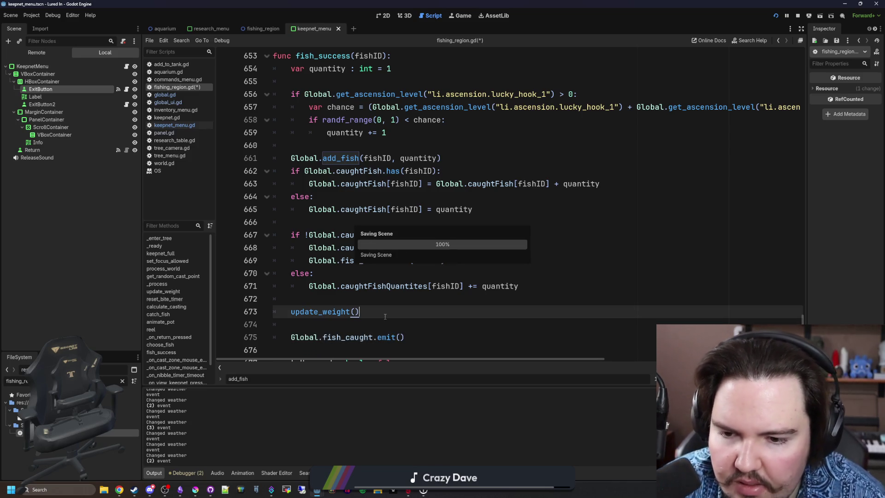
pyautogui.click(357, 302)
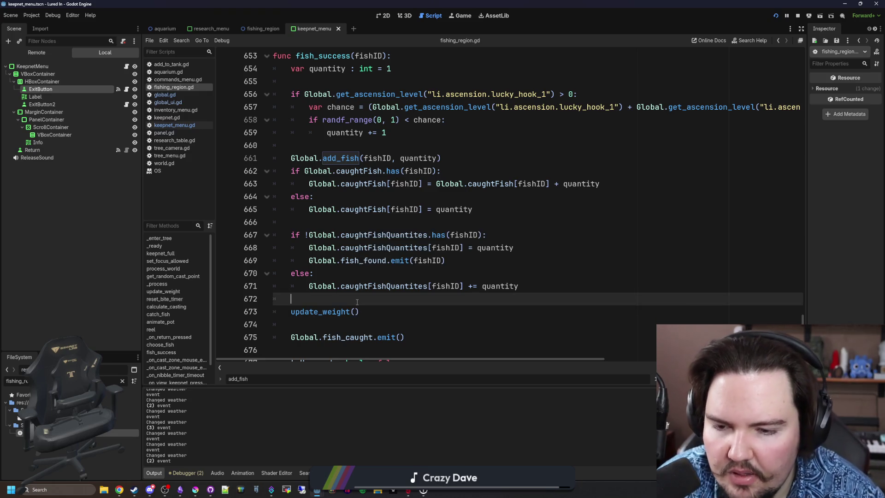